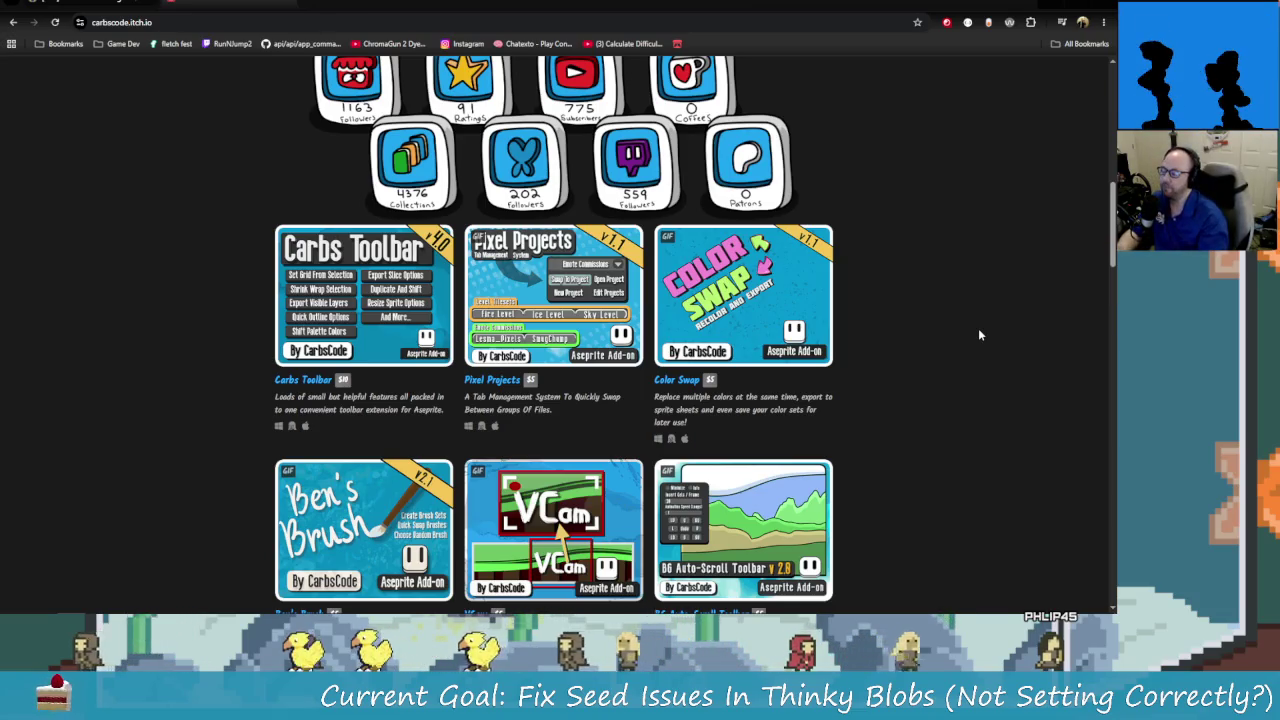
Switch from Chrome to the Aseprite window showing Bunny.png.
key(alt+Tab)
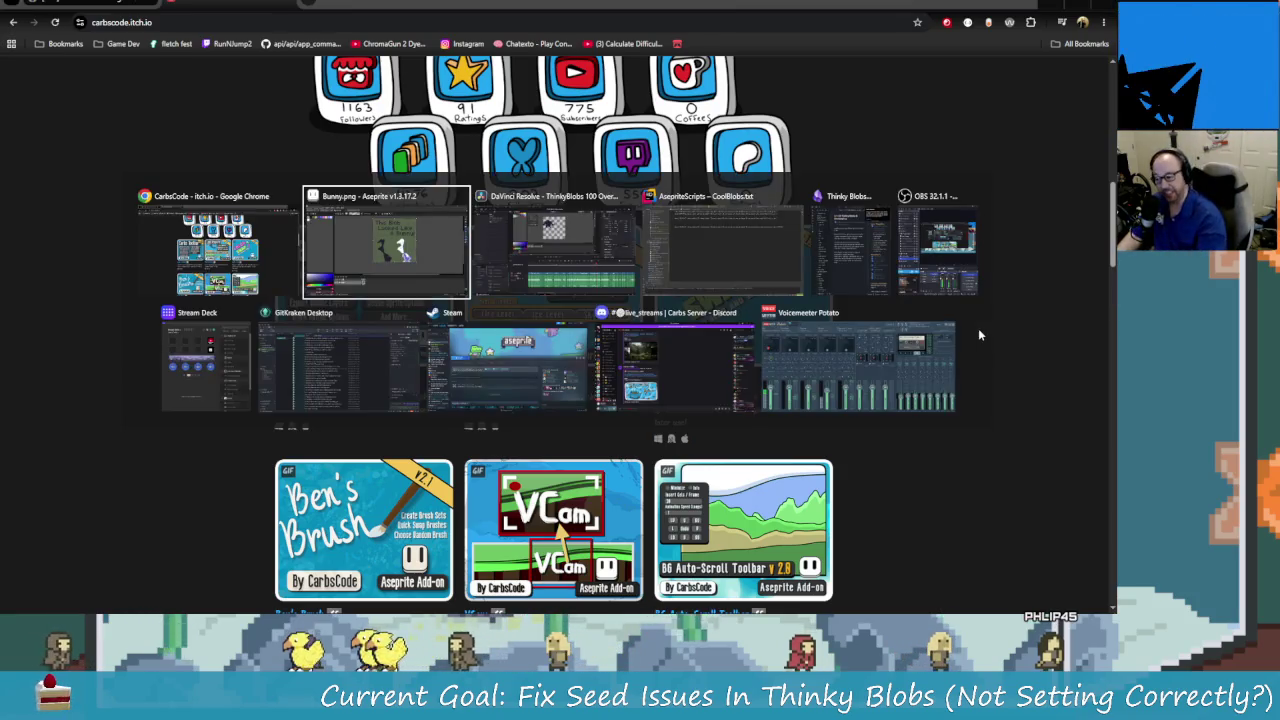
click(385, 250)
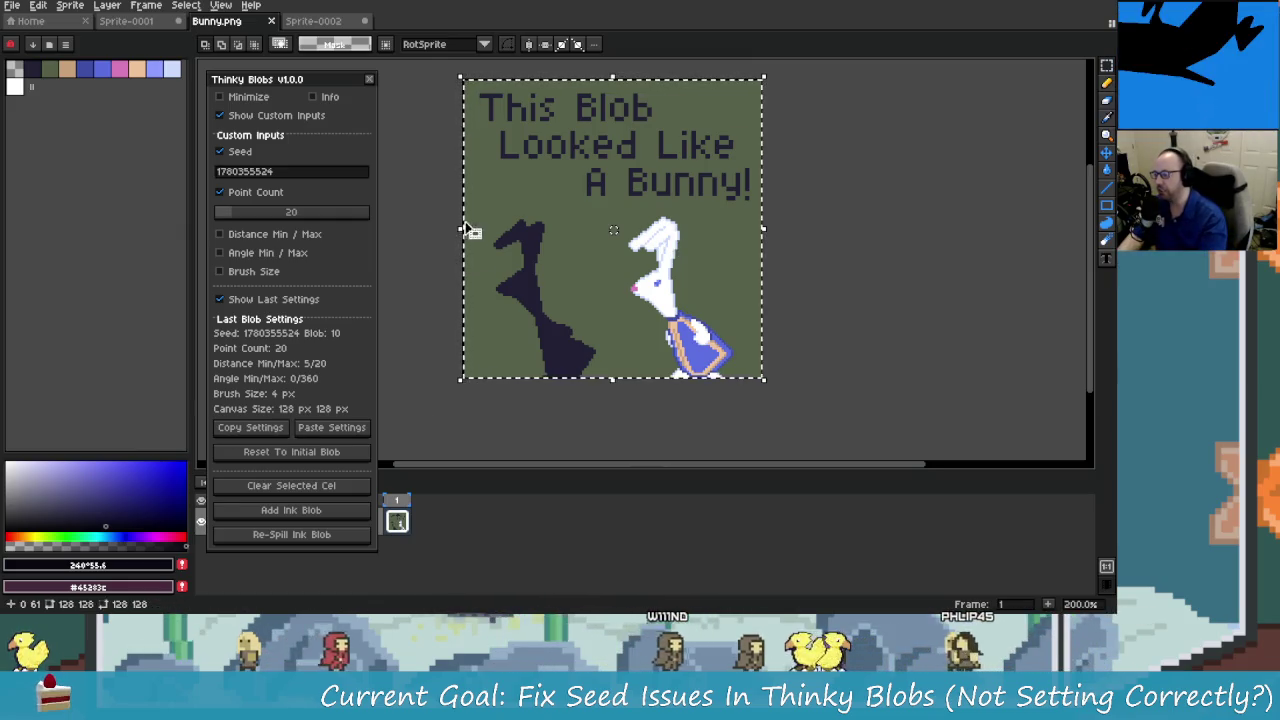
Add an ink blob to the blank Sprite-0002 canvas, re-spill it, then switch to Rider.
click(313, 20)
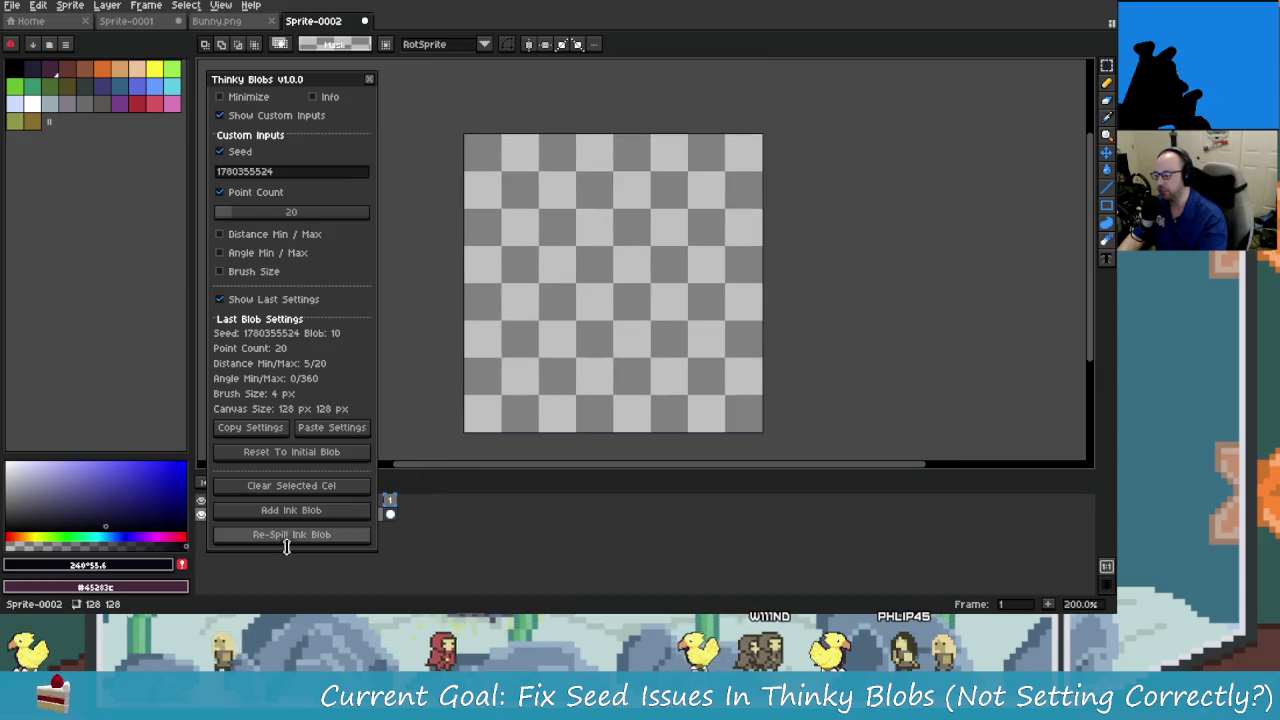
click(320, 511)
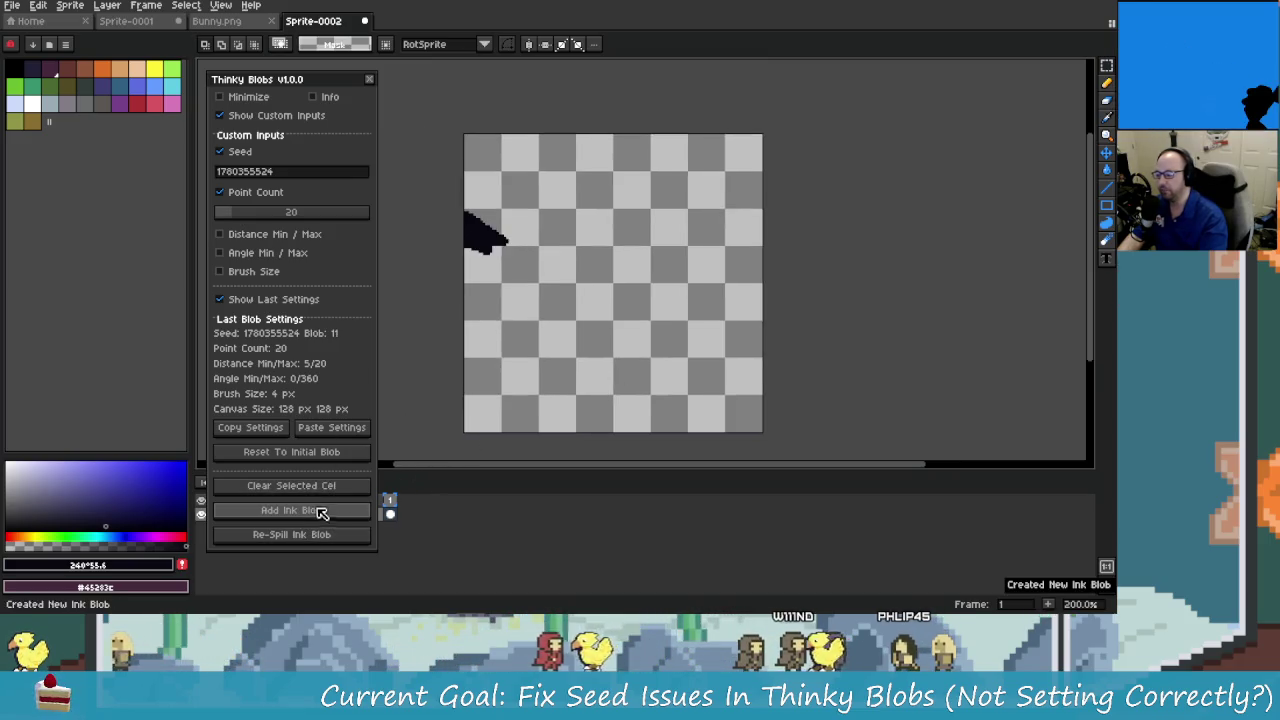
click(300, 534)
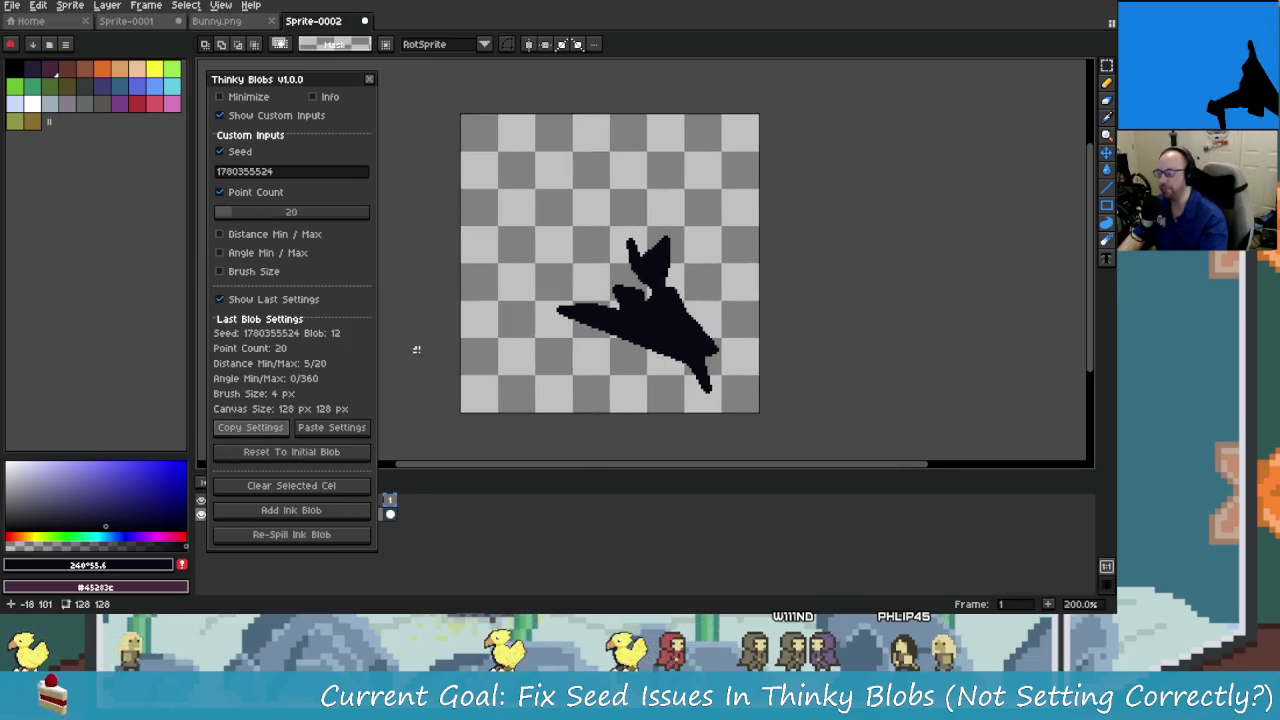
key(alt+Tab)
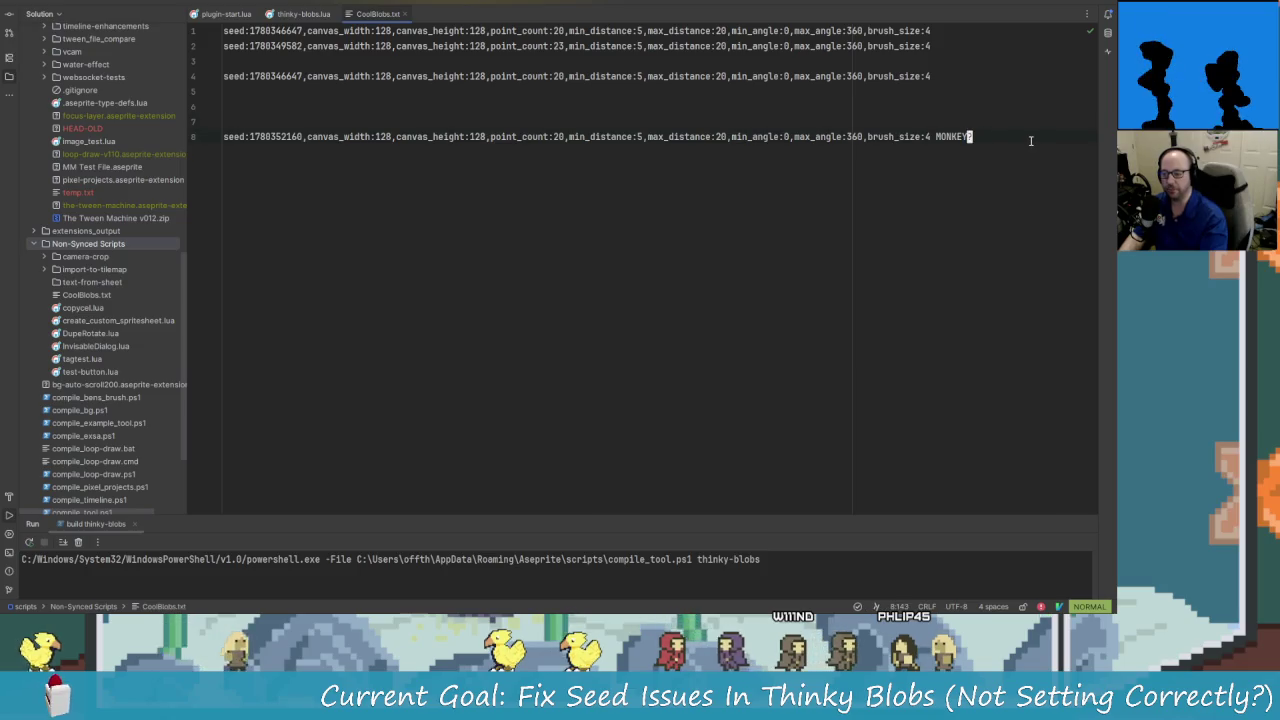
Paste the copied blob settings string as a new line in CoolBlobs.txt, then return to Aseprite.
click(1030, 140)
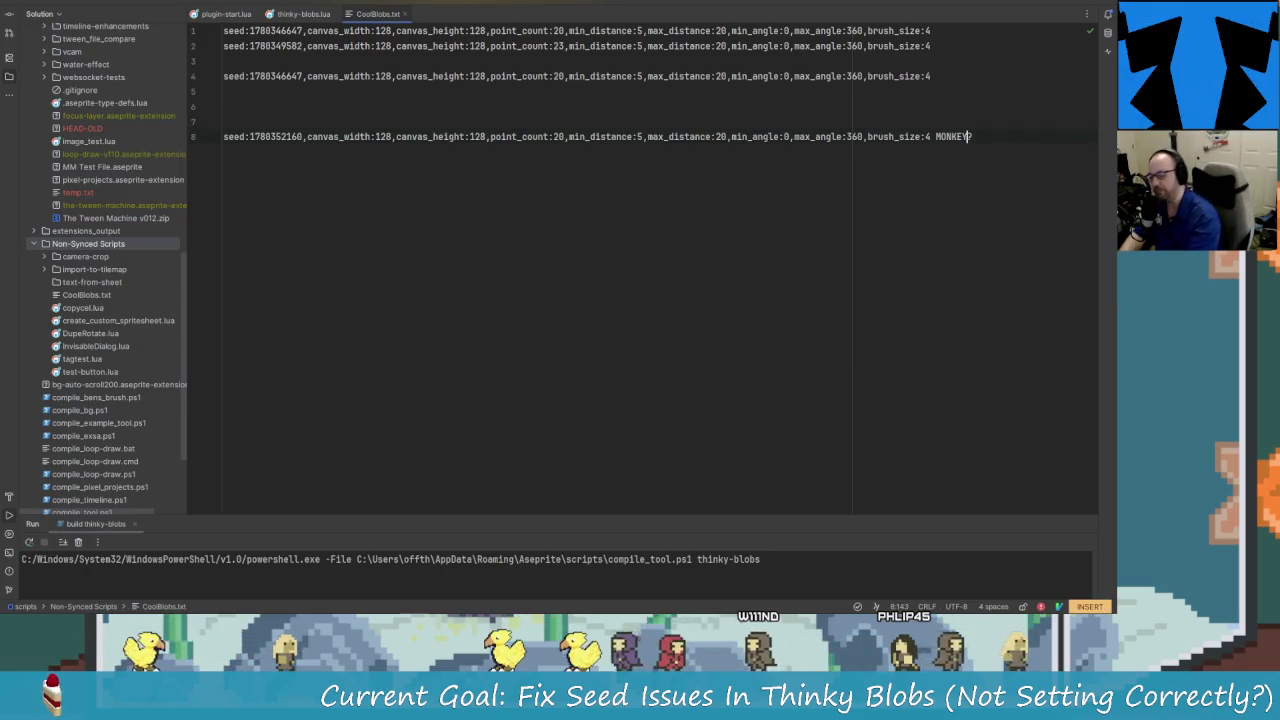
key(o)
key(Return)
key(ctrl+v)
key(Escape)
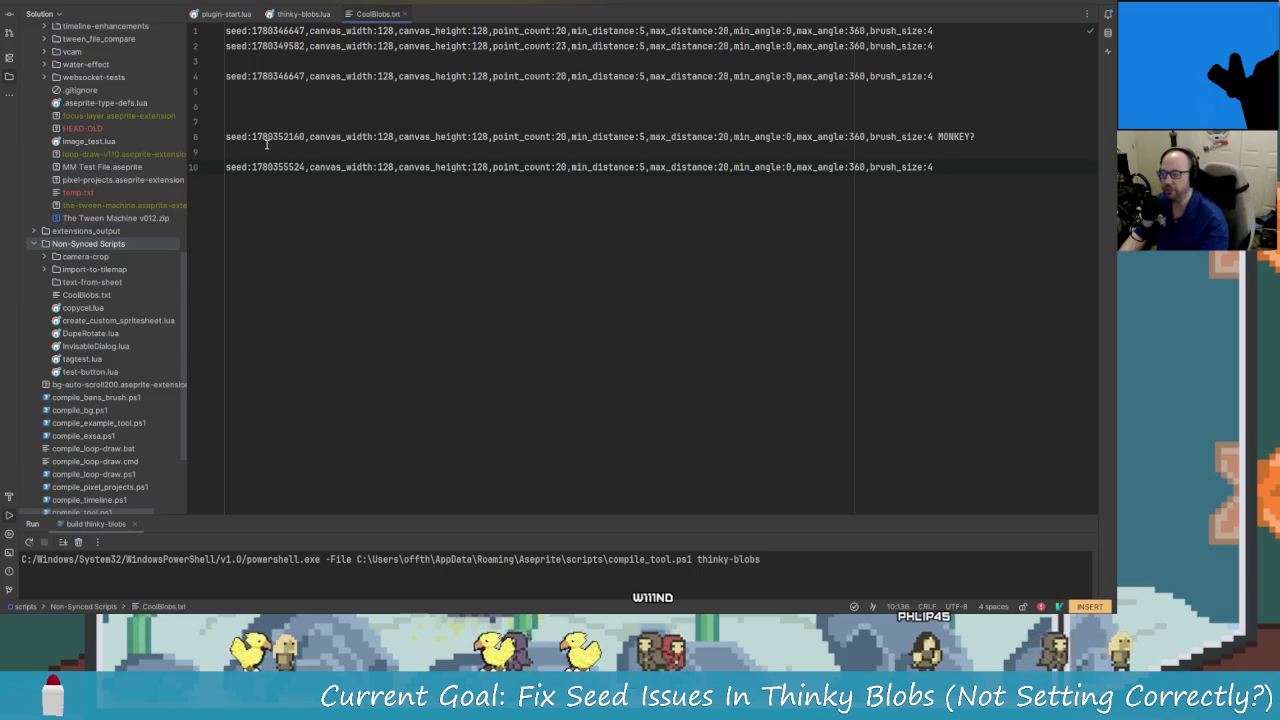
click(443, 167)
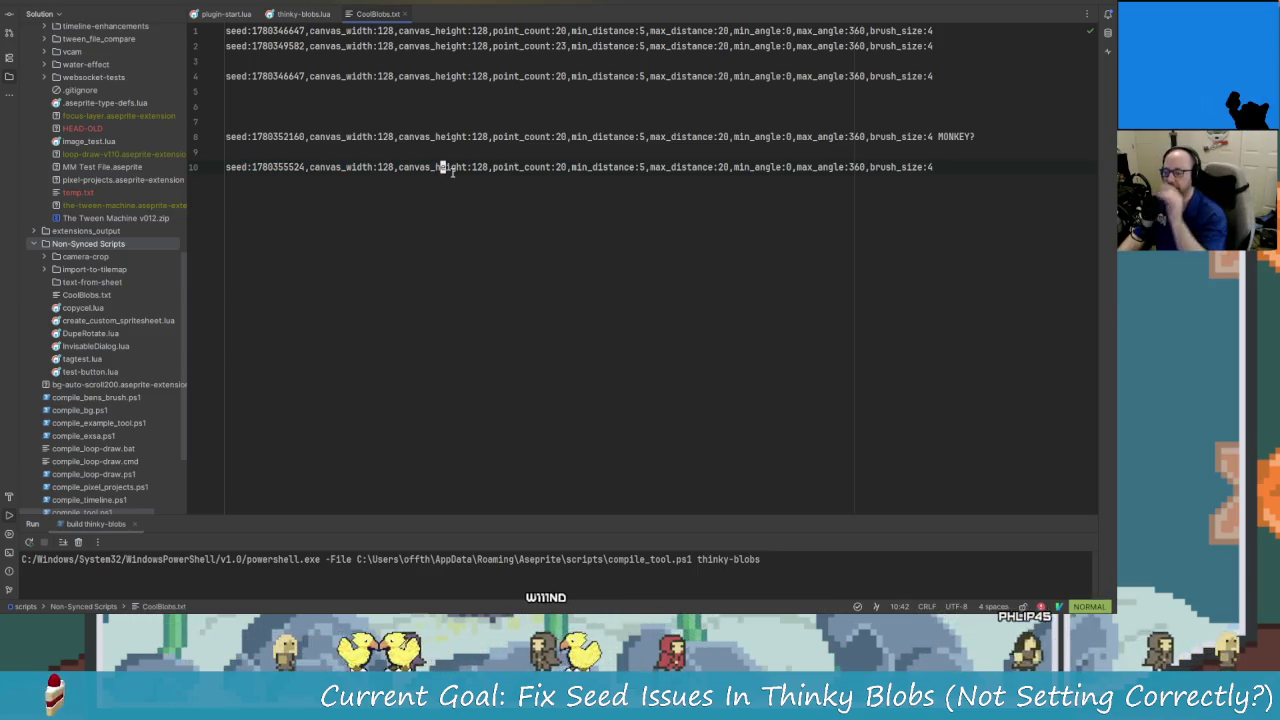
key(alt+Tab)
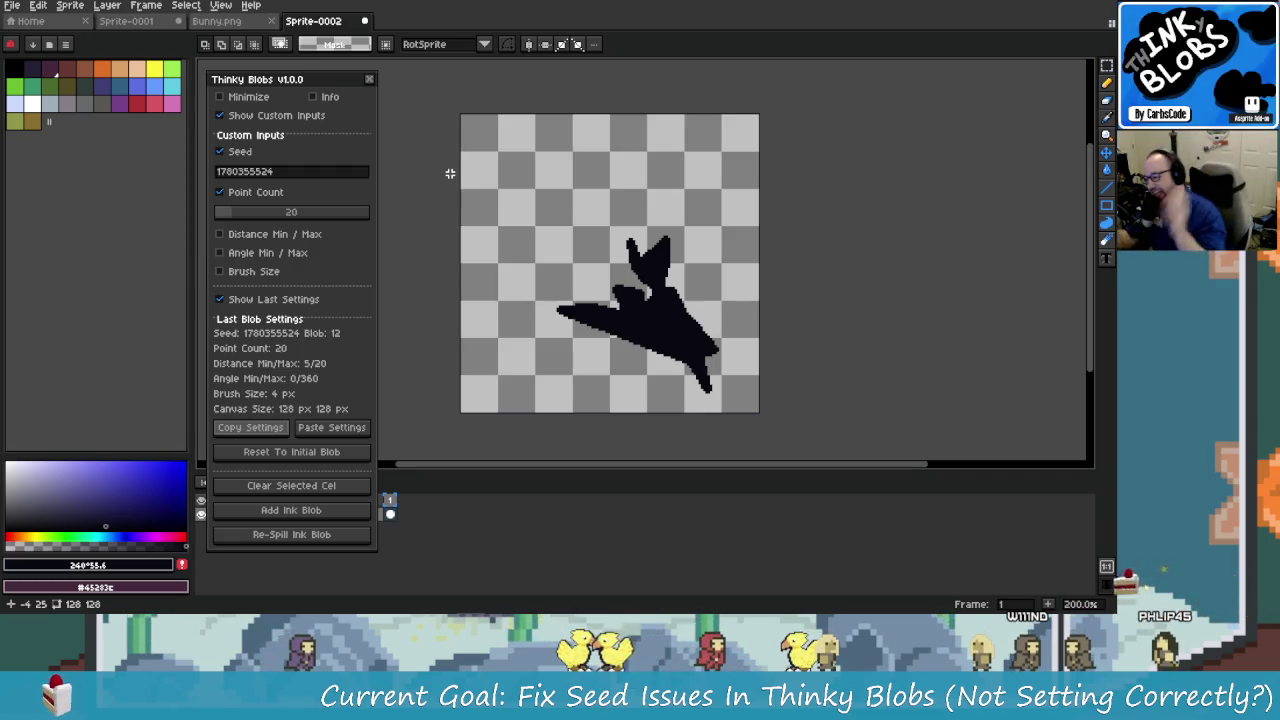
Toggle the Thinky Blobs Info panel on and off, then move to the Sprite-0001 wizard document.
click(331, 97)
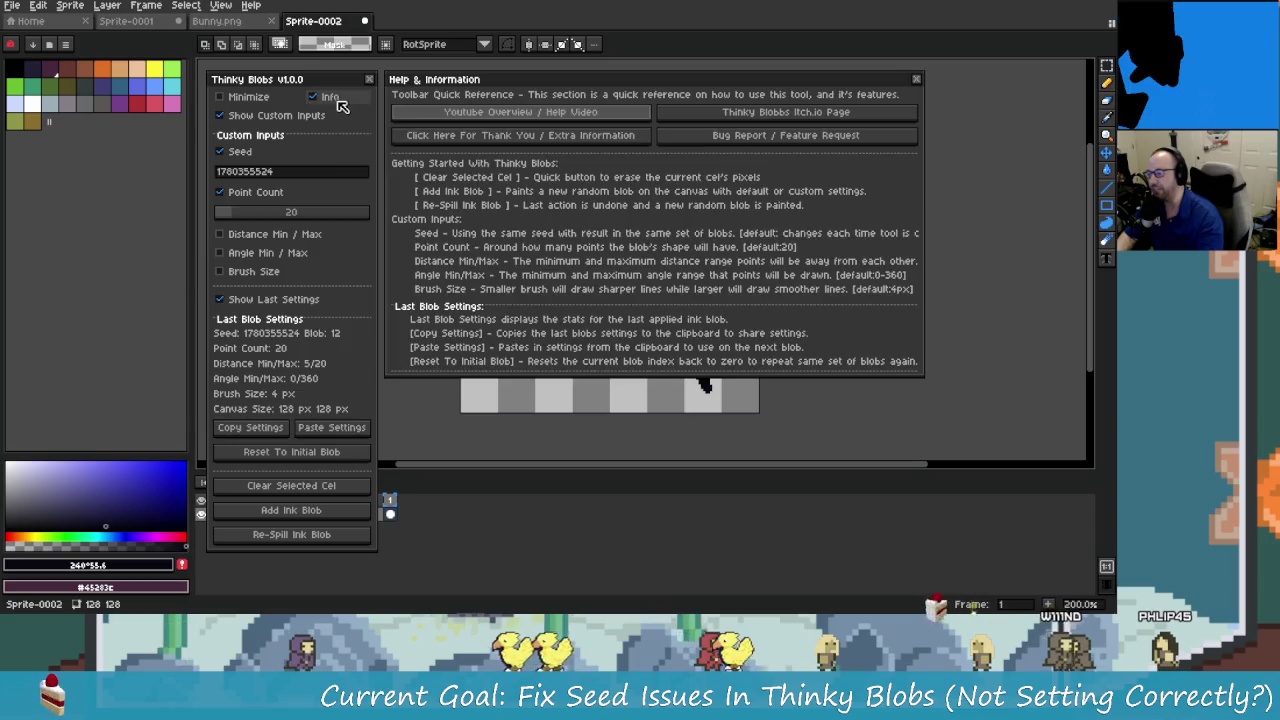
click(333, 100)
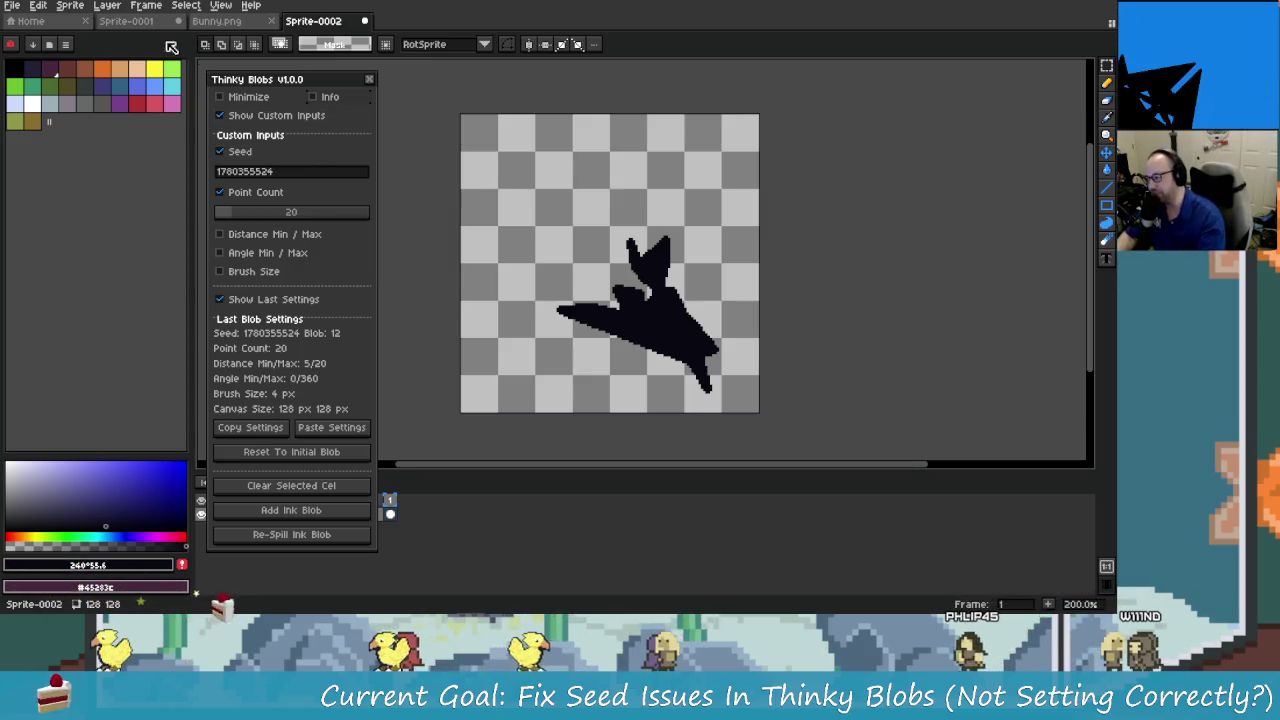
key(ctrl+Tab)
drag(603, 301, 572, 314)
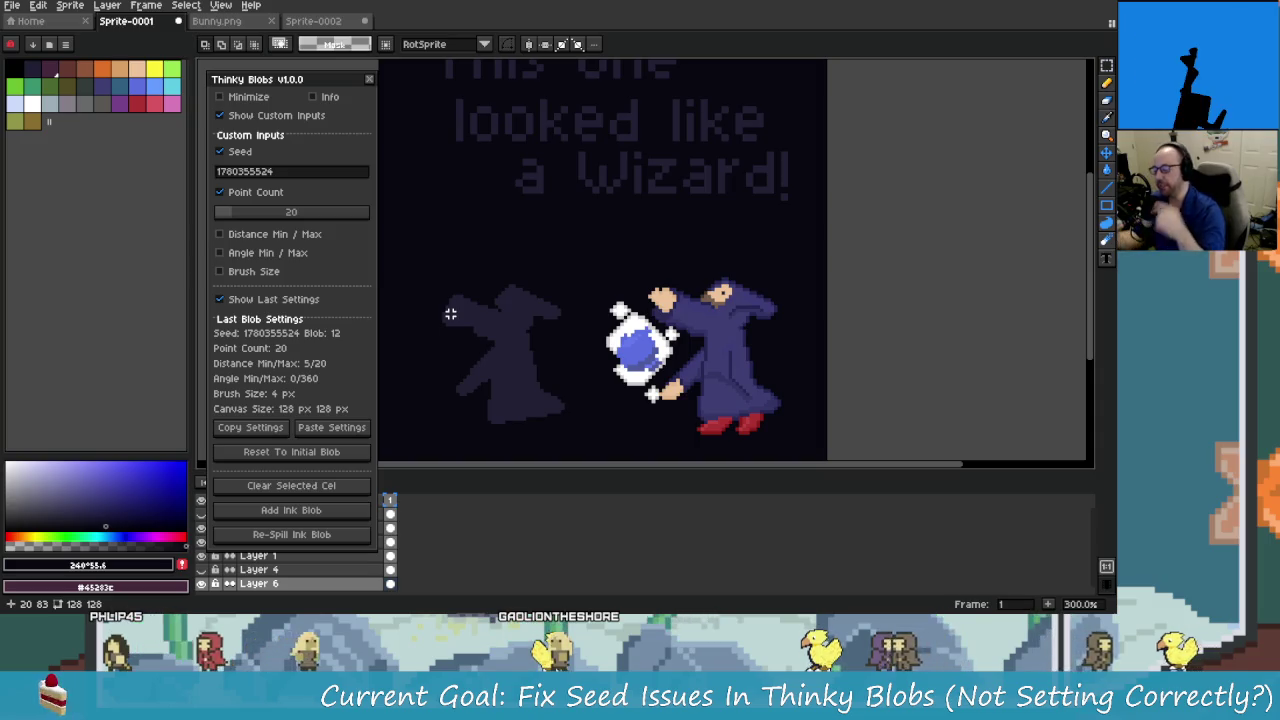
From the Sprite-0001 wizard view, call up the Windows window switcher.
key(alt+Tab)
key(alt+Tab)
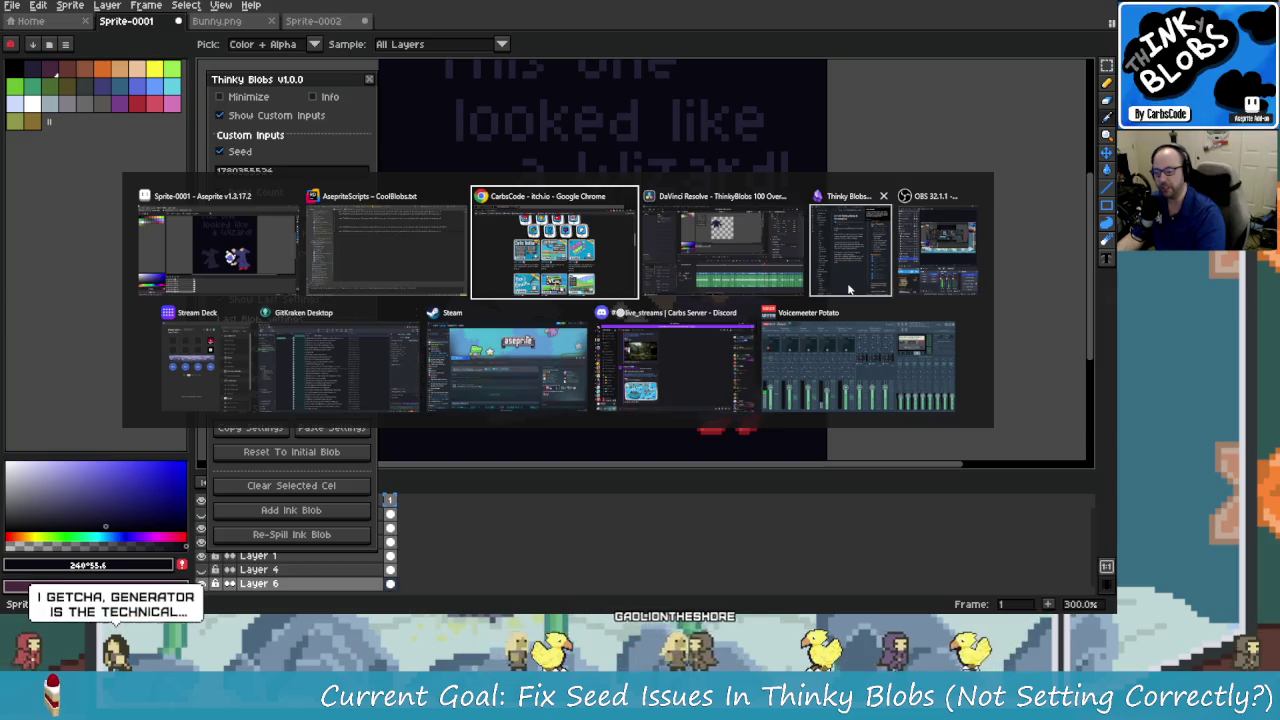
Switch to Rider and bring up the thinky-blobs.lua script.
click(812, 284)
key(alt+Tab)
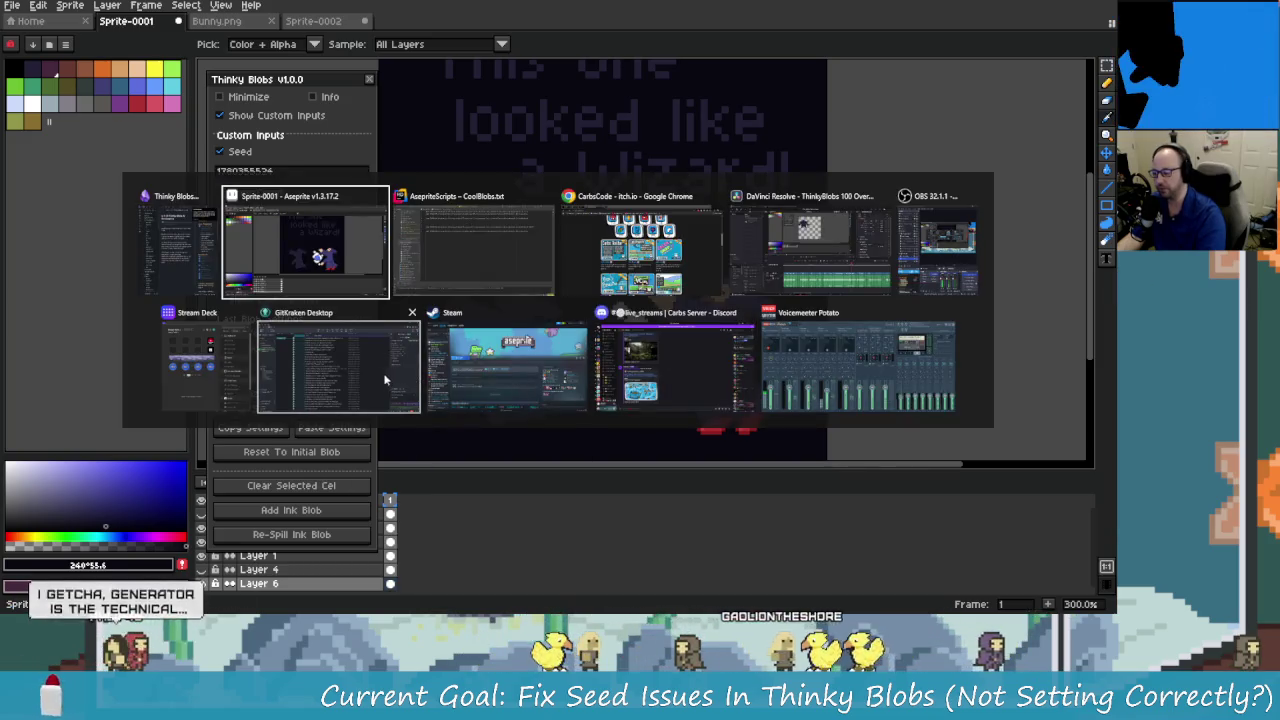
click(480, 255)
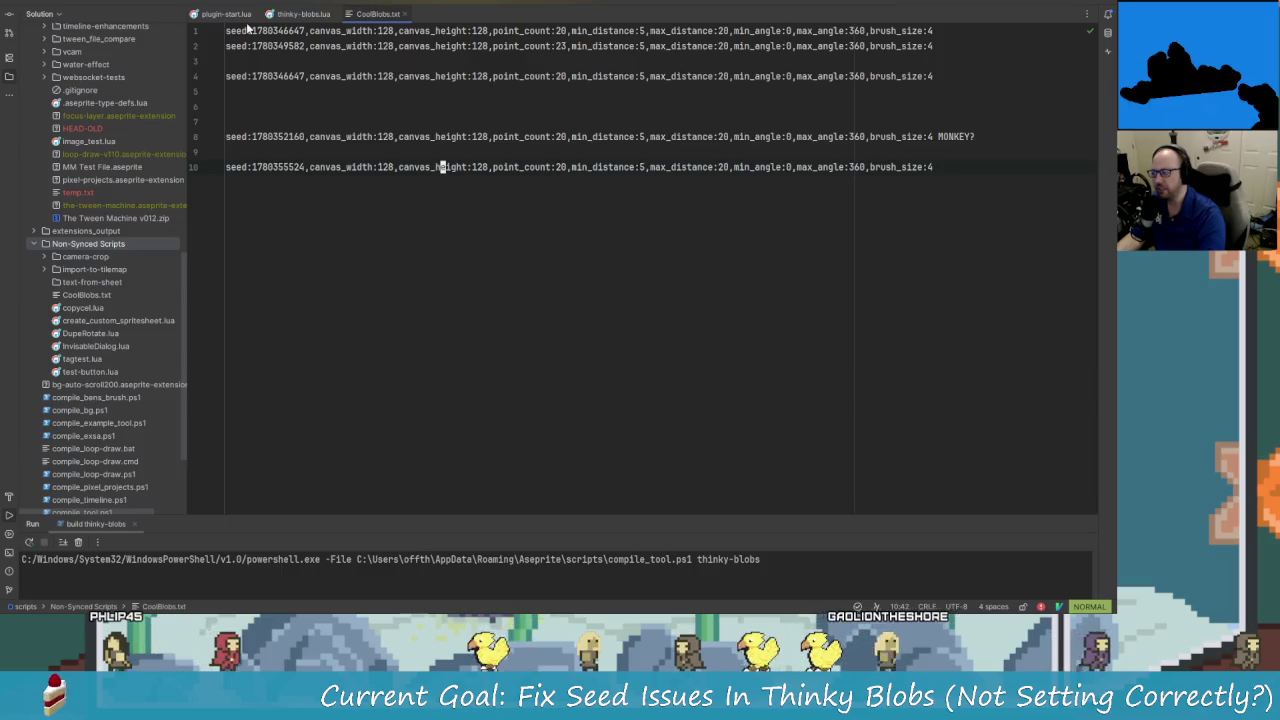
key(ctrl+Tab)
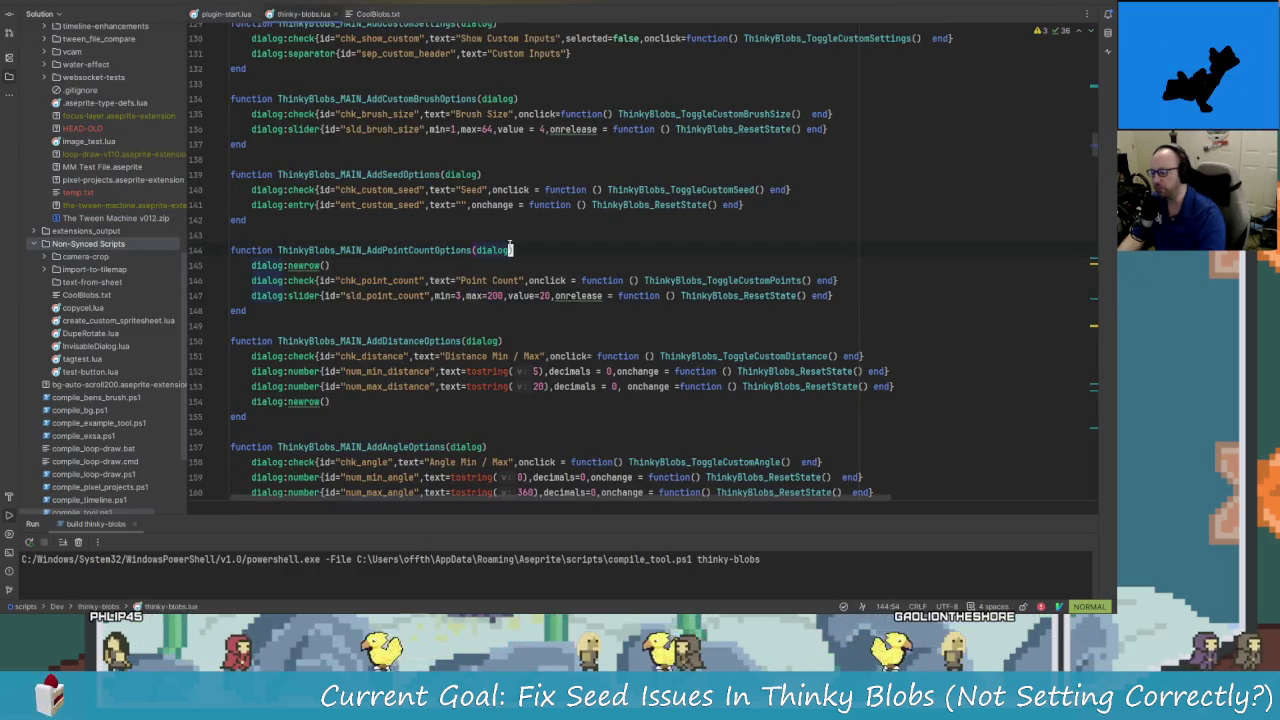
Search thinky-blobs.lua for 'For', then return to Aseprite.
key(slash)
text(/fowwar)
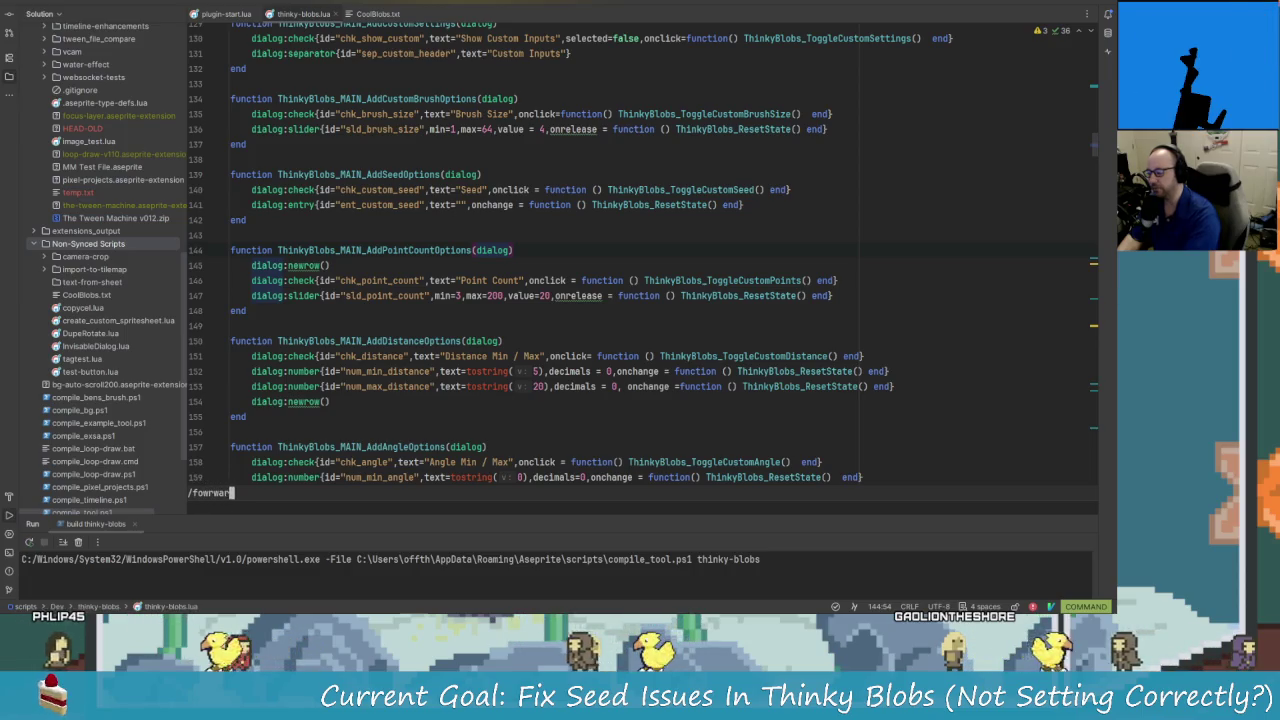
key(Escape)
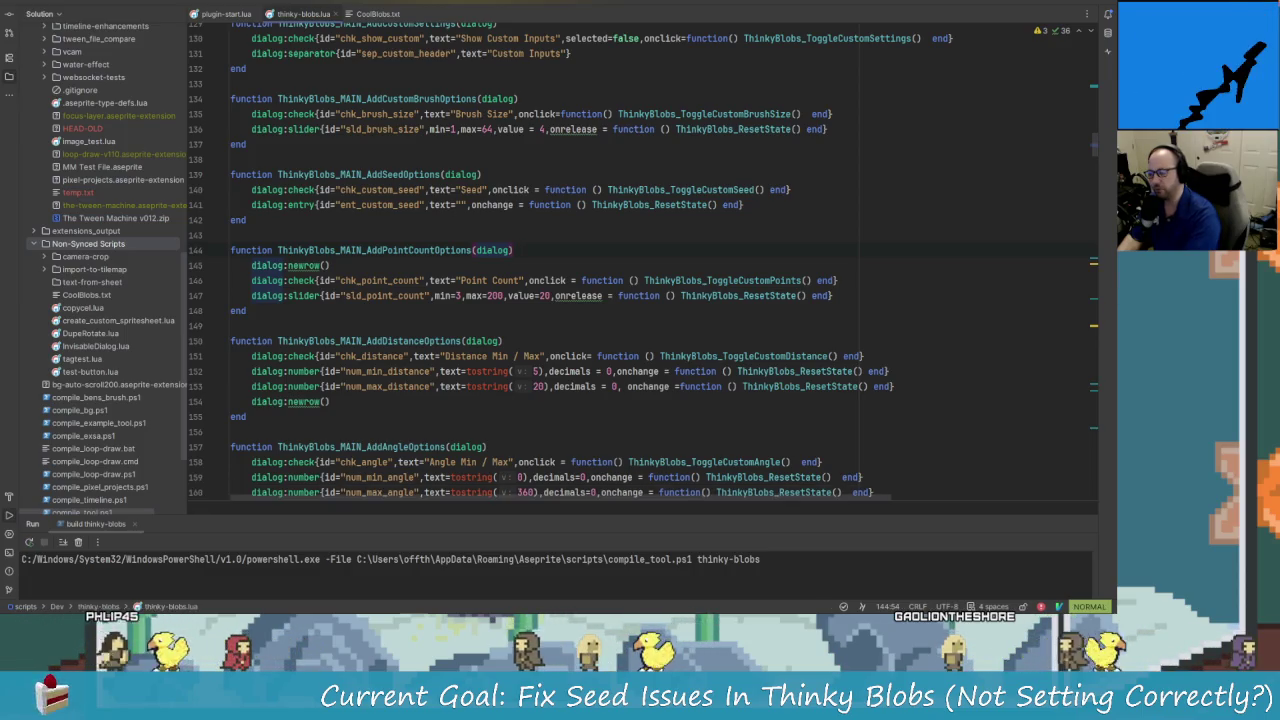
key(slash)
text(For)
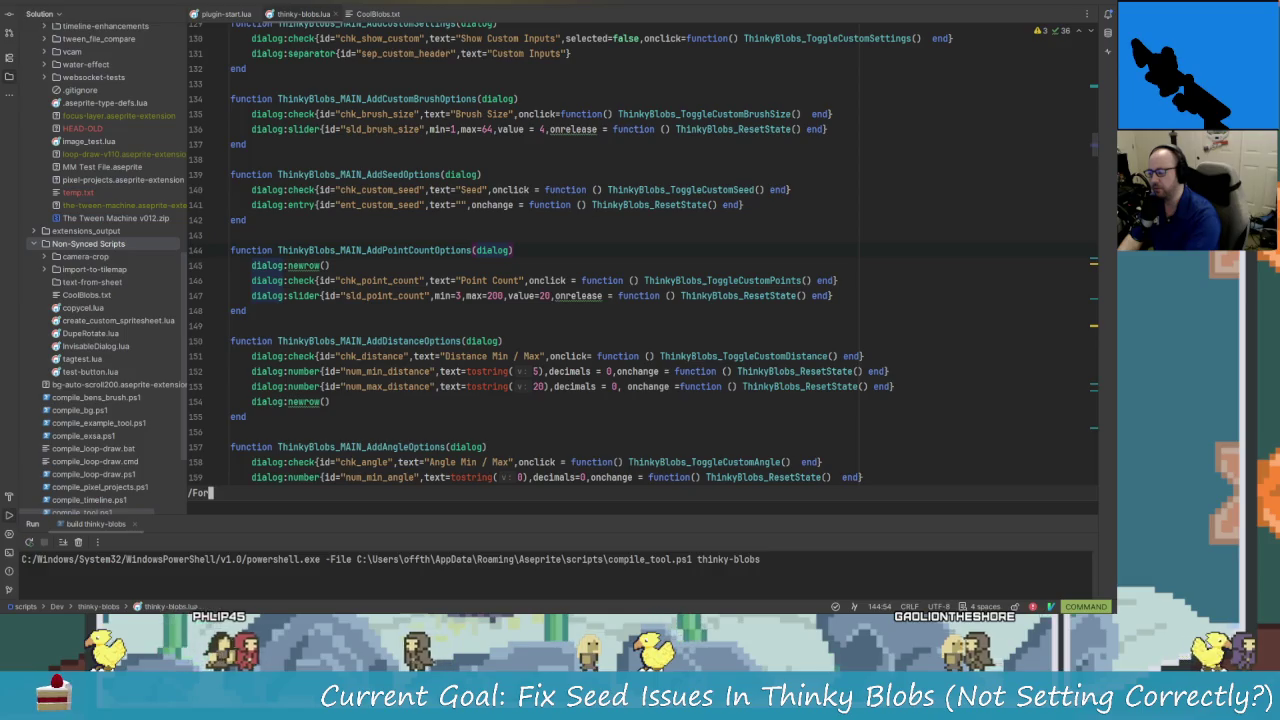
key(Escape)
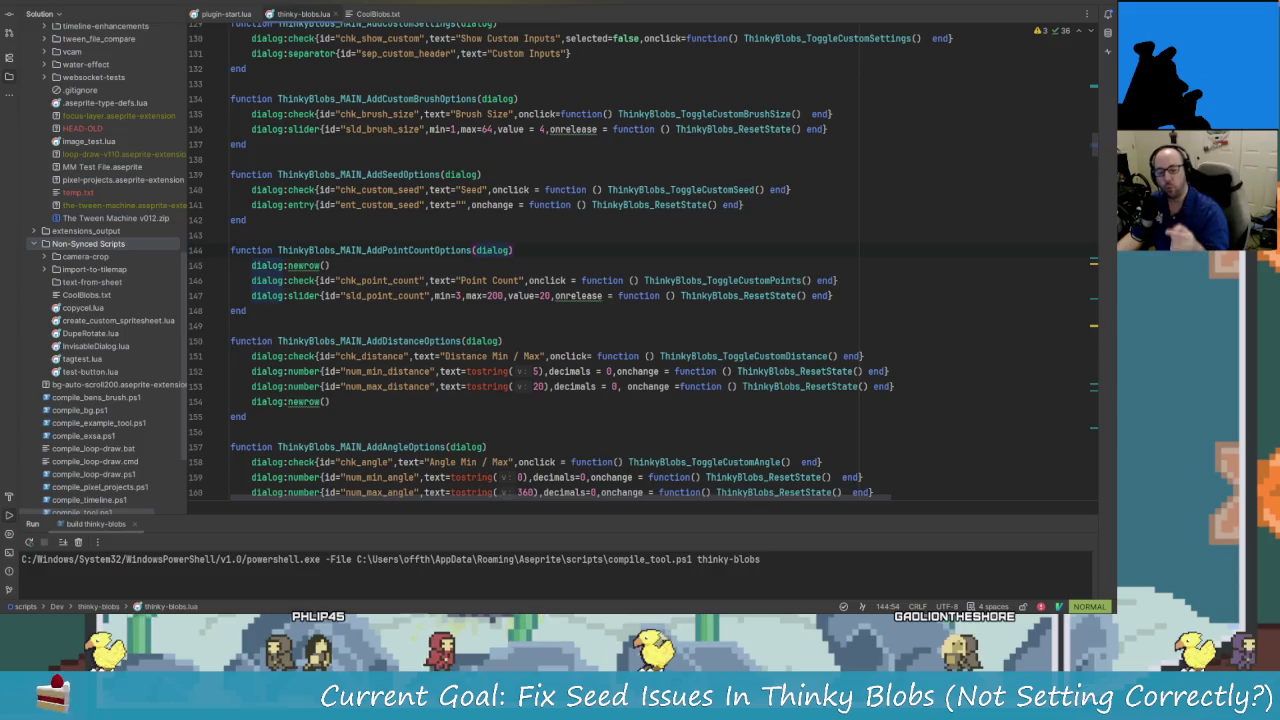
key(alt+Tab)
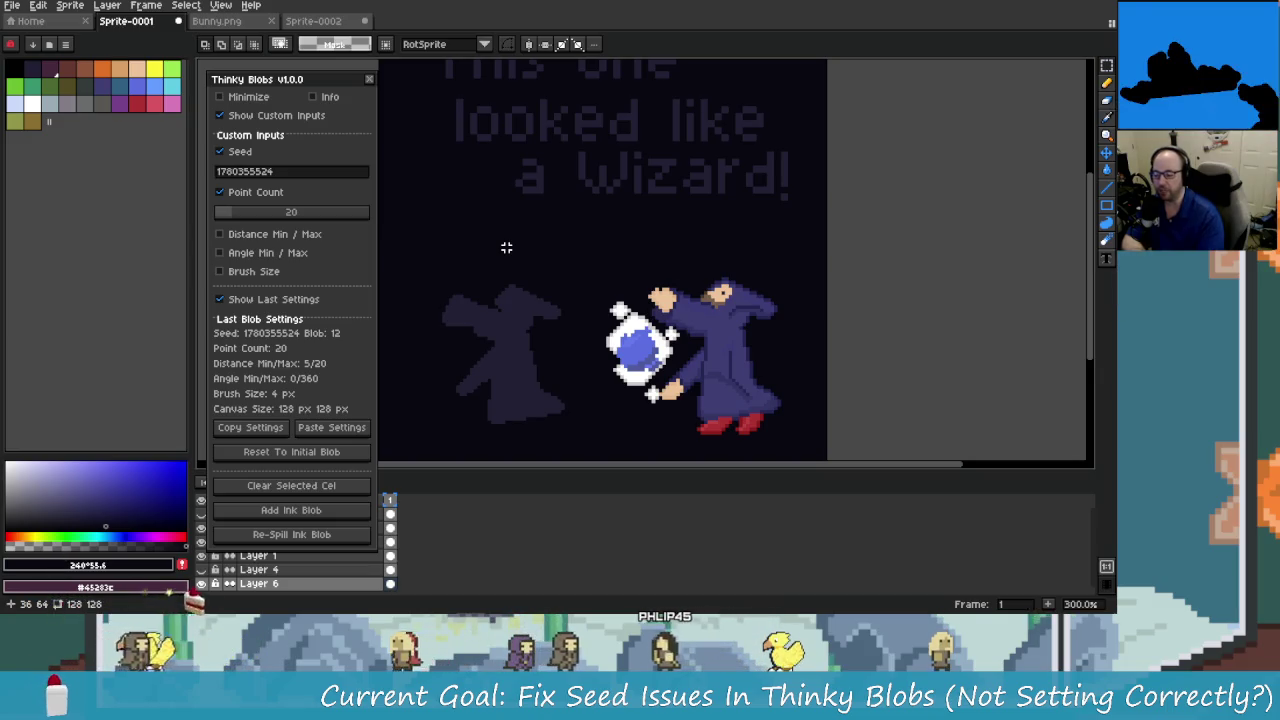
click(320, 536)
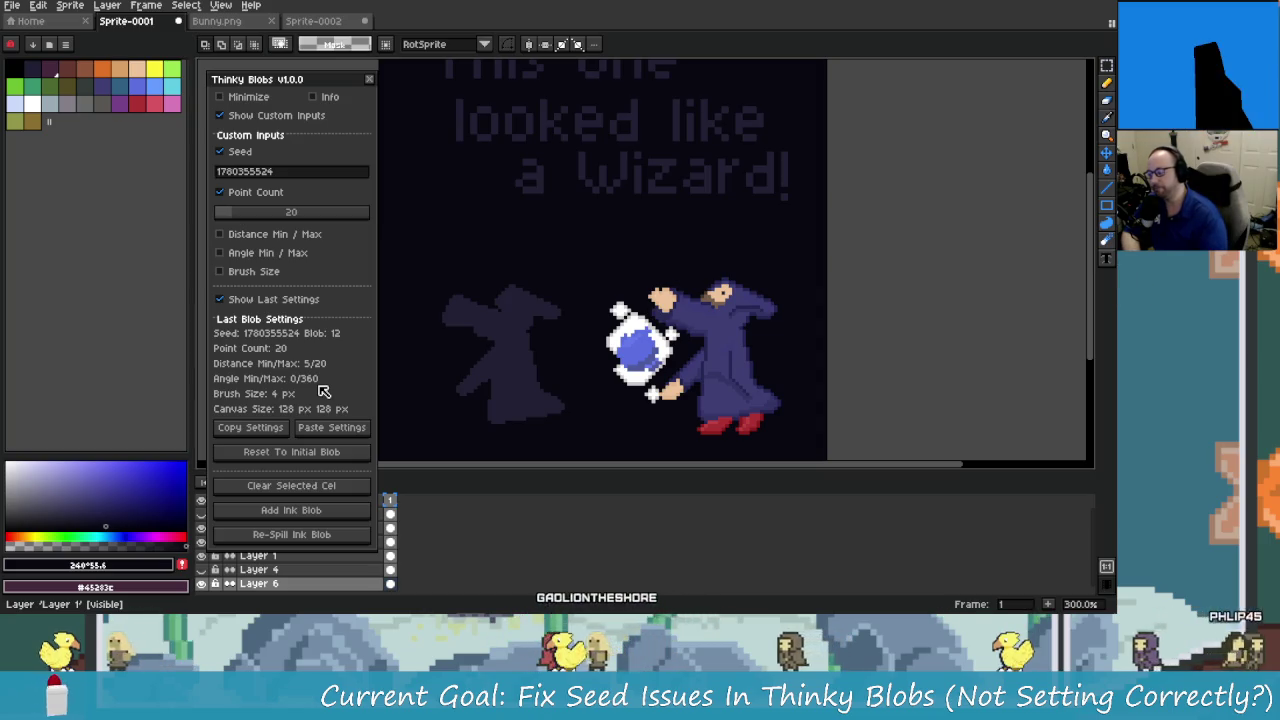
key(alt+Tab)
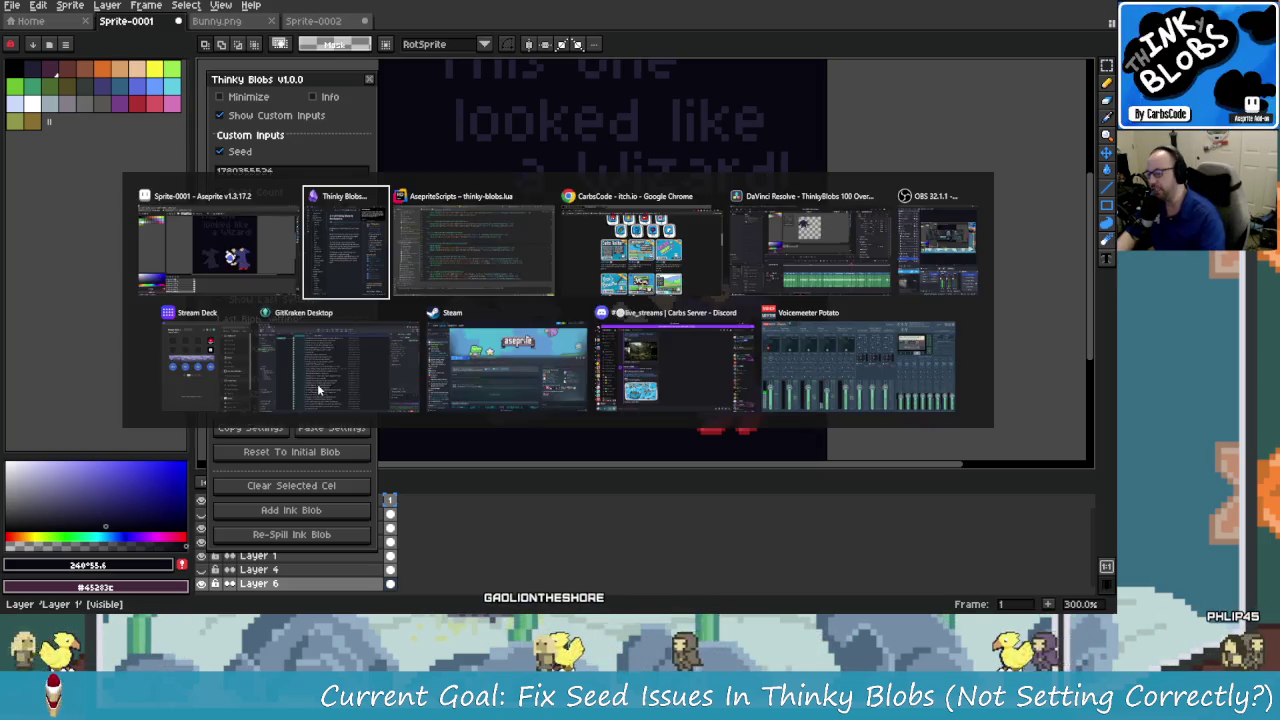
Show thinky-blobs.lua's seed and point-count code, comparing it against Aseprite's blob dialog.
key(ctrl+Tab)
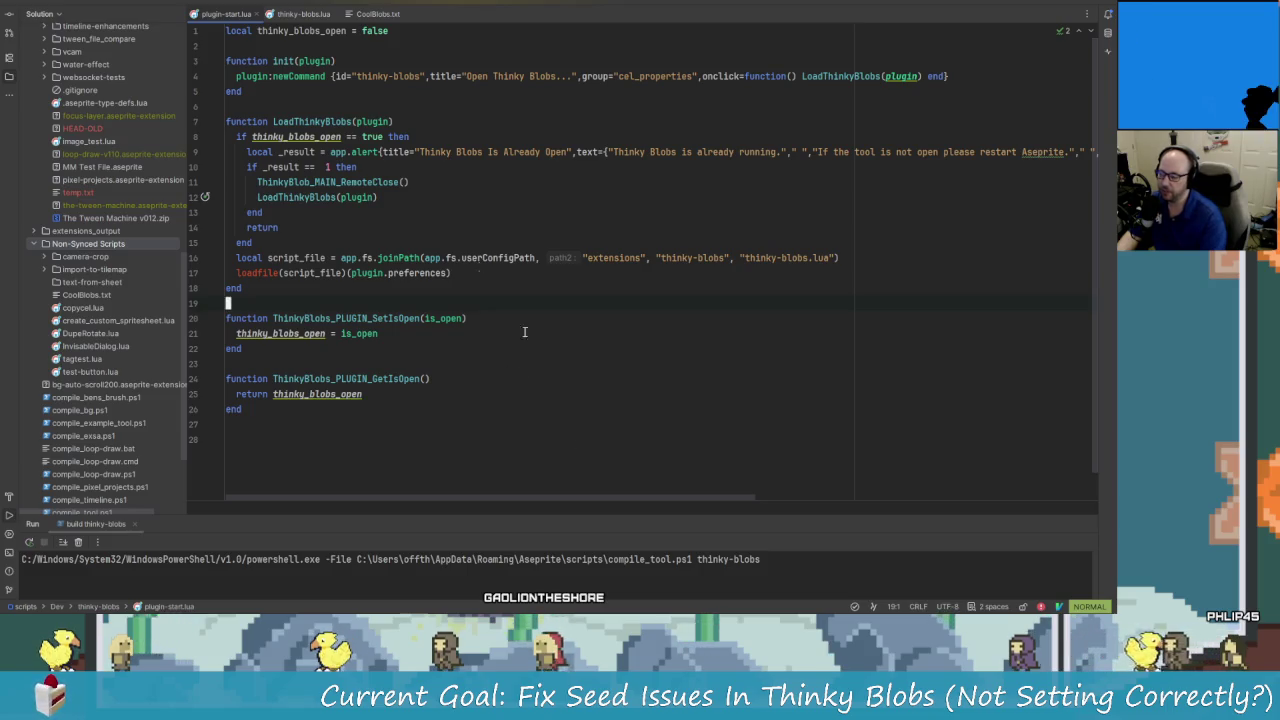
click(316, 18)
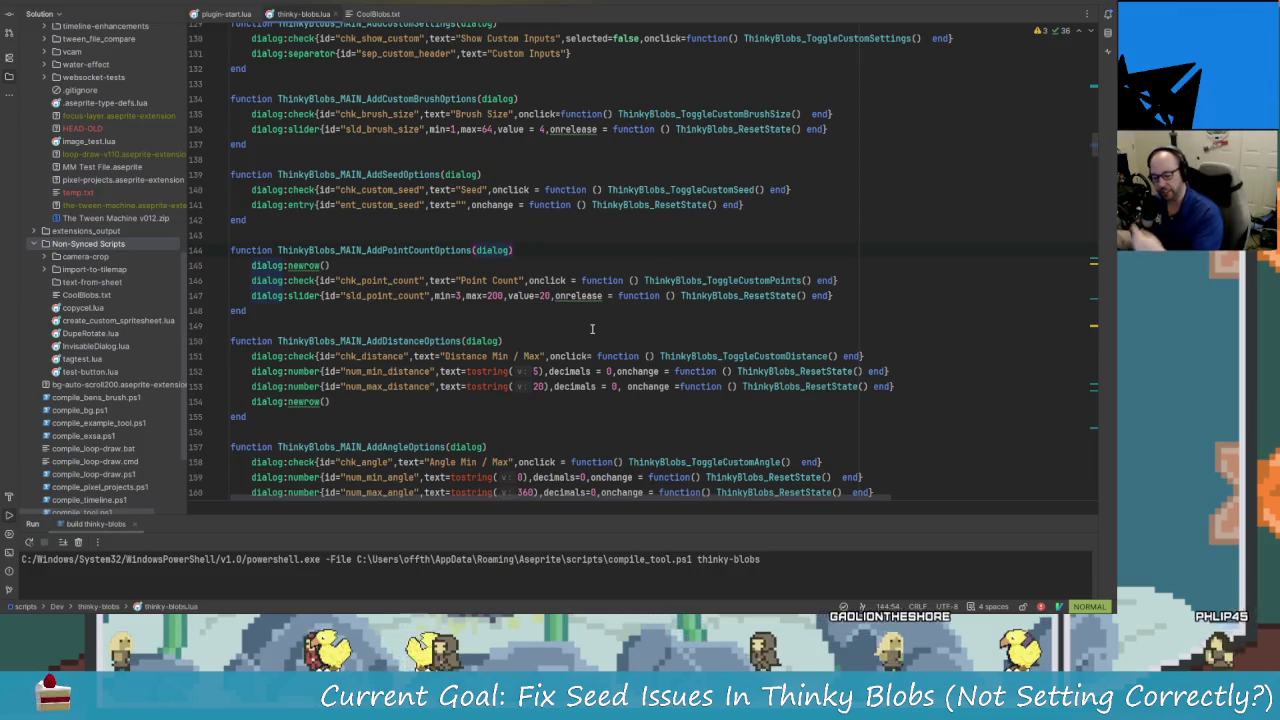
key(alt+Tab)
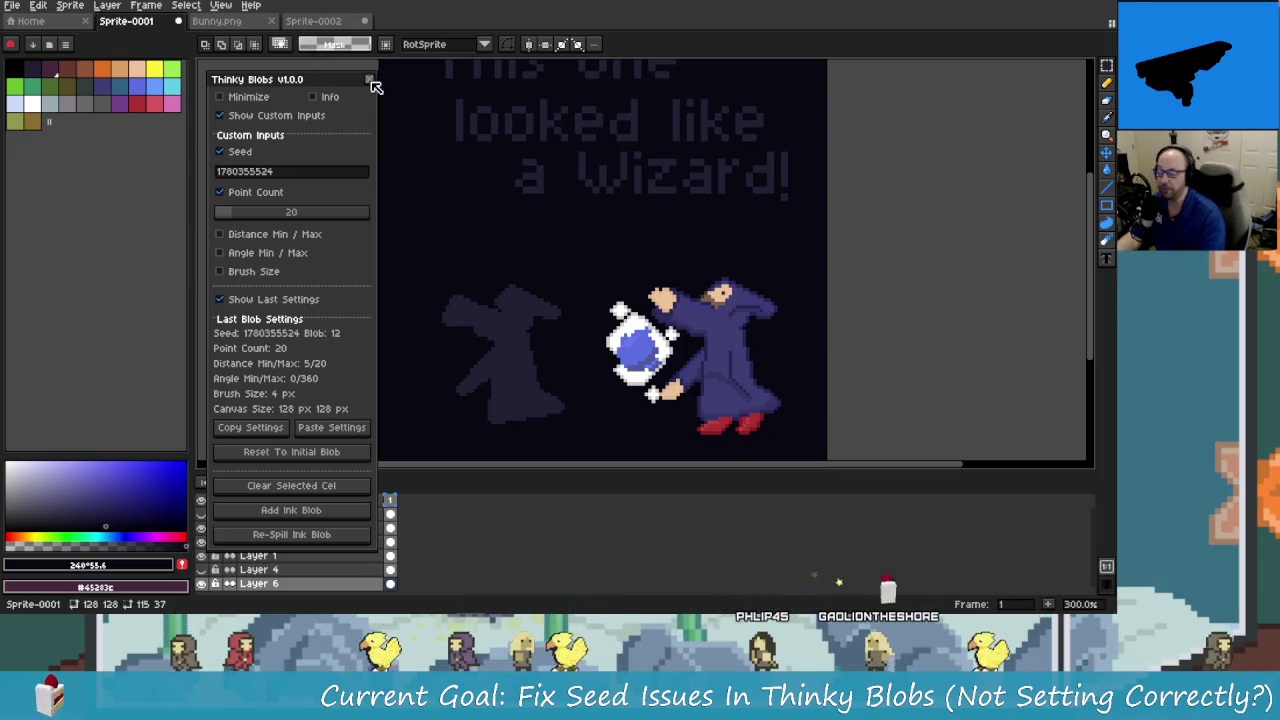
key(alt+Tab)
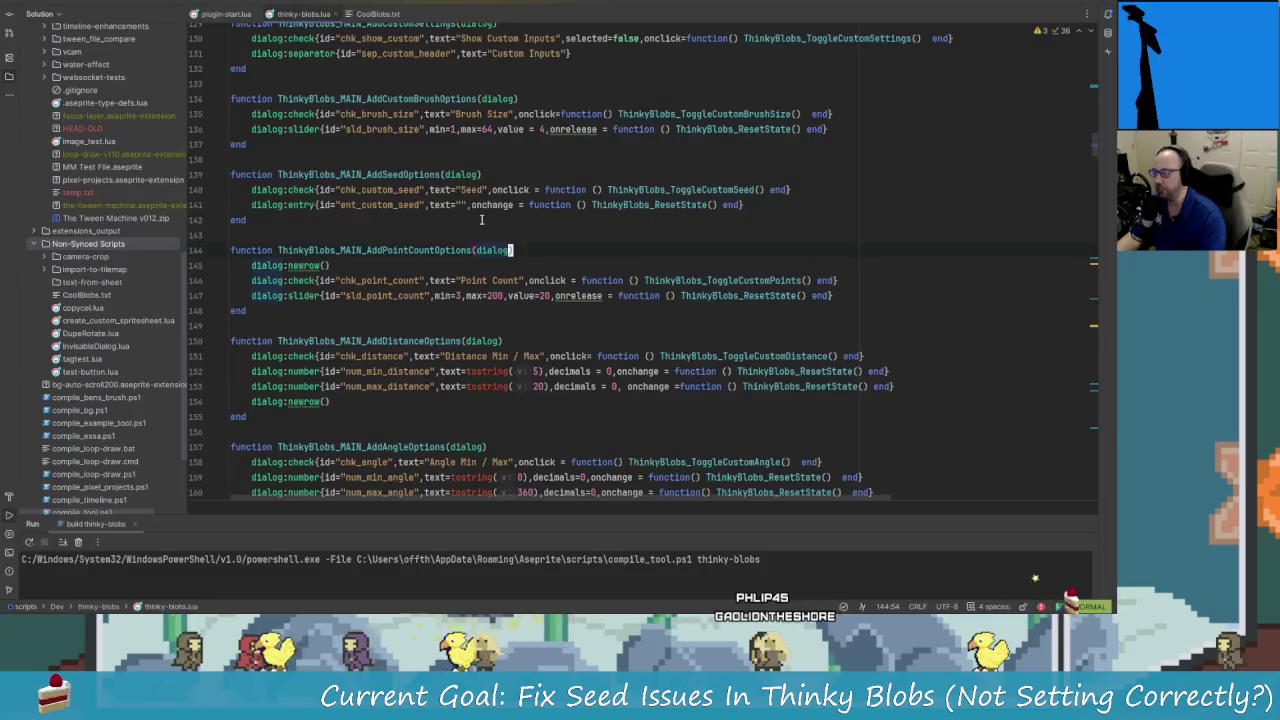
Expand shared_files in the Solution tree and open cc_progress.lua.
scroll(130, 175, up, 5)
scroll(110, 143, up, 10)
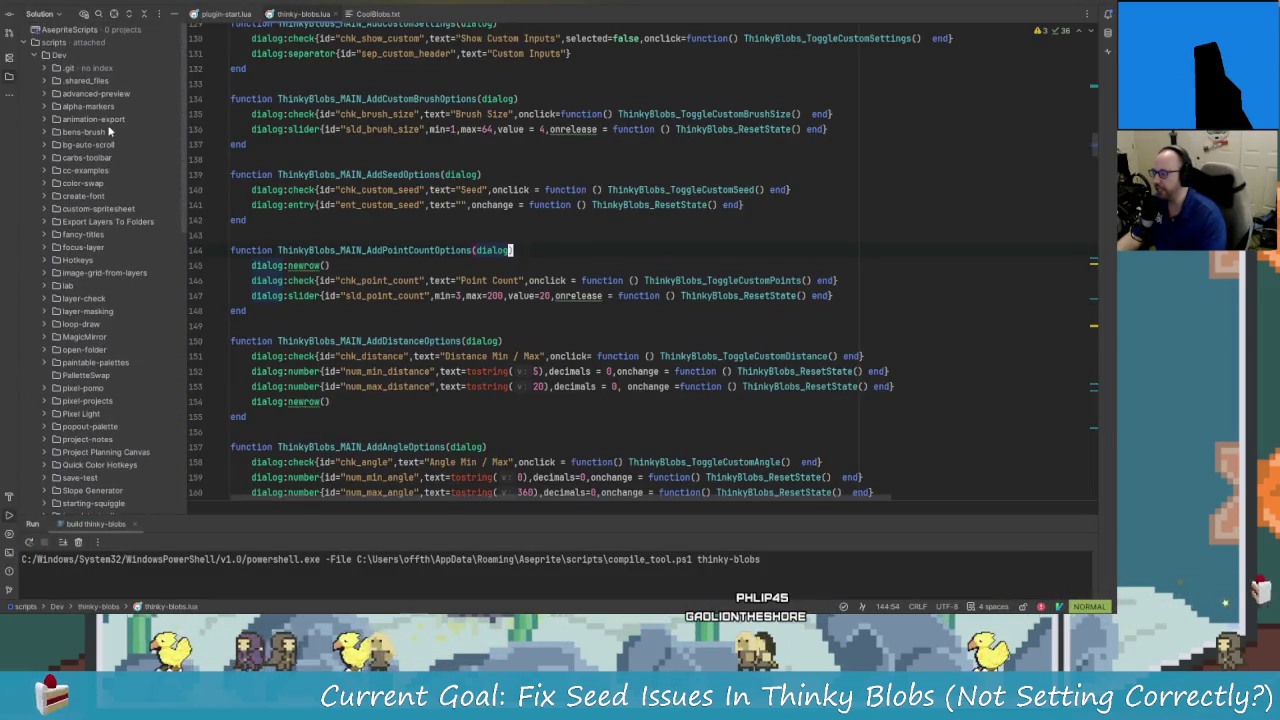
click(44, 81)
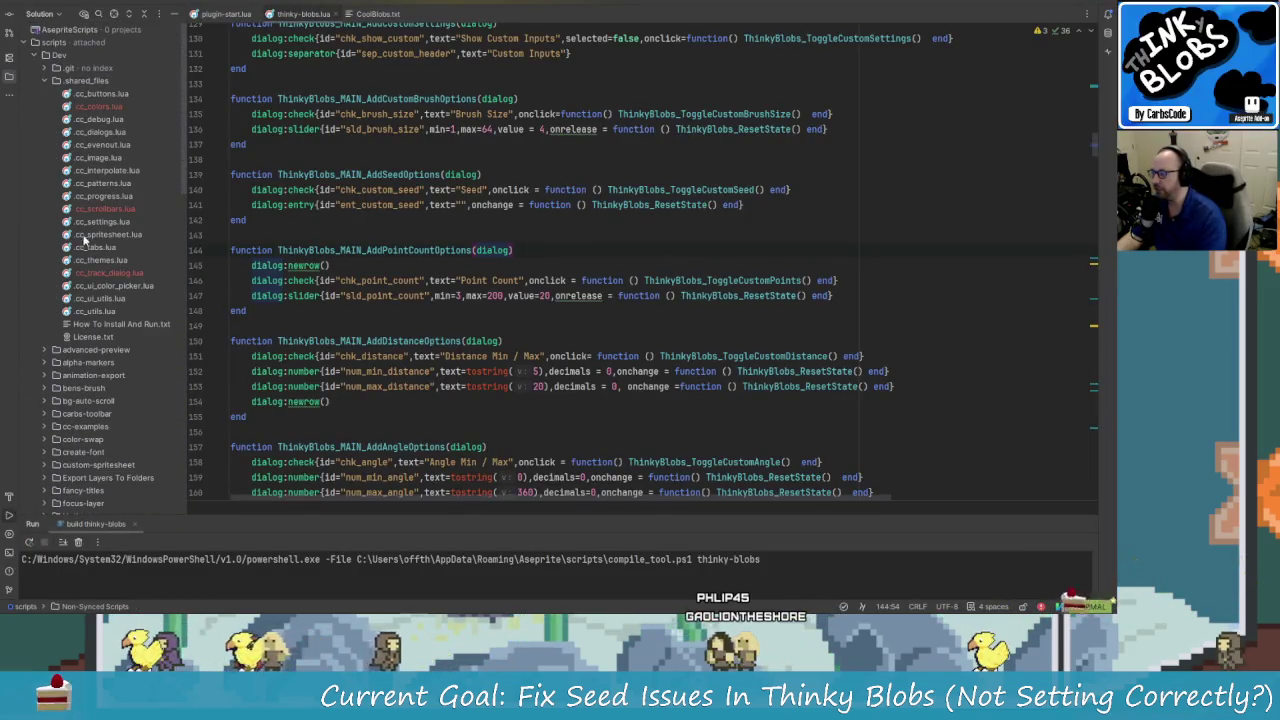
double_click(103, 196)
Scroll through cc_progress.lua, view plugin-start.lua, and return to Aseprite.
scroll(457, 340, down, 3)
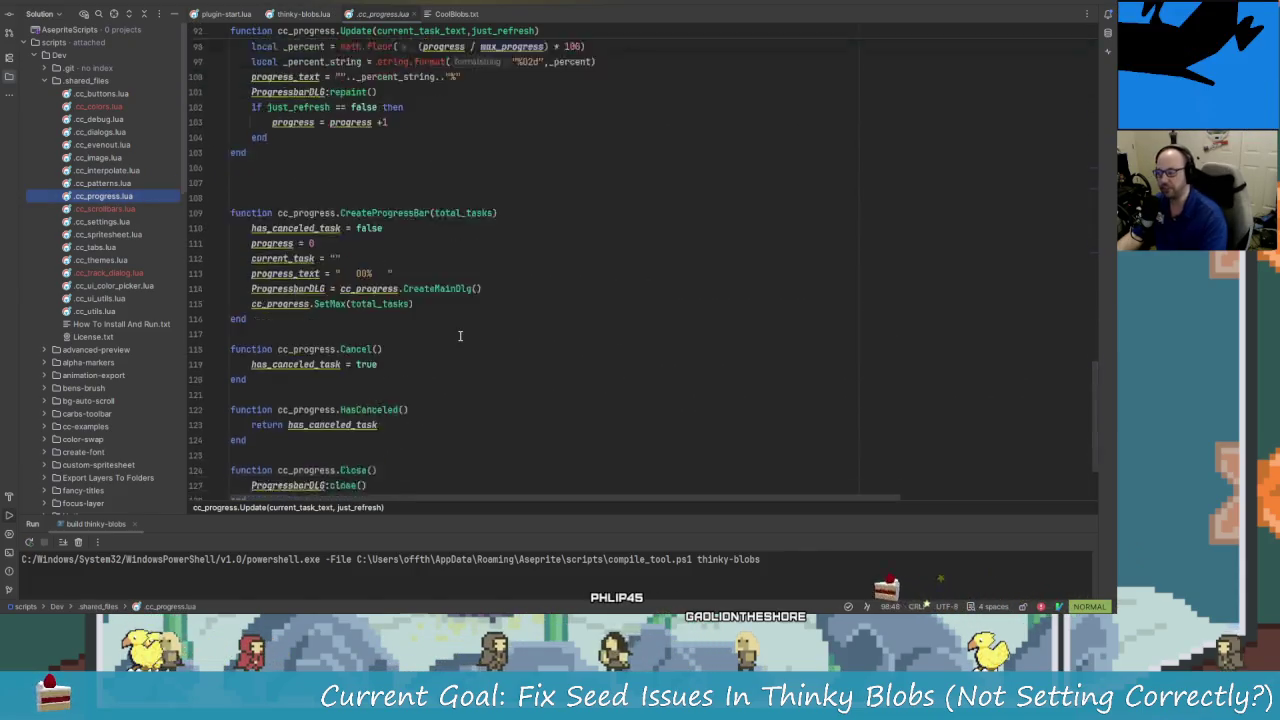
scroll(457, 340, up, 5)
scroll(457, 340, up, 5)
scroll(457, 340, up, 5)
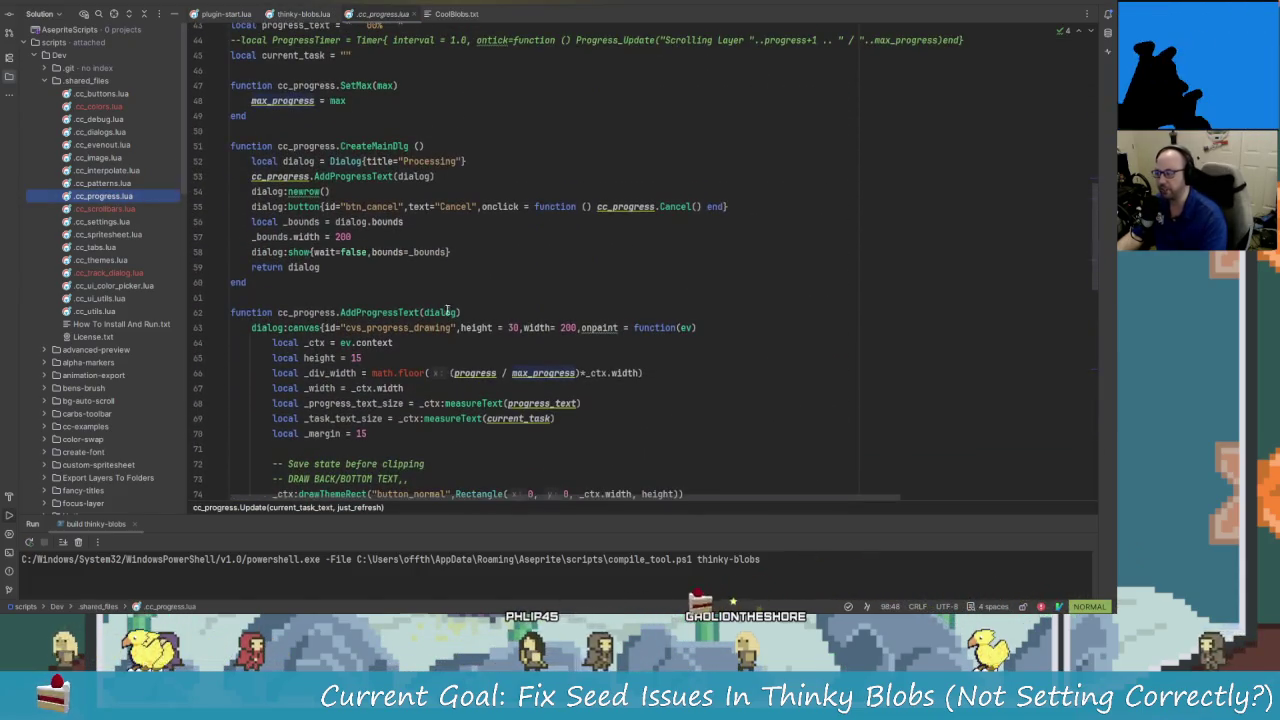
click(228, 14)
key(alt+Tab)
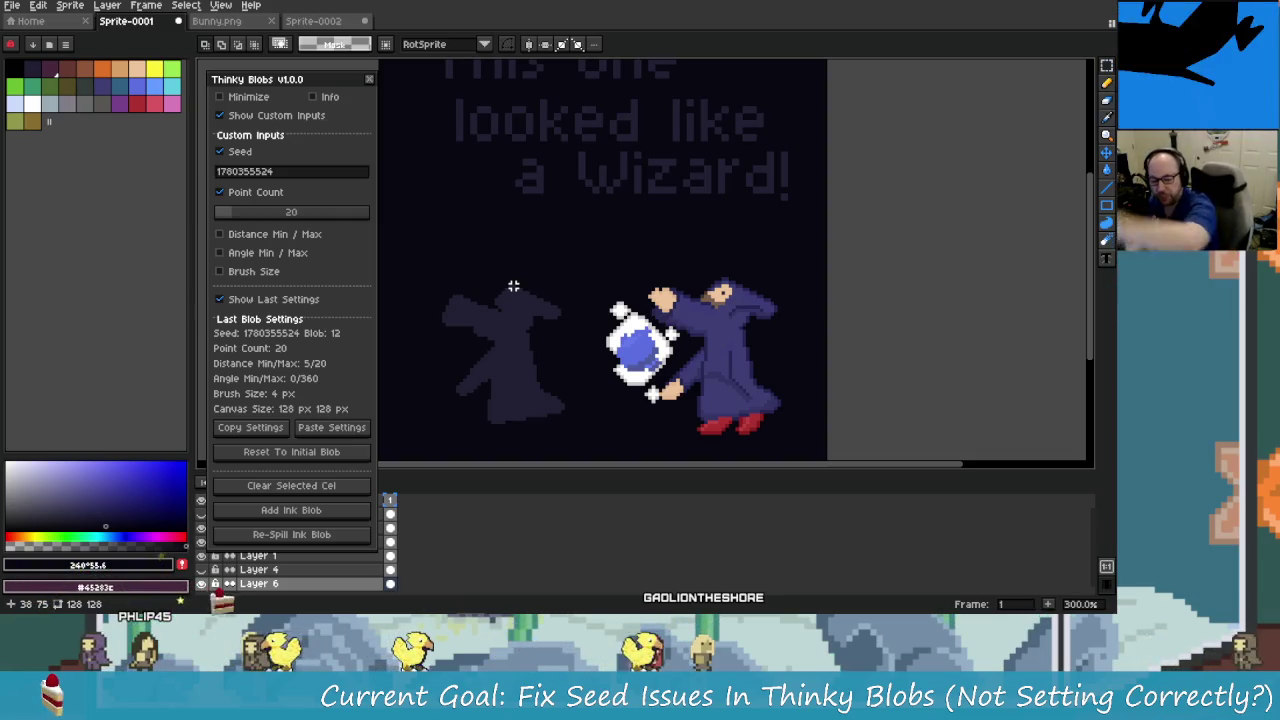
Drag the Thinky Blobs dialog by its title bar a short distance right.
drag(300, 81, 334, 83)
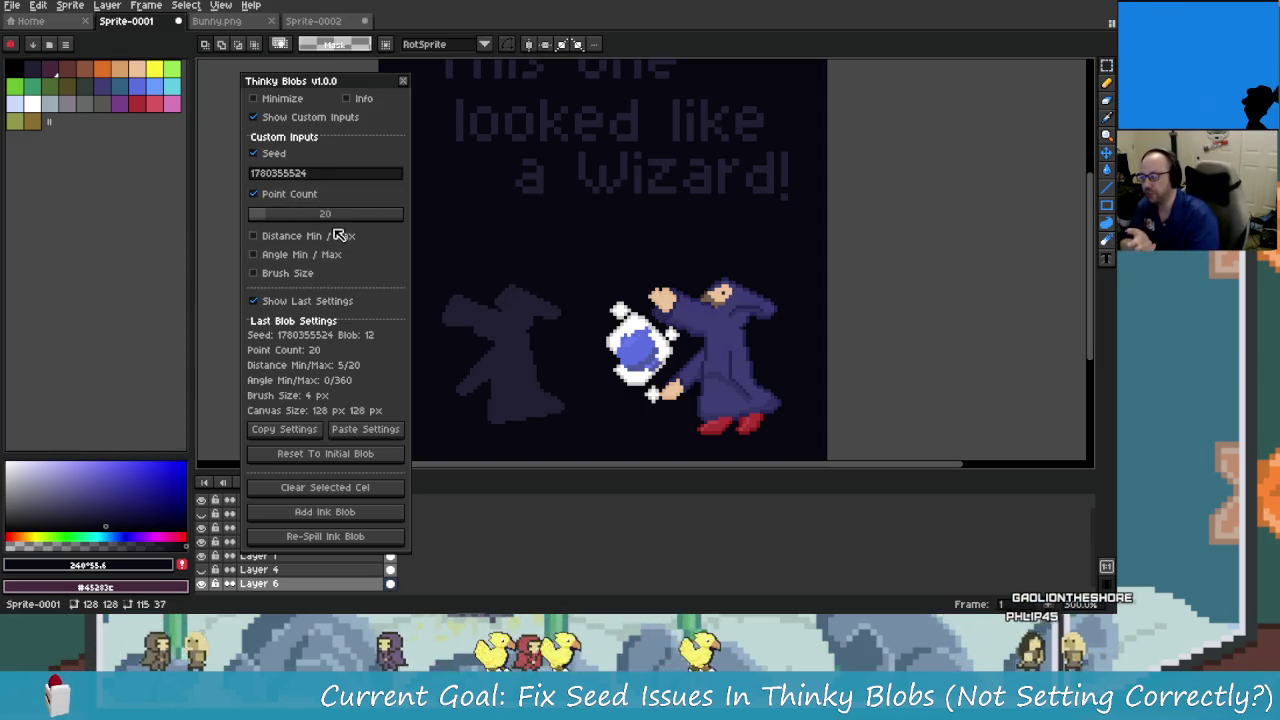
On Sprite-0002, toggle the custom Seed and Point Count inputs and clear the existing blob.
click(313, 20)
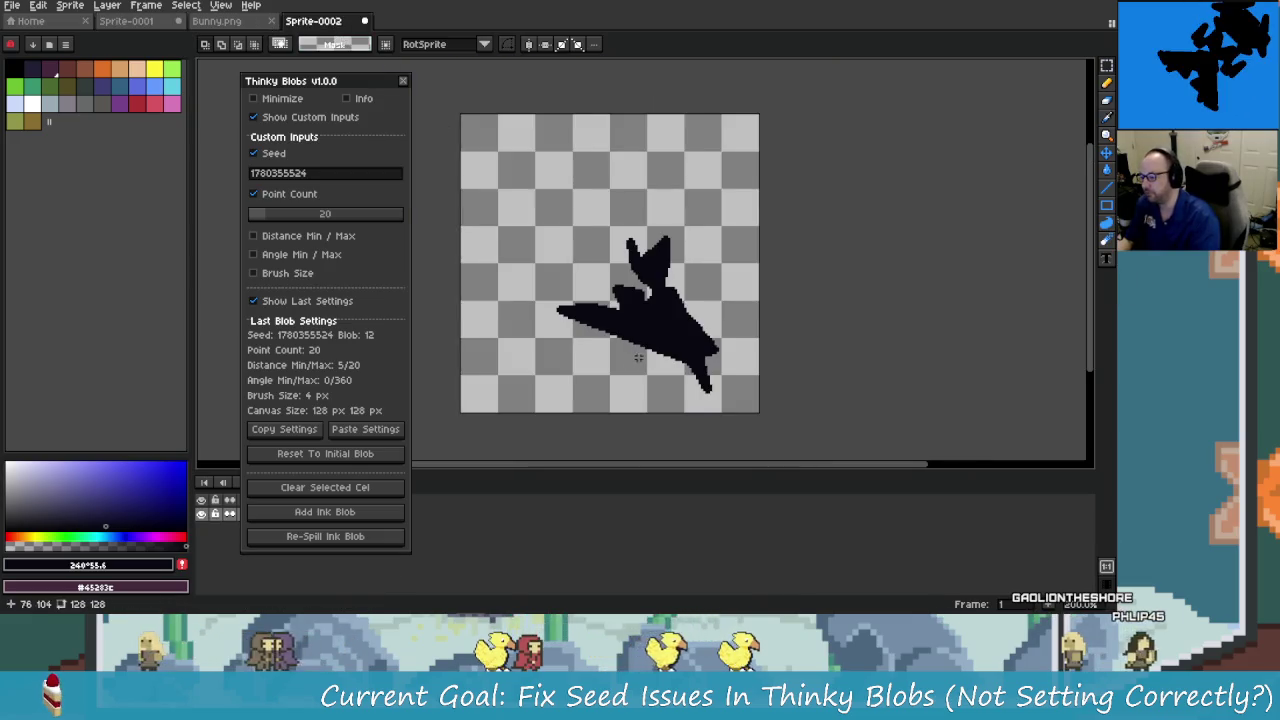
click(290, 155)
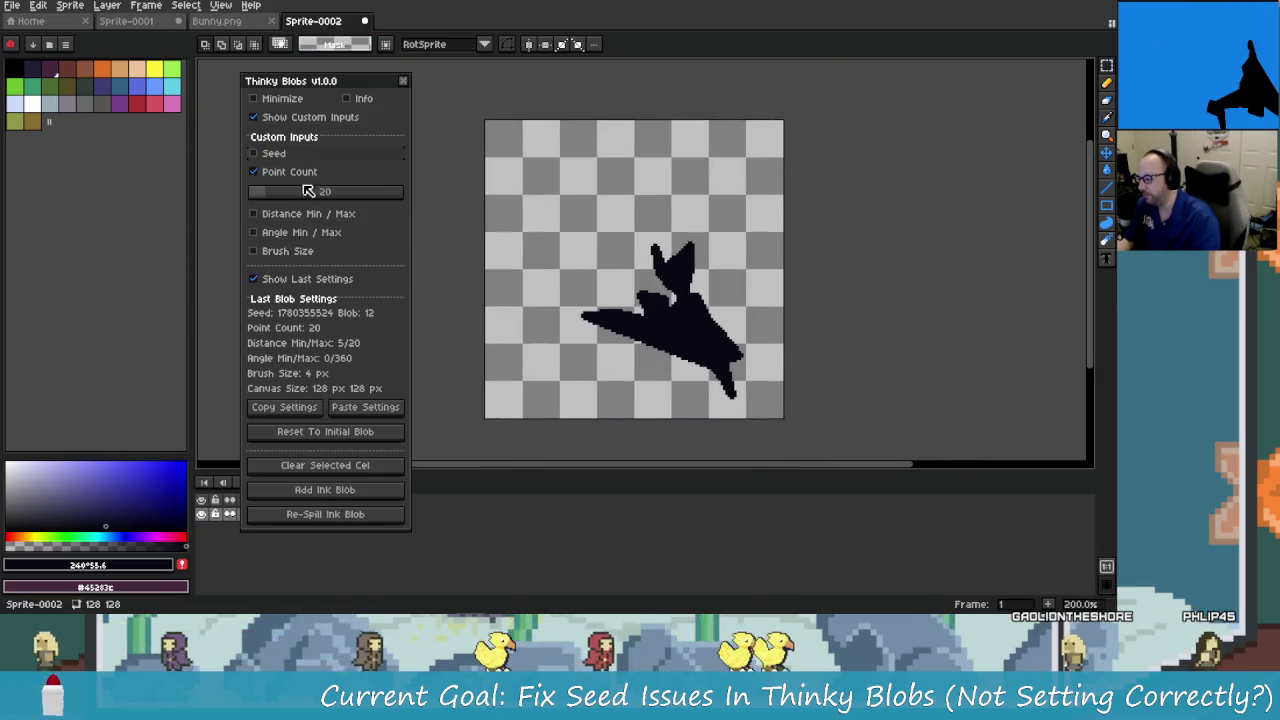
click(296, 172)
click(308, 255)
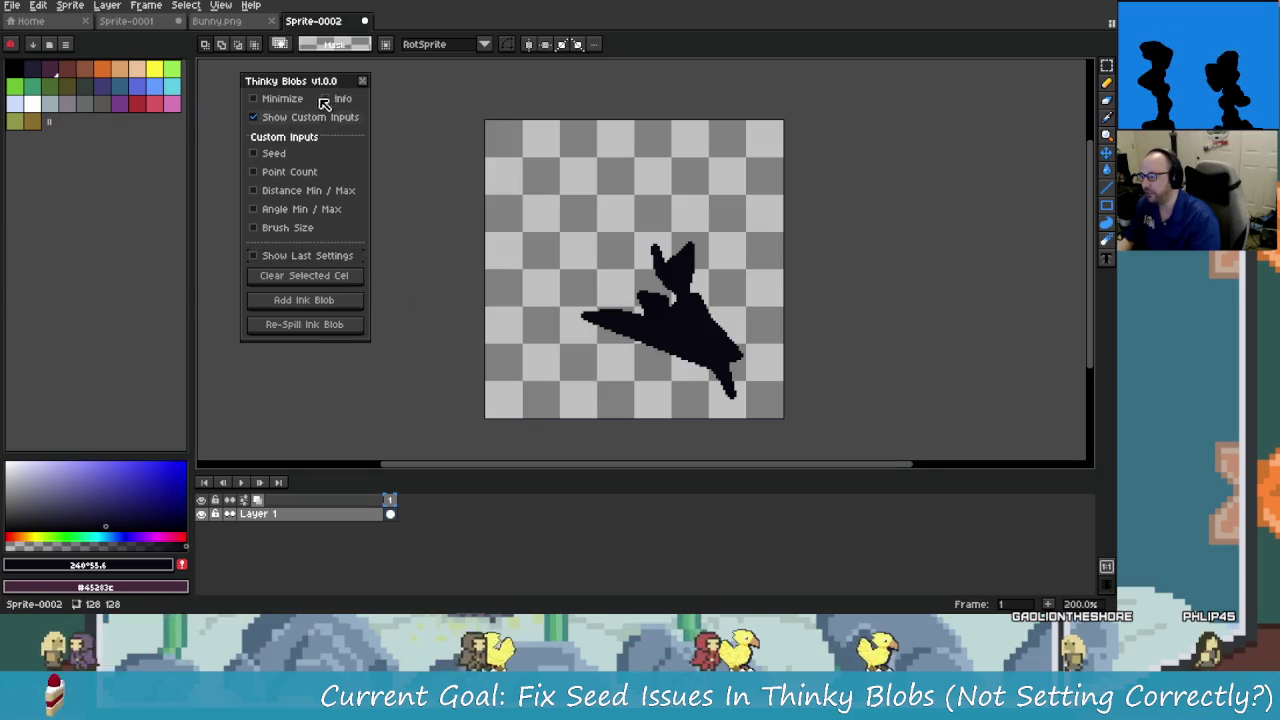
click(322, 276)
click(286, 155)
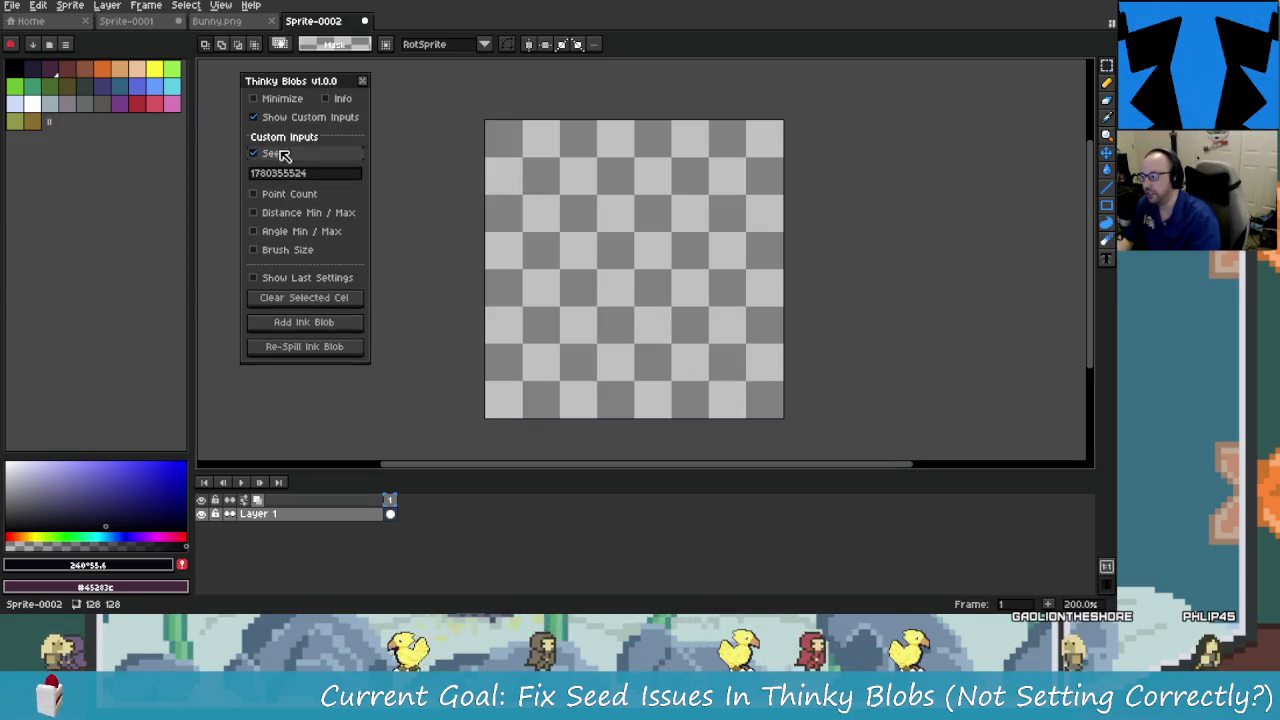
click(300, 194)
click(304, 216)
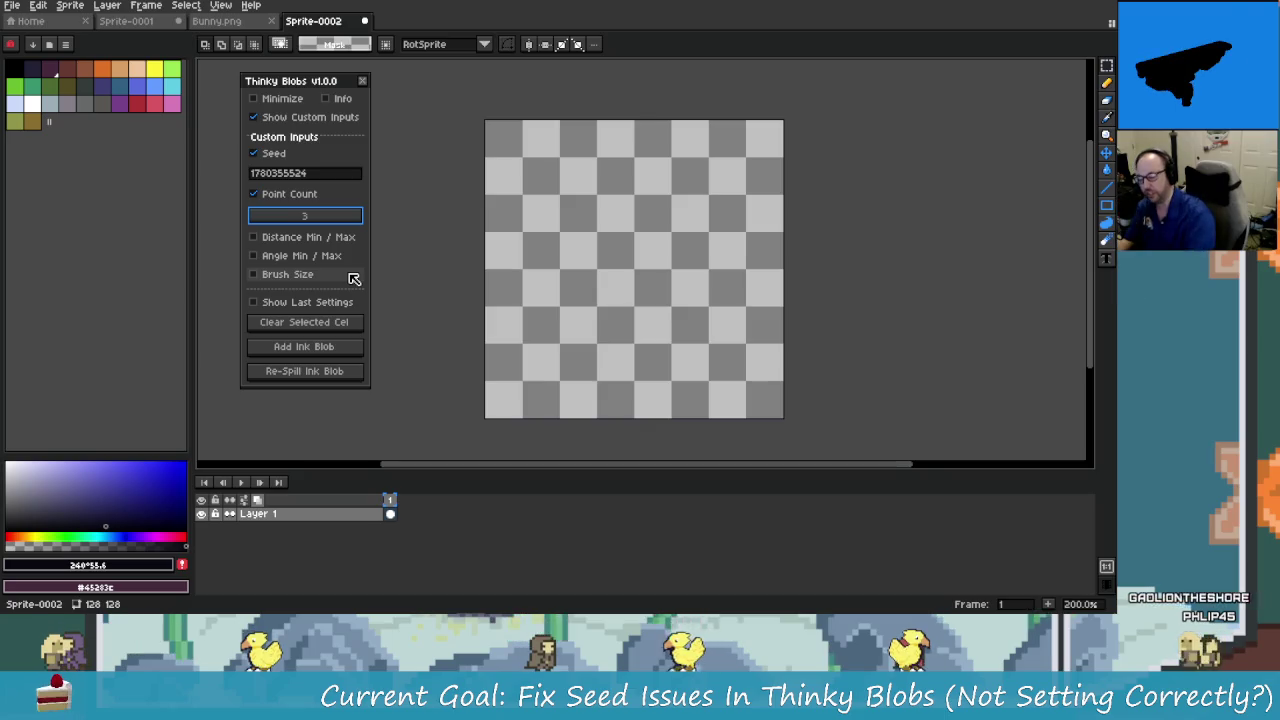
Add an ink blob and re-spill it three times.
click(307, 346)
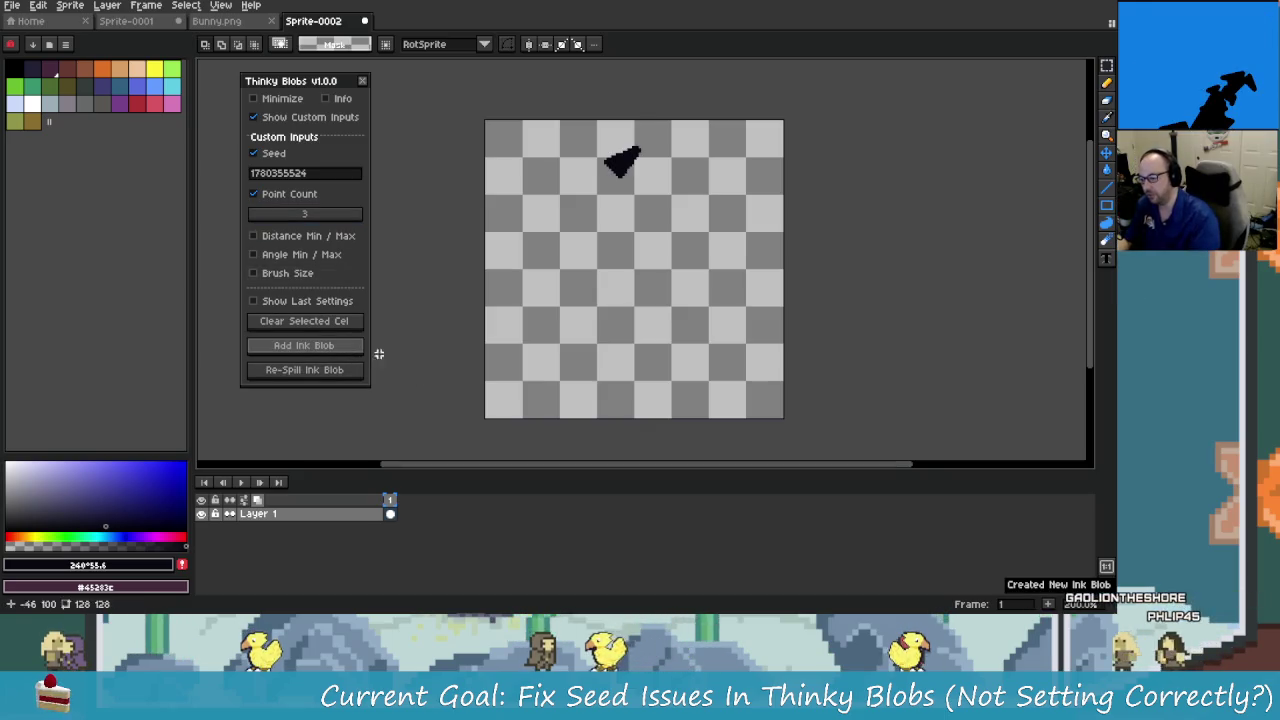
click(320, 375)
click(320, 375)
click(320, 375)
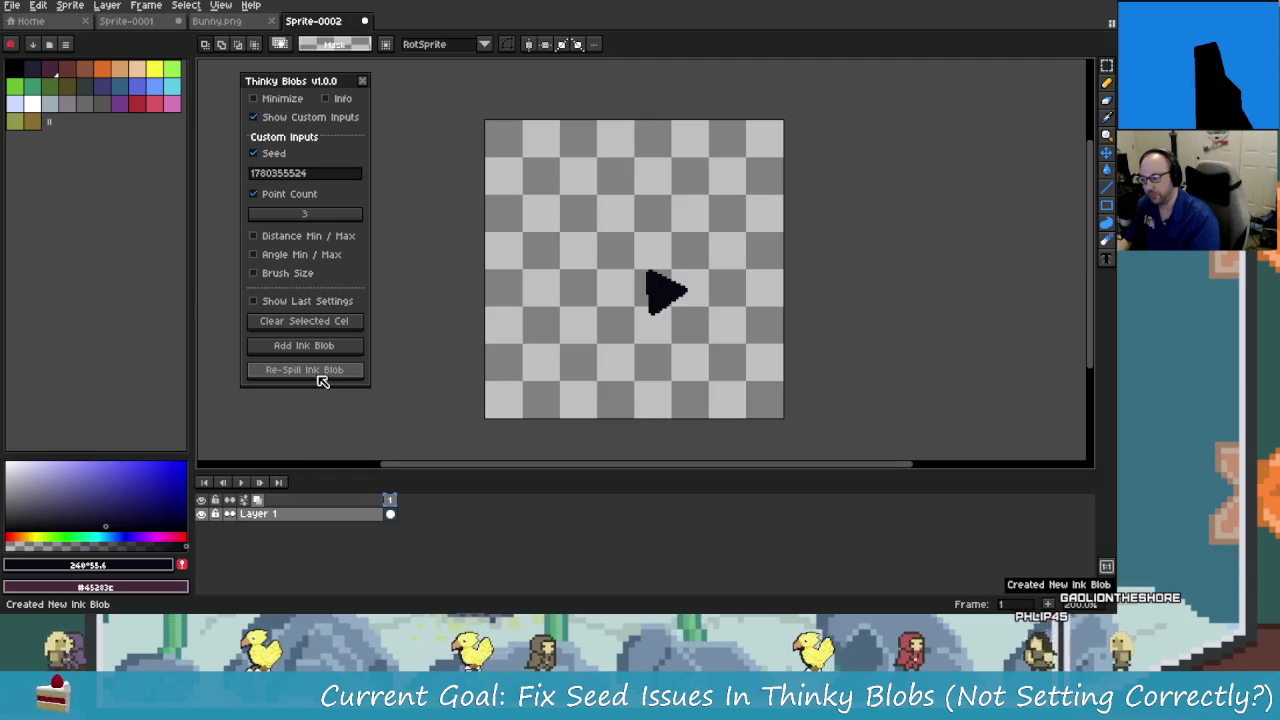
Raise the Point Count to 170 and re-spill the ink blob a dozen times.
click(290, 215)
text(153)
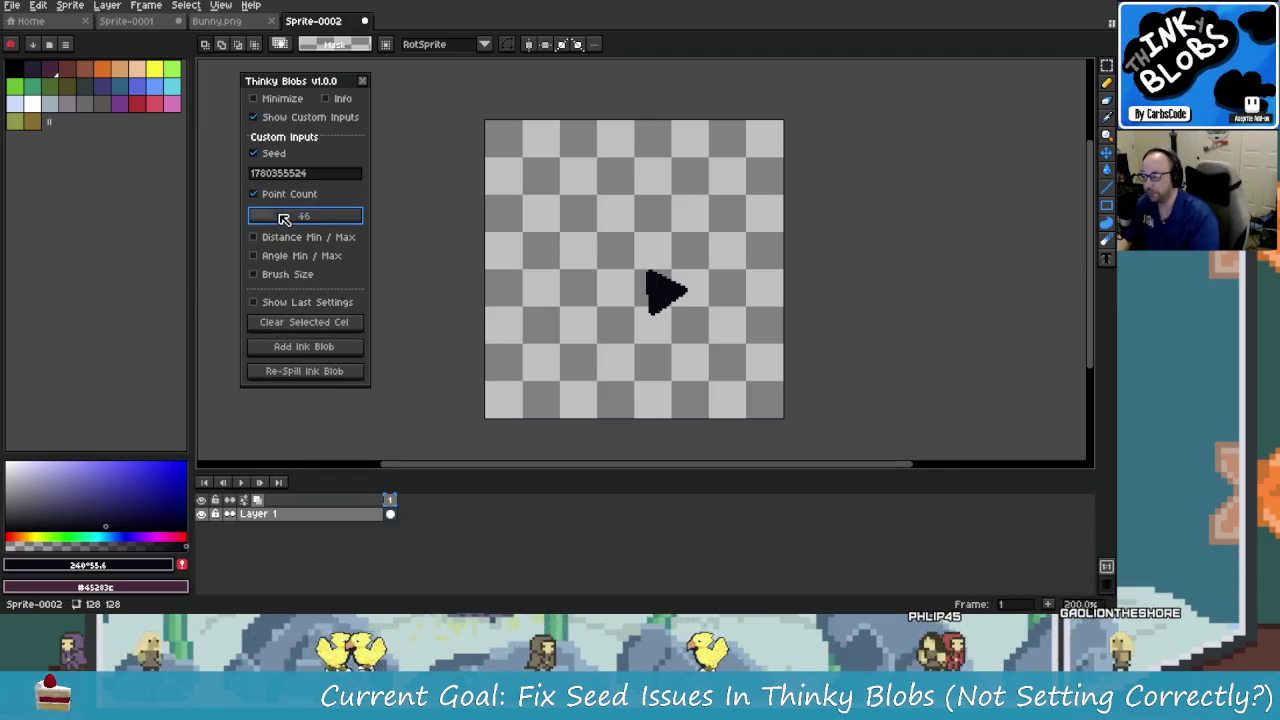
drag(340, 225, 346, 220)
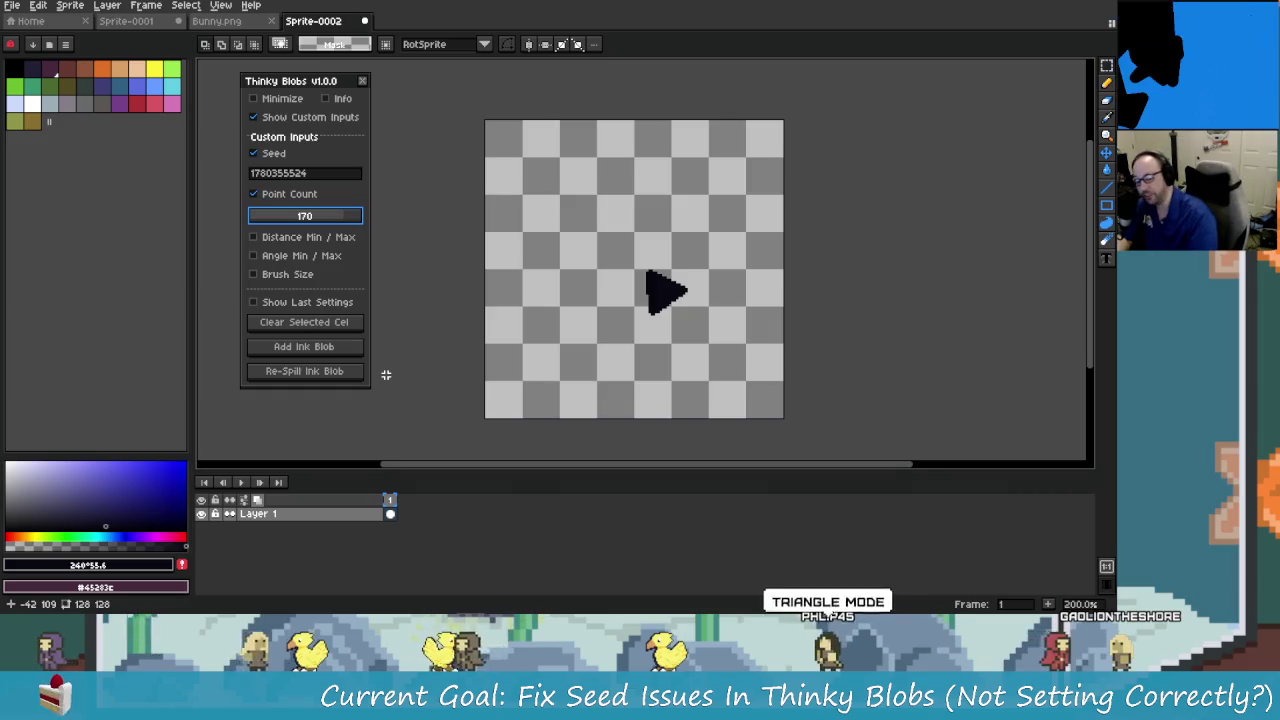
click(344, 371)
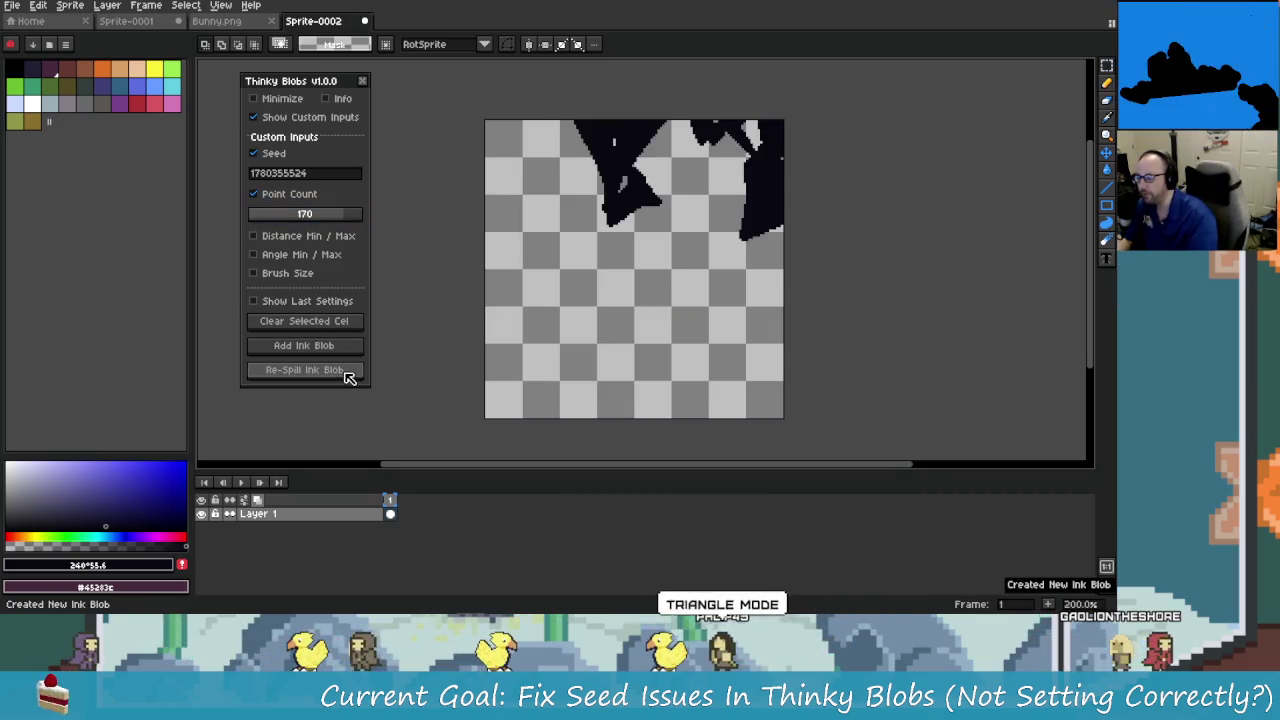
click(346, 375)
click(346, 375)
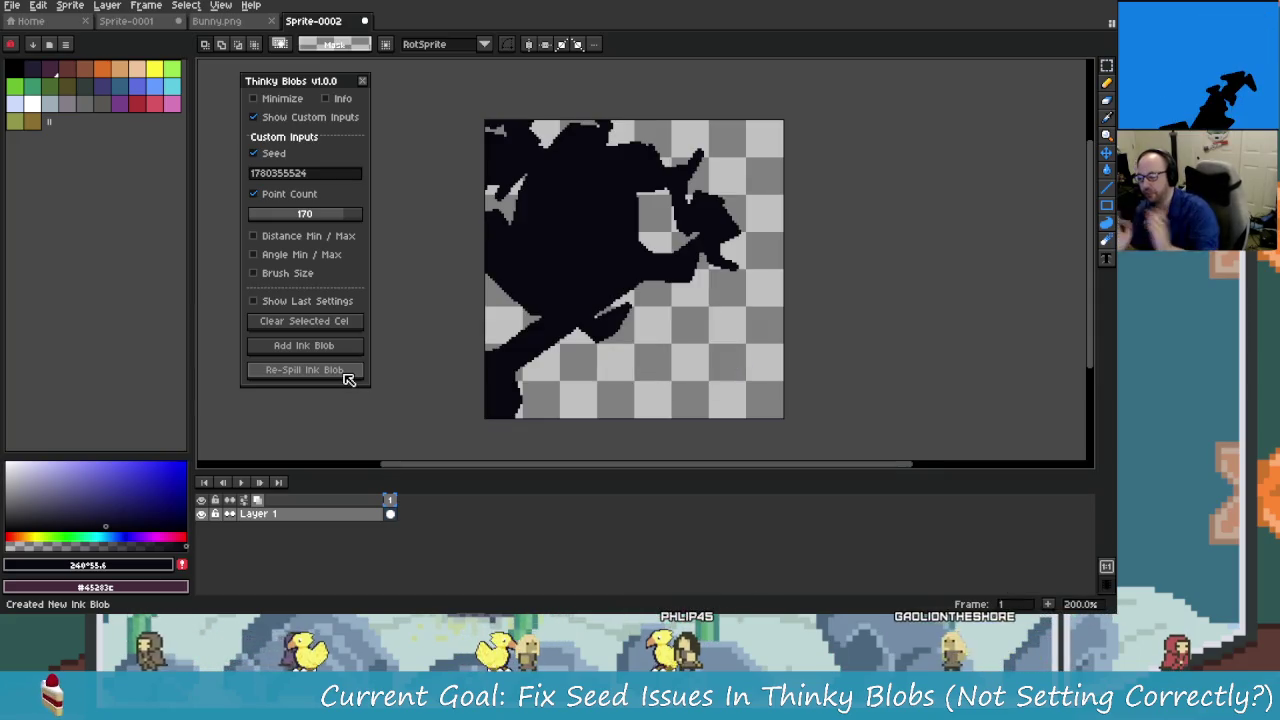
click(346, 375)
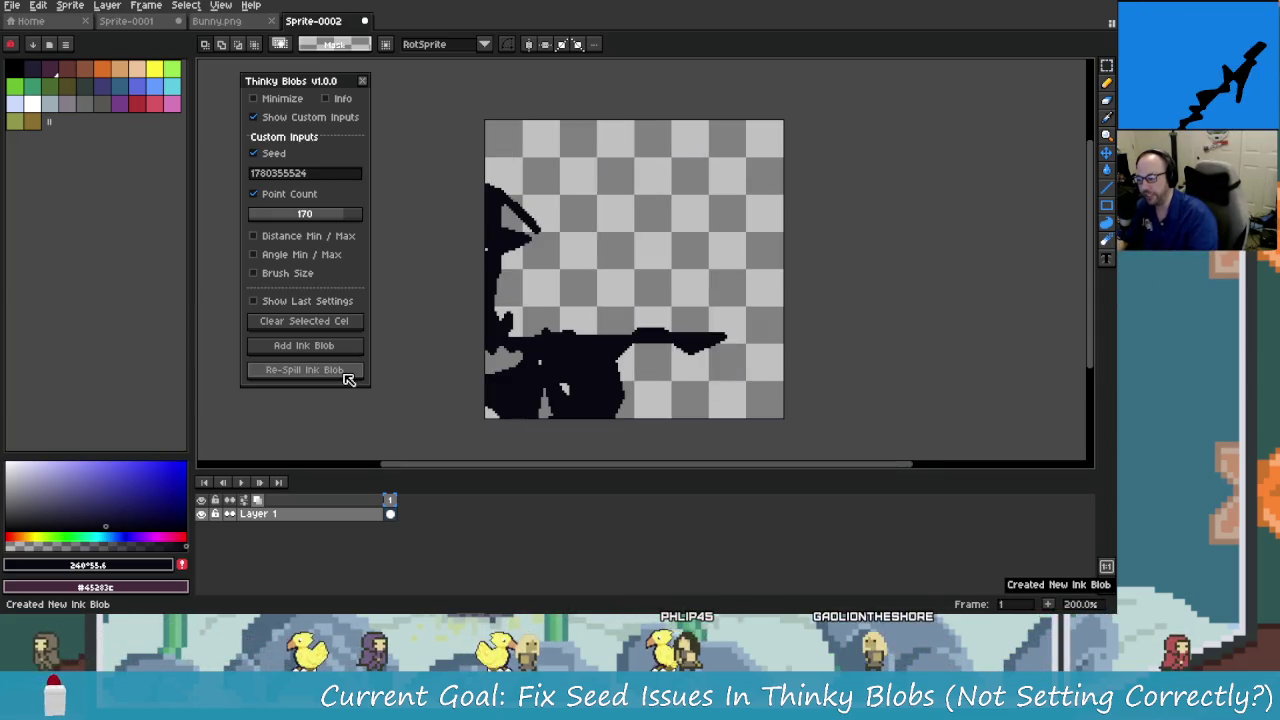
click(346, 375)
click(346, 375)
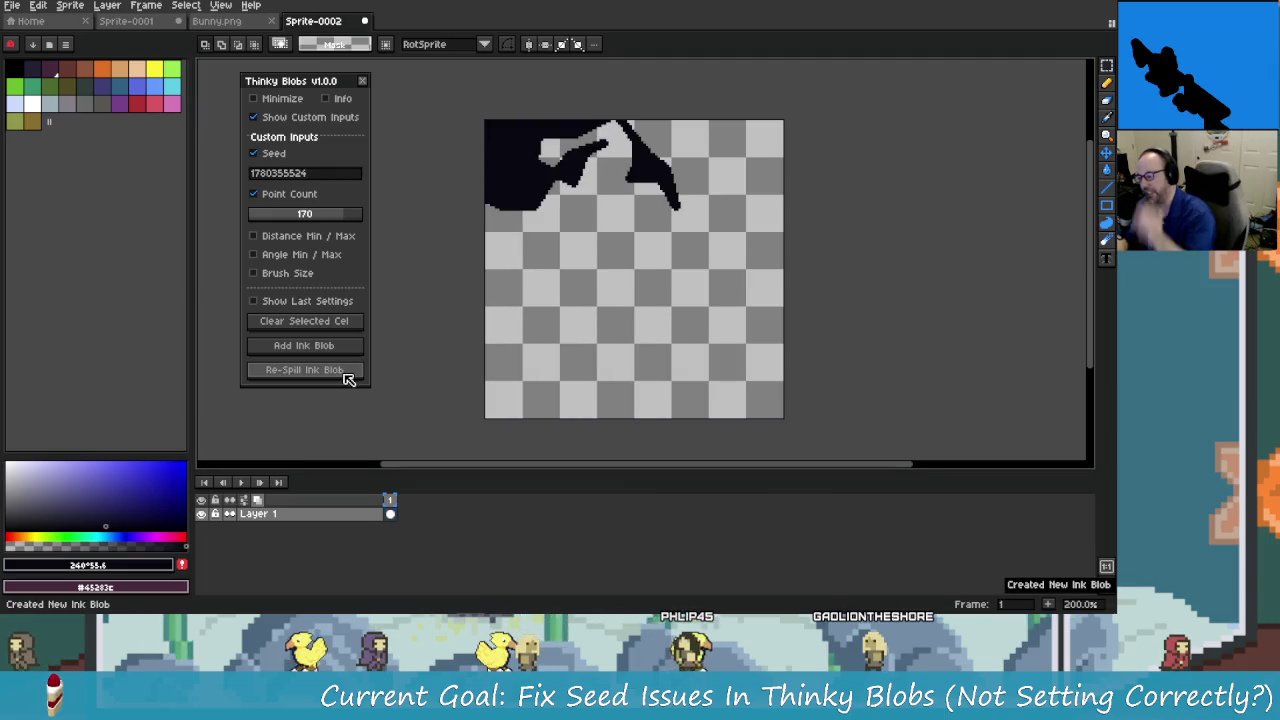
click(346, 375)
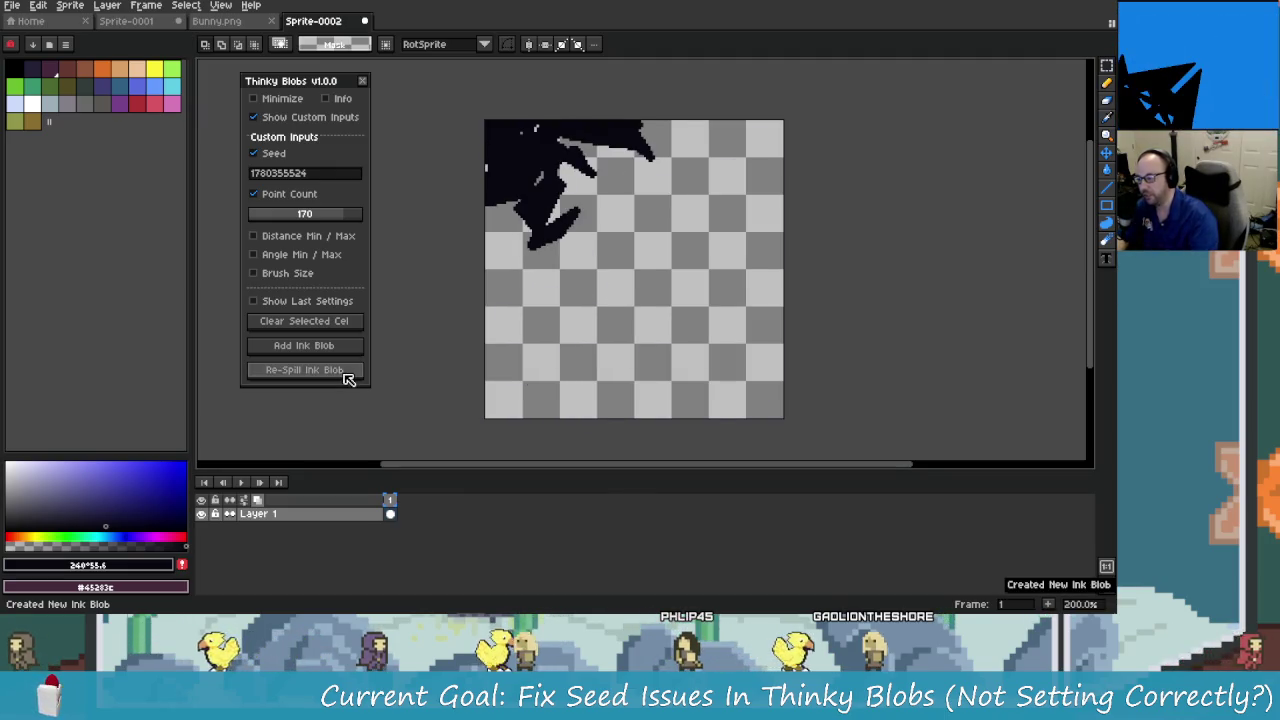
click(346, 375)
click(346, 375)
click(345, 372)
click(345, 372)
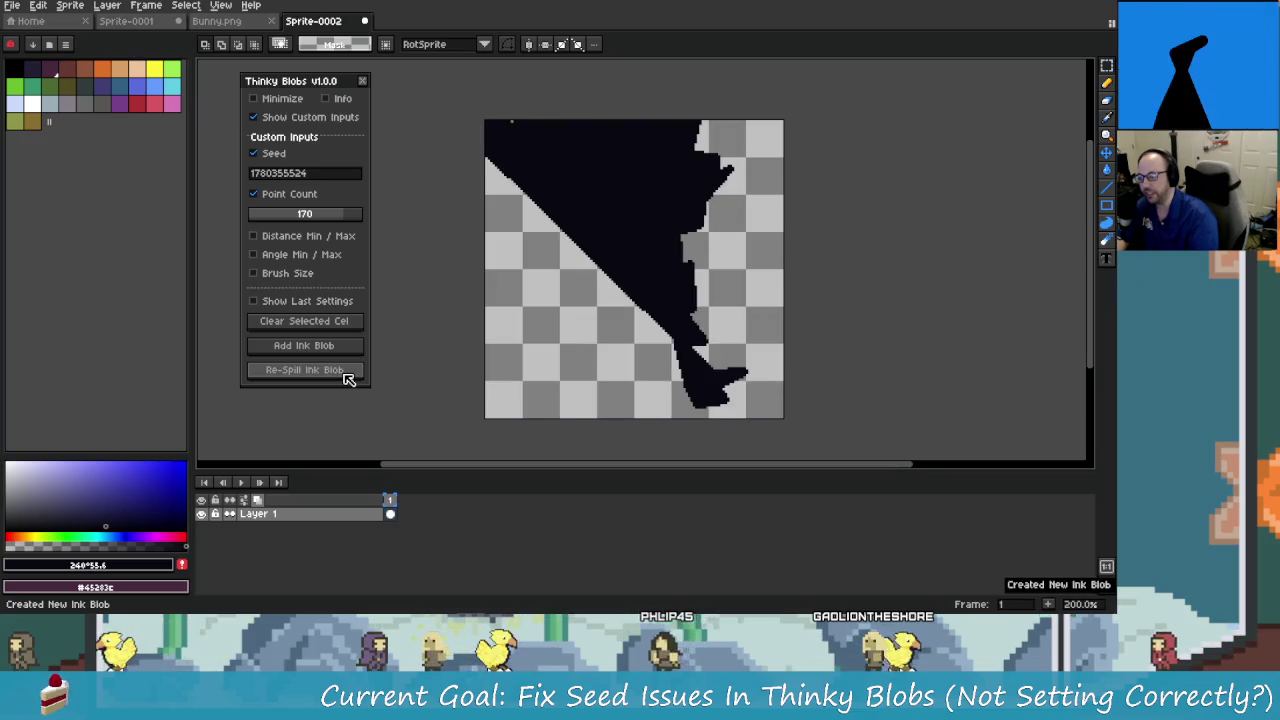
click(345, 372)
Add another ink blob, re-spill it several times, then clear the canvas.
click(338, 354)
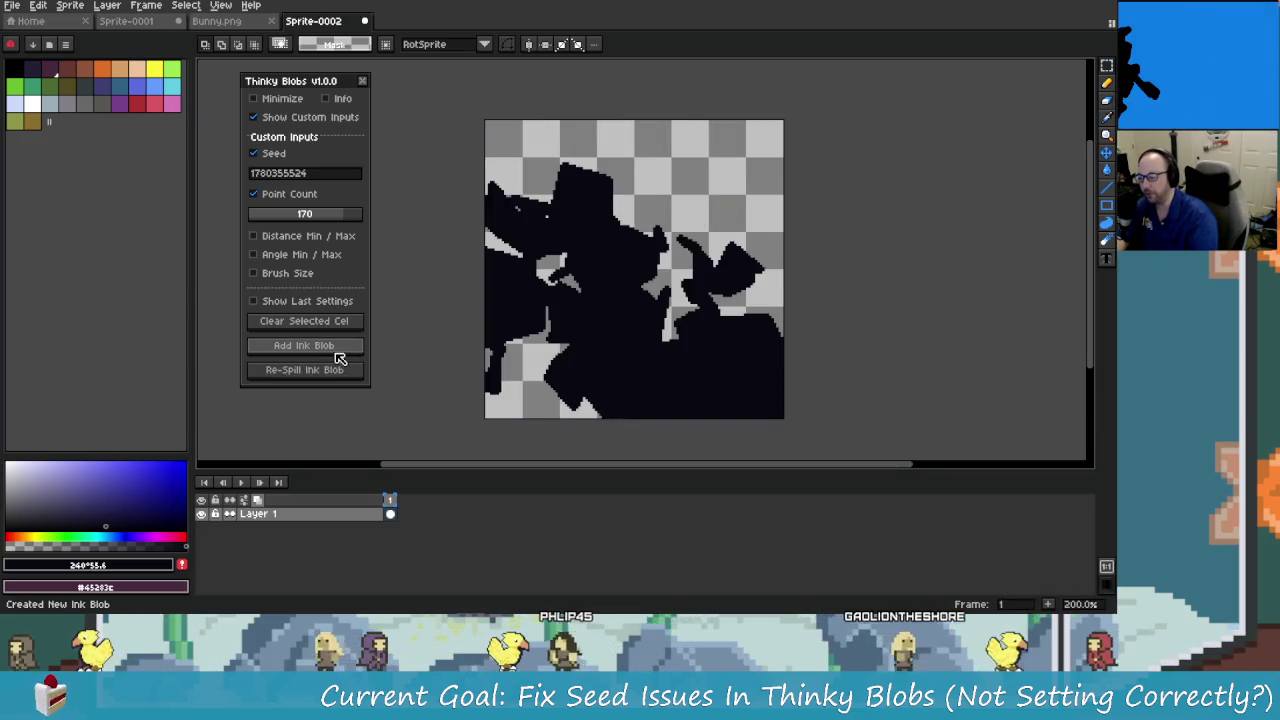
click(333, 370)
click(342, 371)
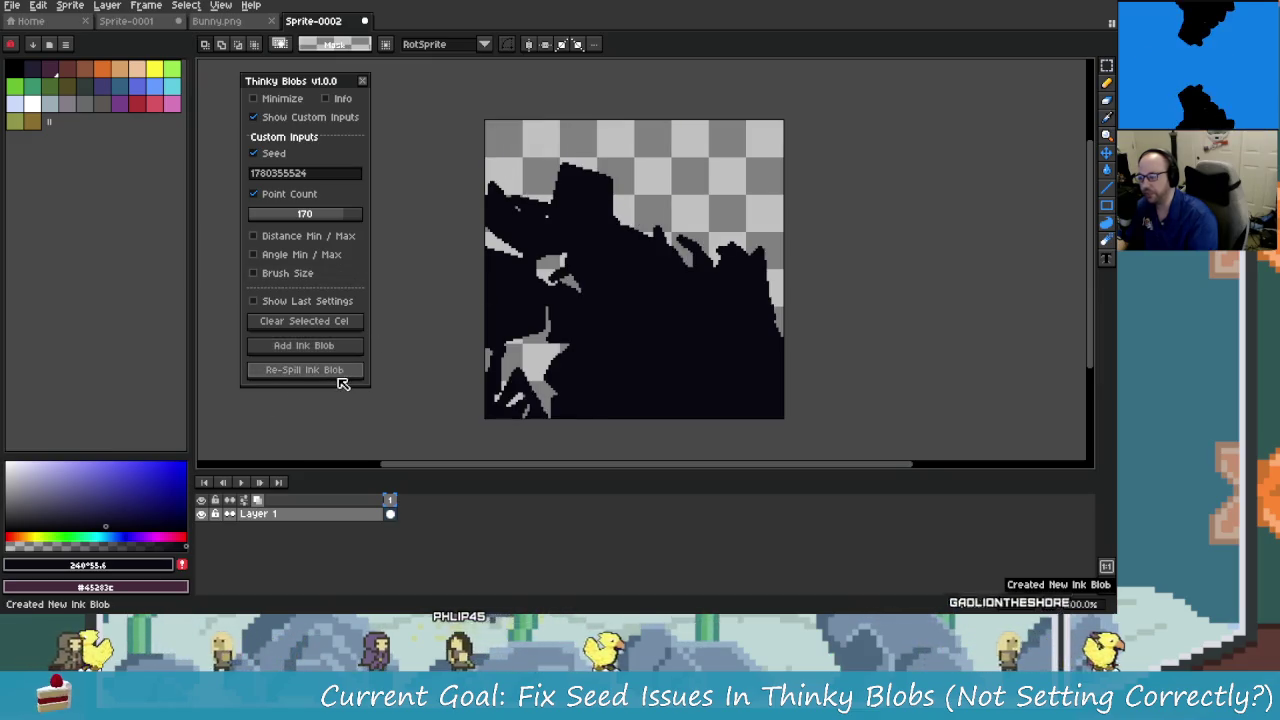
click(341, 375)
click(340, 380)
click(340, 381)
click(338, 380)
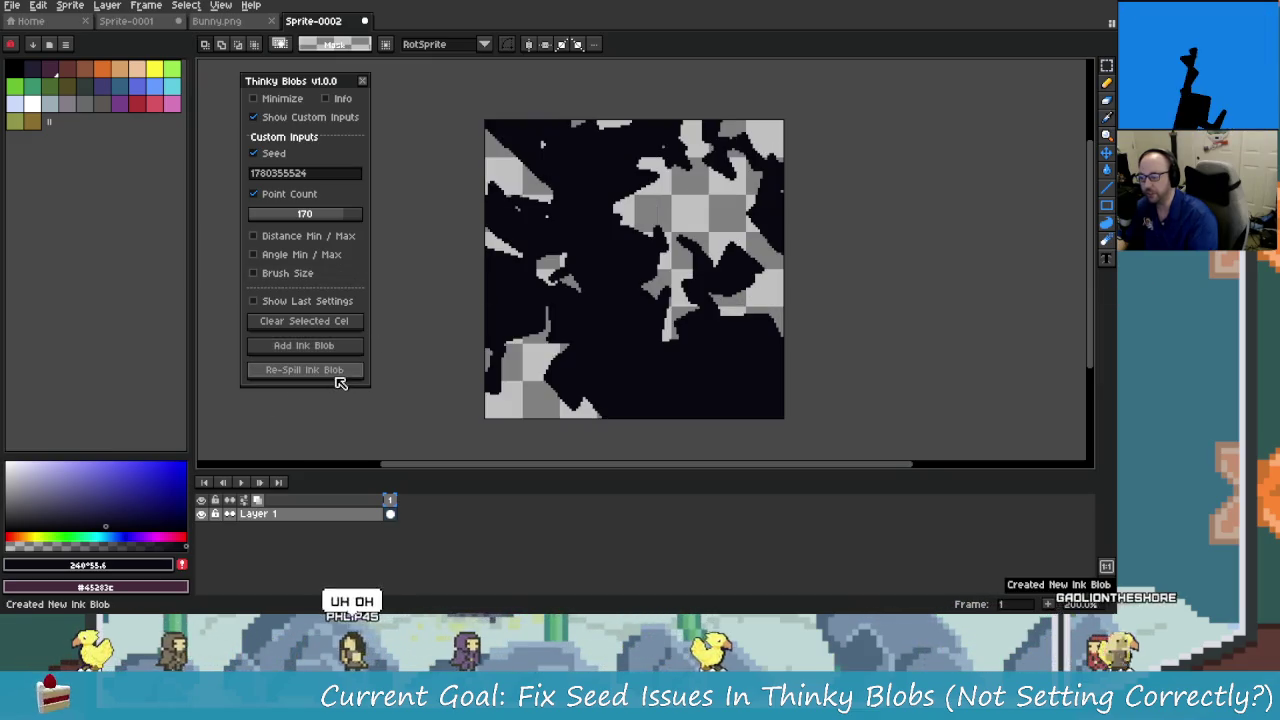
click(335, 327)
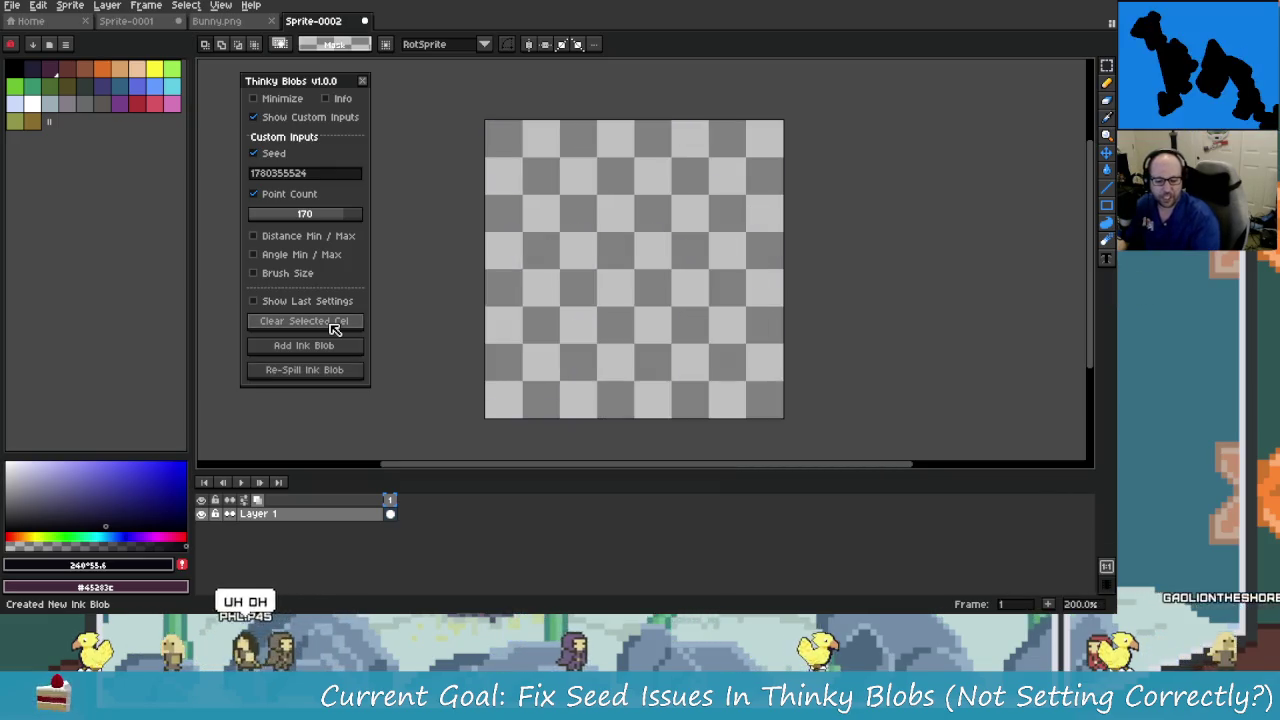
Lower the Point Count to about 35, add an ink blob and re-spill it twice.
mouse_move(350, 215)
mouse_down()
mouse_move(267, 215)
mouse_move(281, 216)
mouse_up()
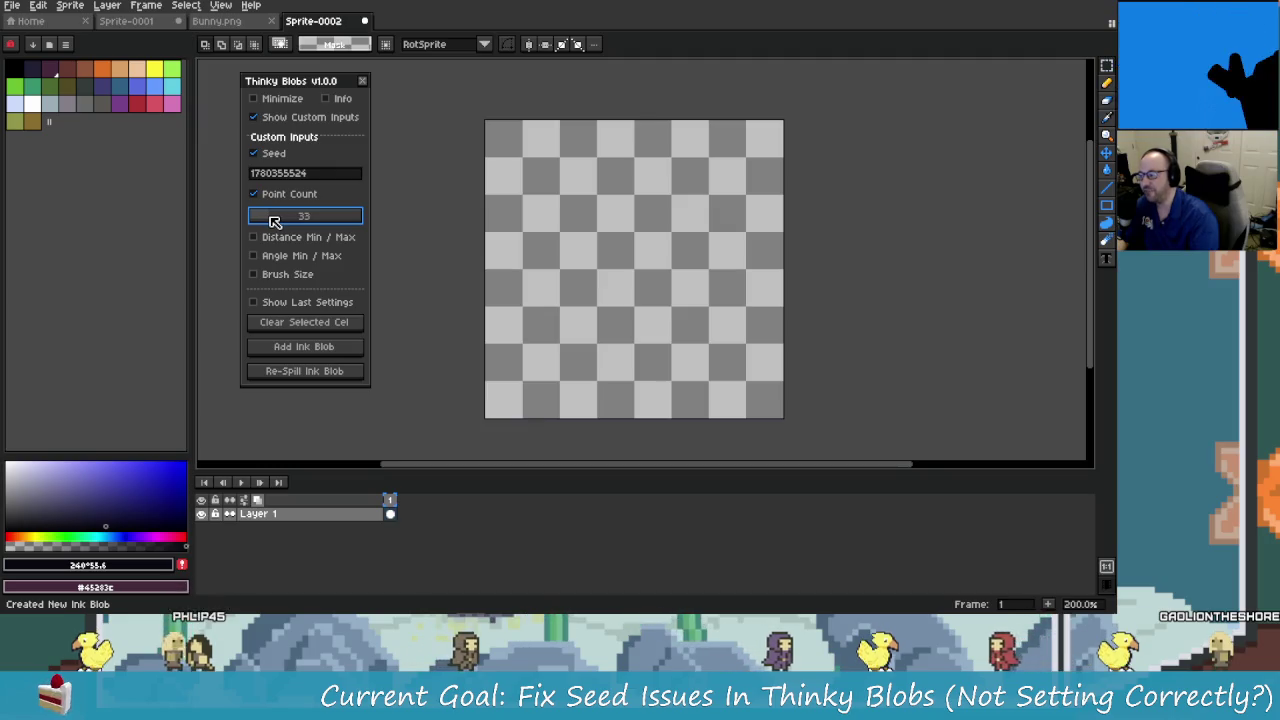
click(340, 346)
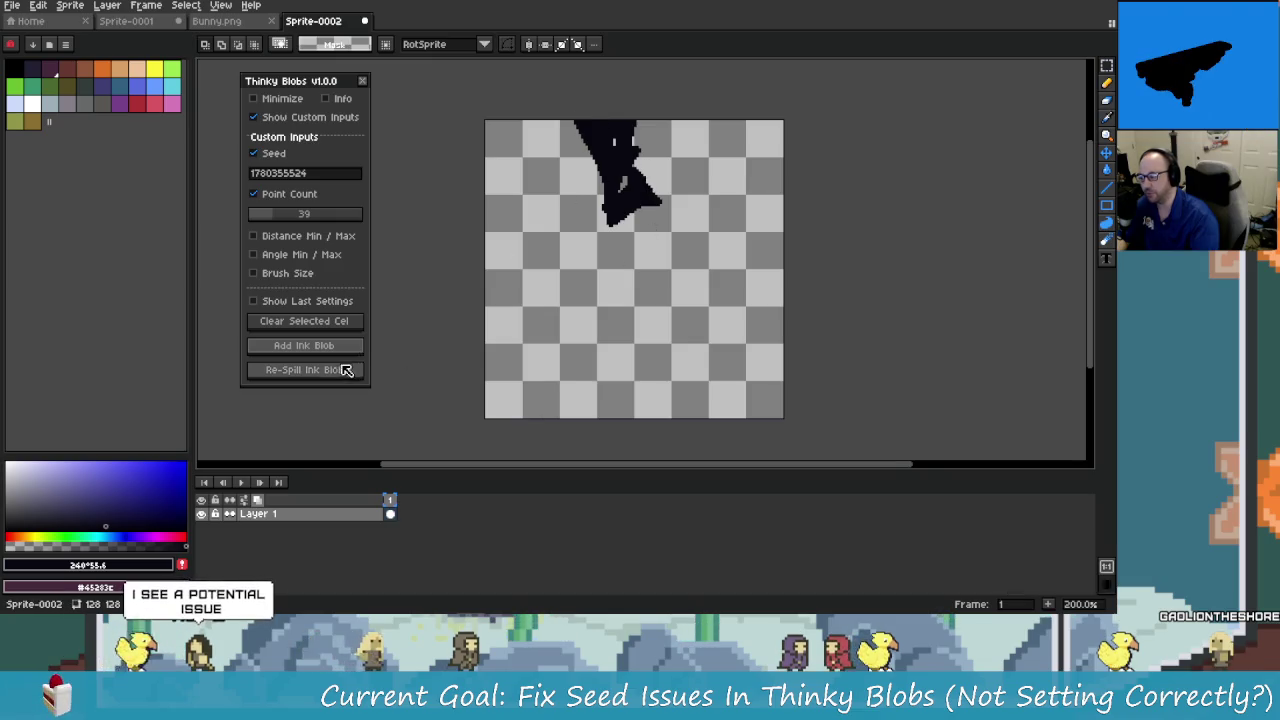
click(340, 370)
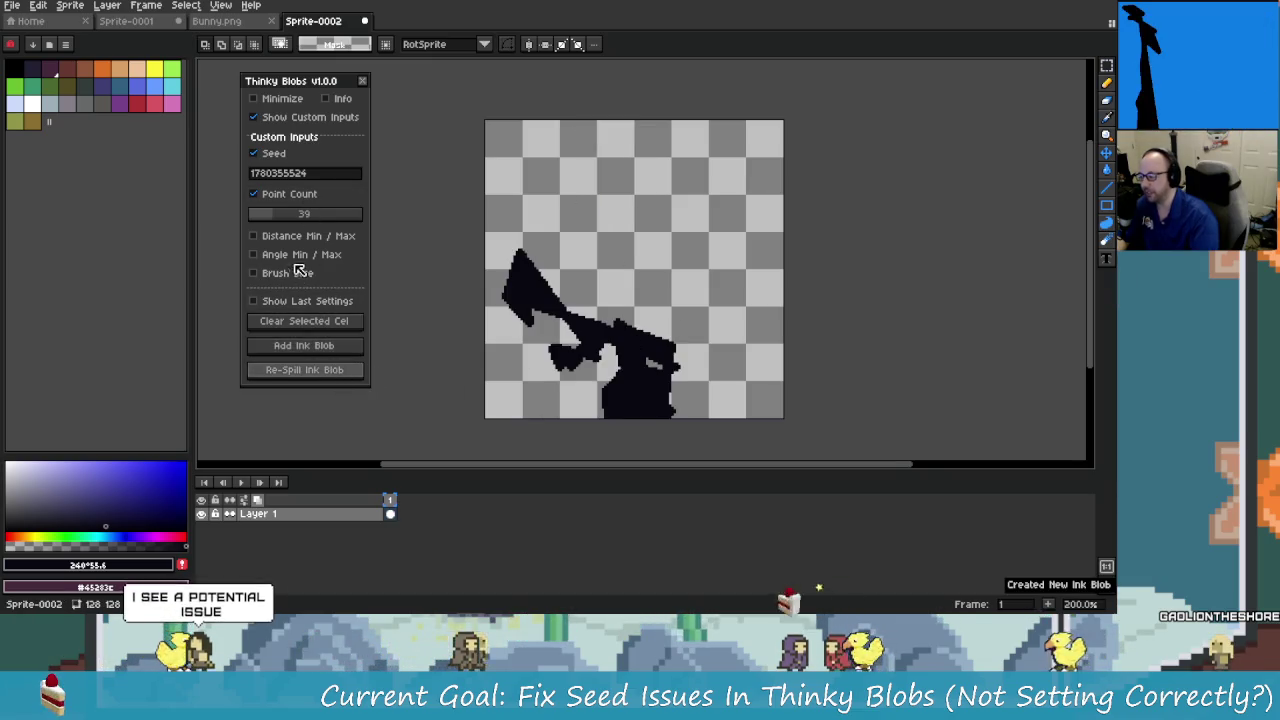
click(337, 371)
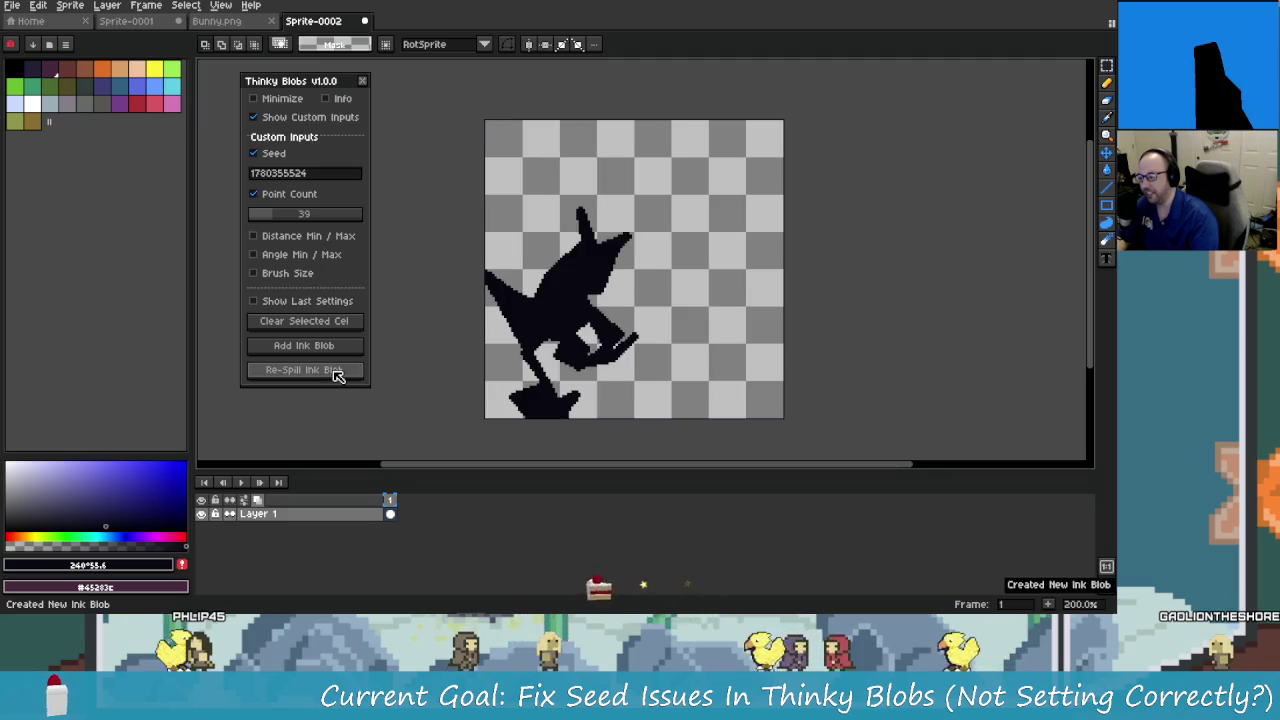
Enable the custom Distance inputs and set Min to 1 and Max to 5.
click(310, 240)
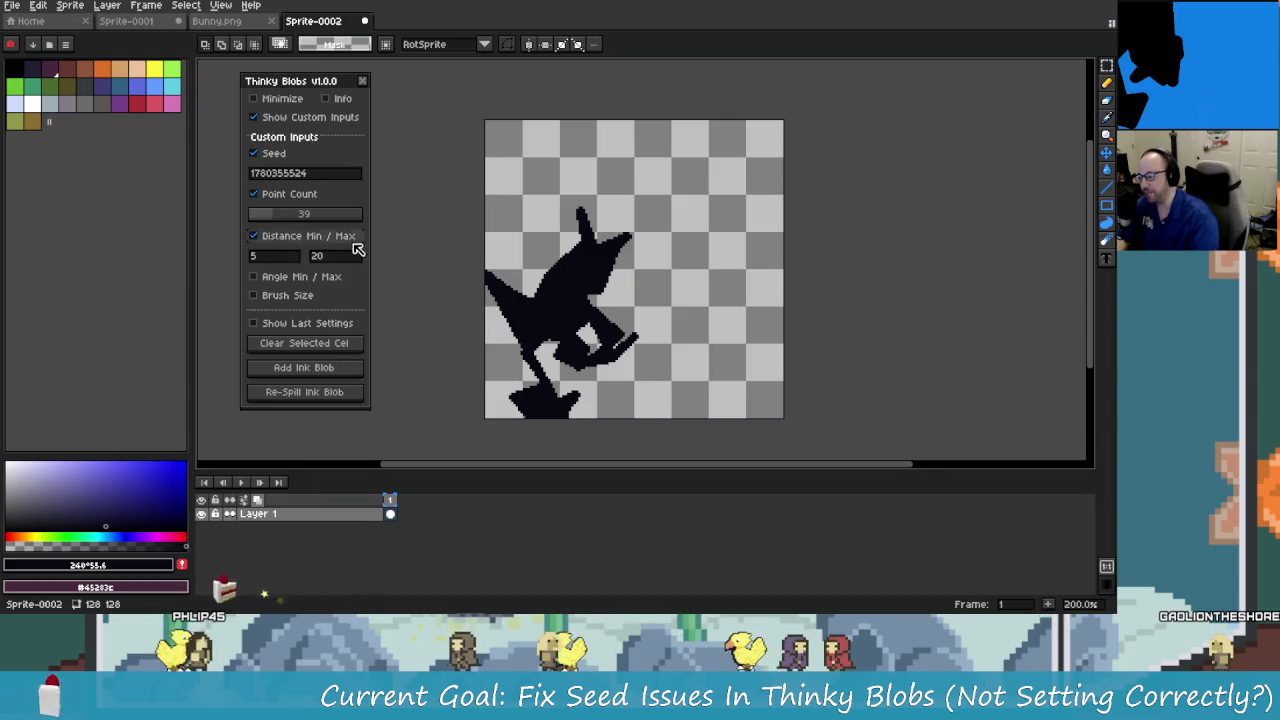
click(285, 256)
key(BackSpace)
text(1)
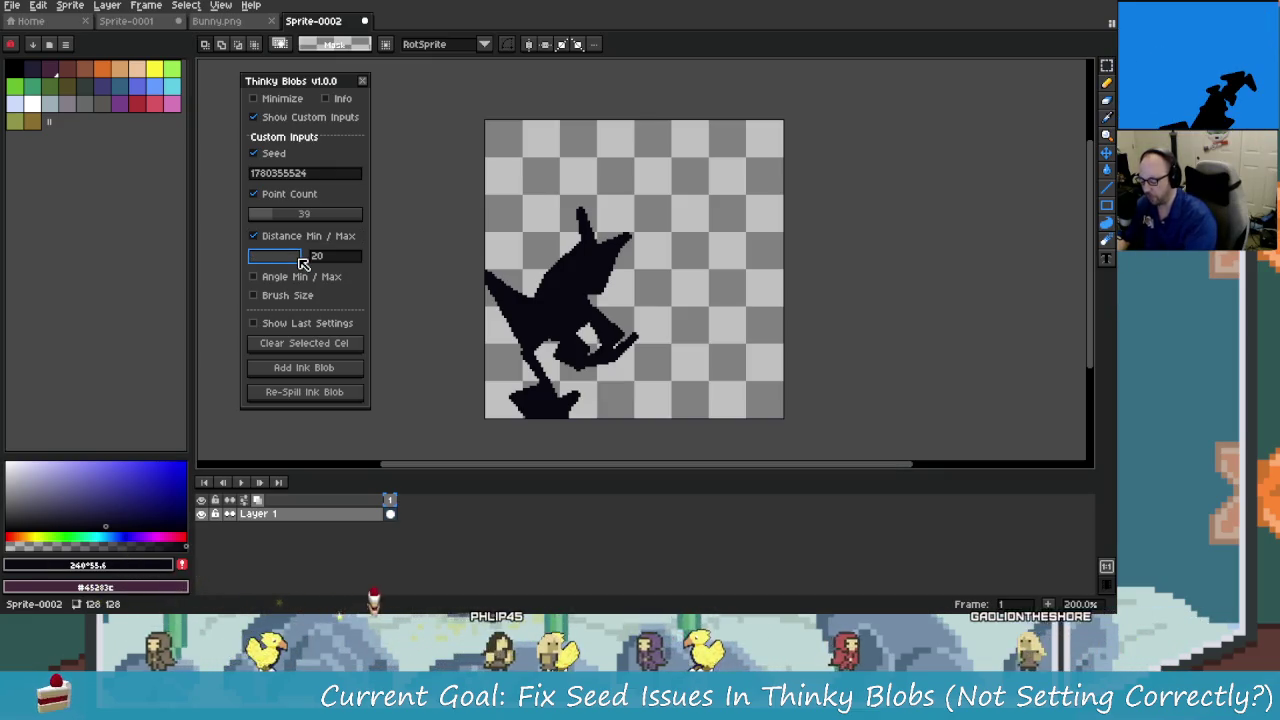
key(Tab)
text(5)
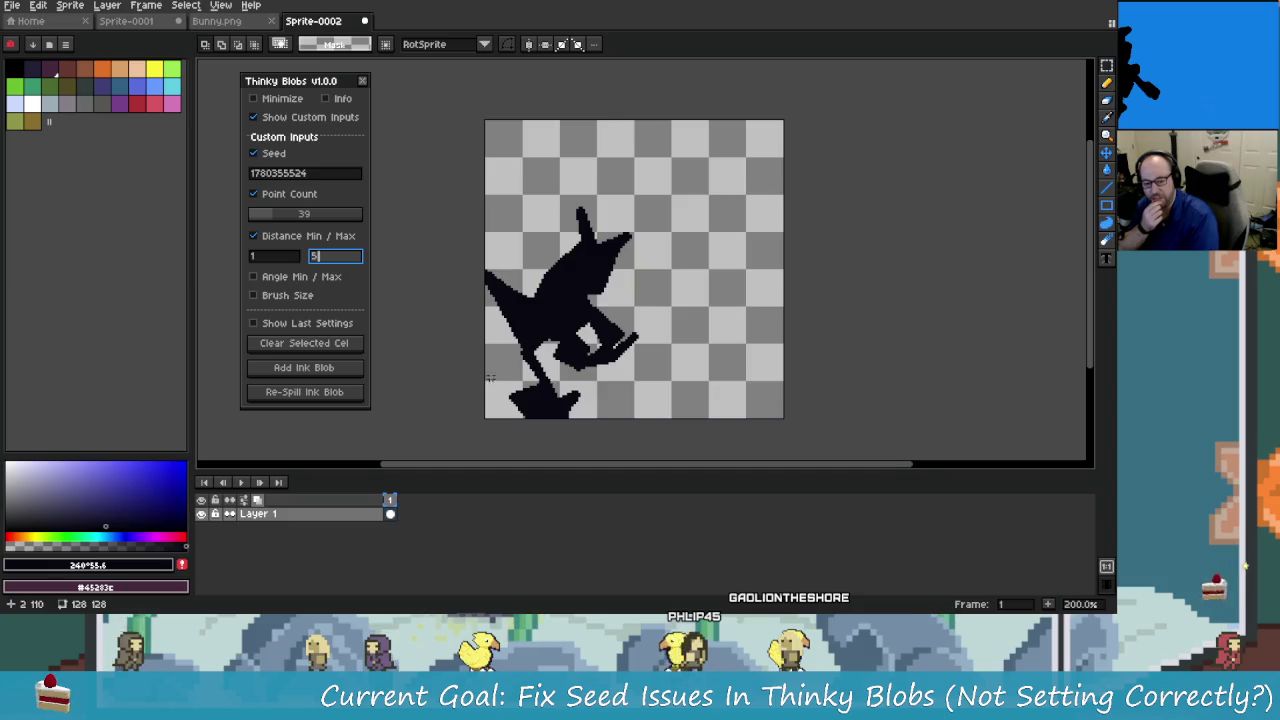
Clear the cel, spill a new ink blob and re-spill it repeatedly.
click(340, 343)
click(337, 390)
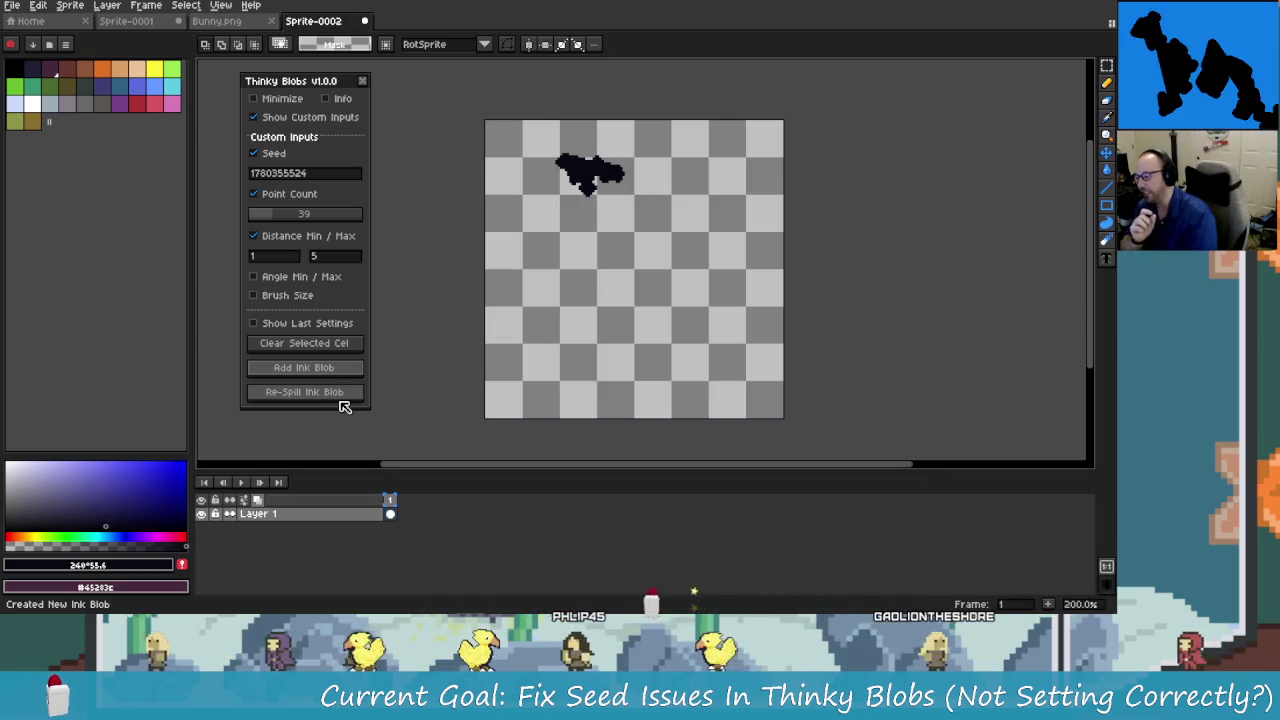
click(340, 399)
click(340, 399)
click(340, 399)
click(340, 399)
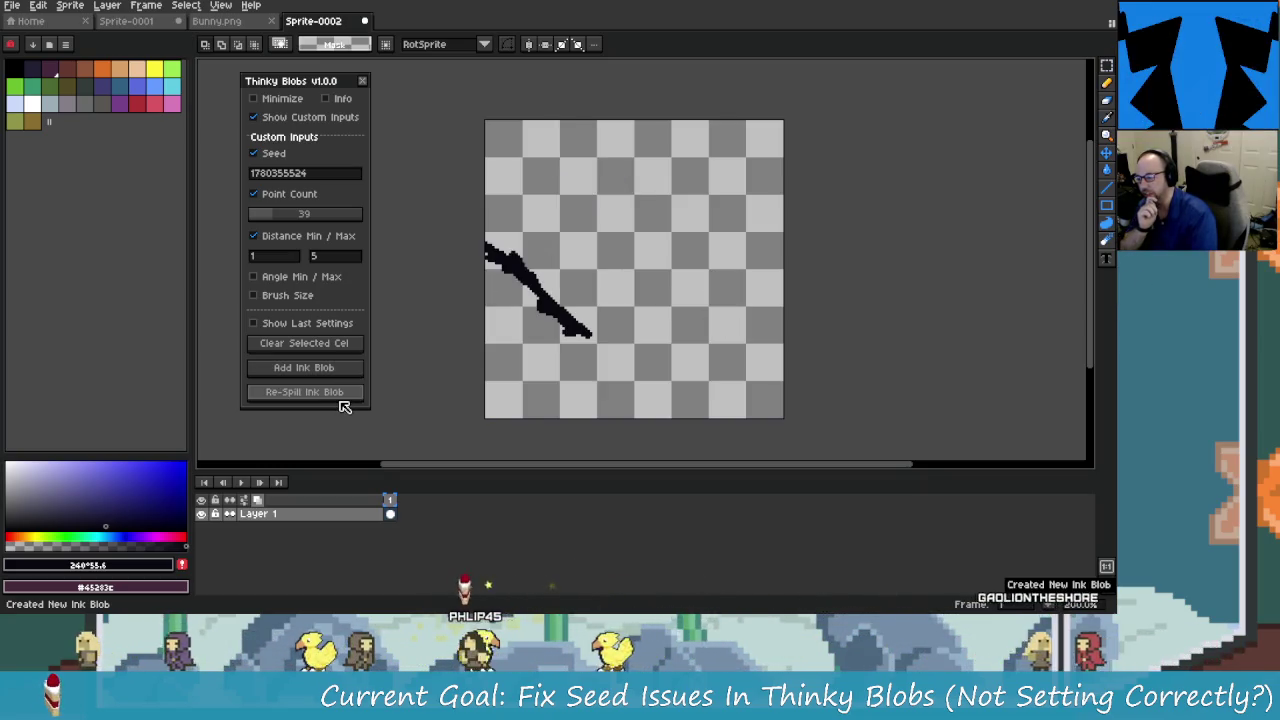
click(340, 399)
click(340, 399)
click(340, 399)
click(340, 399)
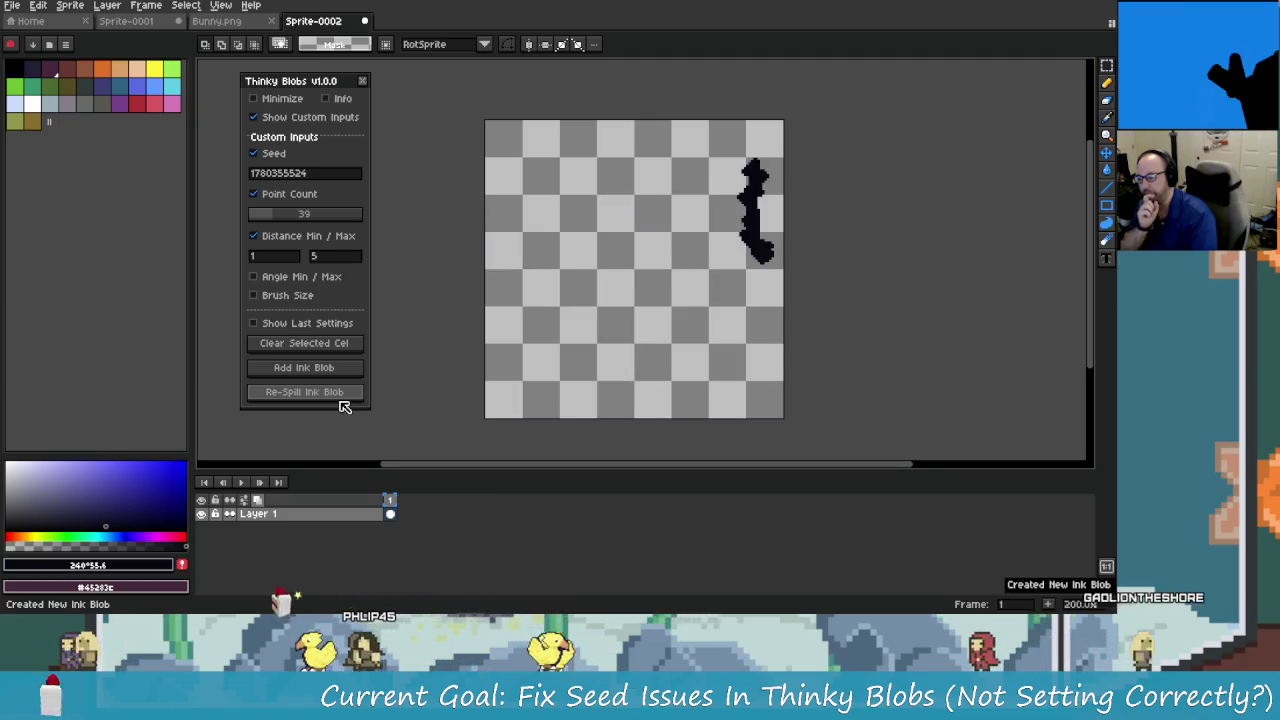
click(340, 399)
click(340, 399)
click(340, 399)
click(341, 401)
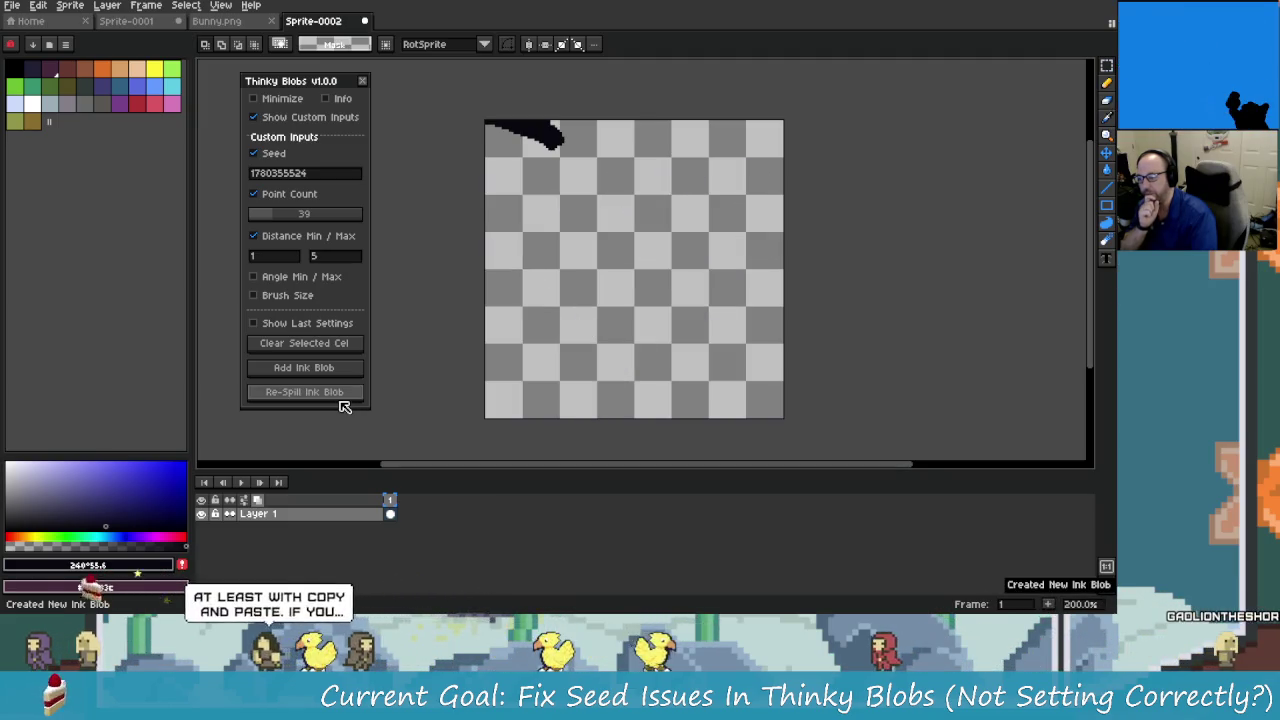
click(341, 401)
click(341, 401)
click(341, 401)
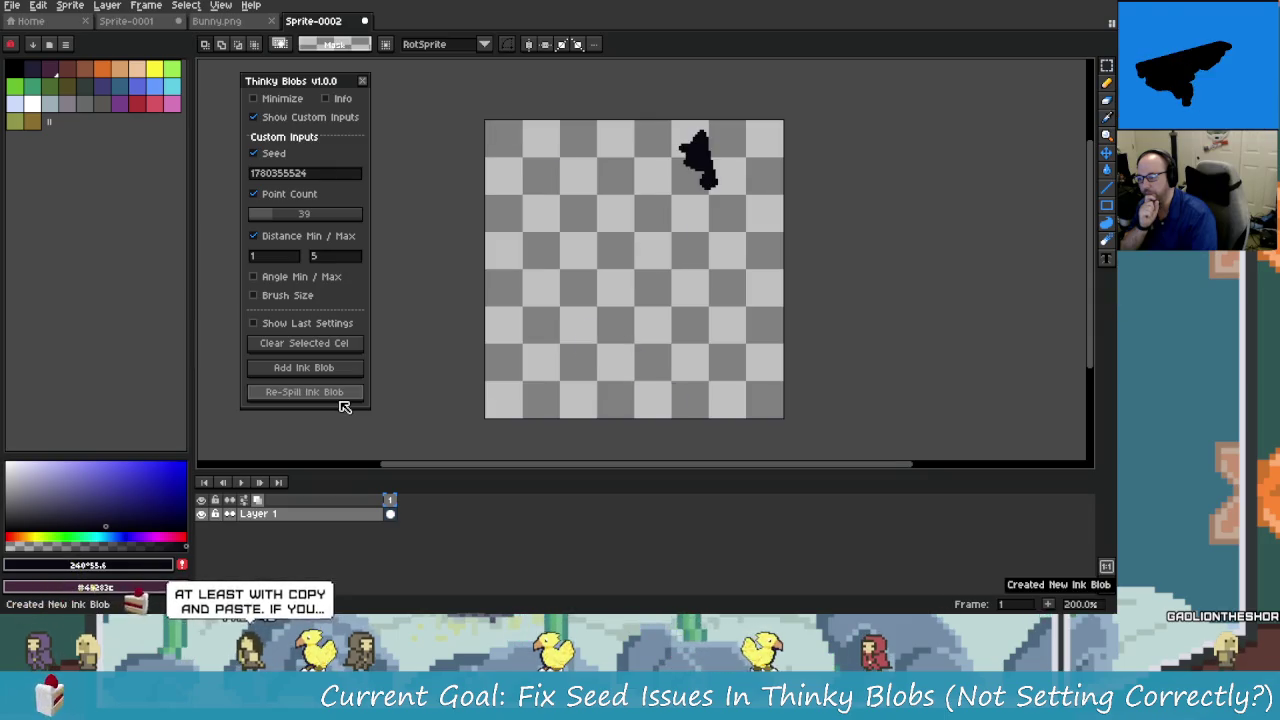
click(341, 401)
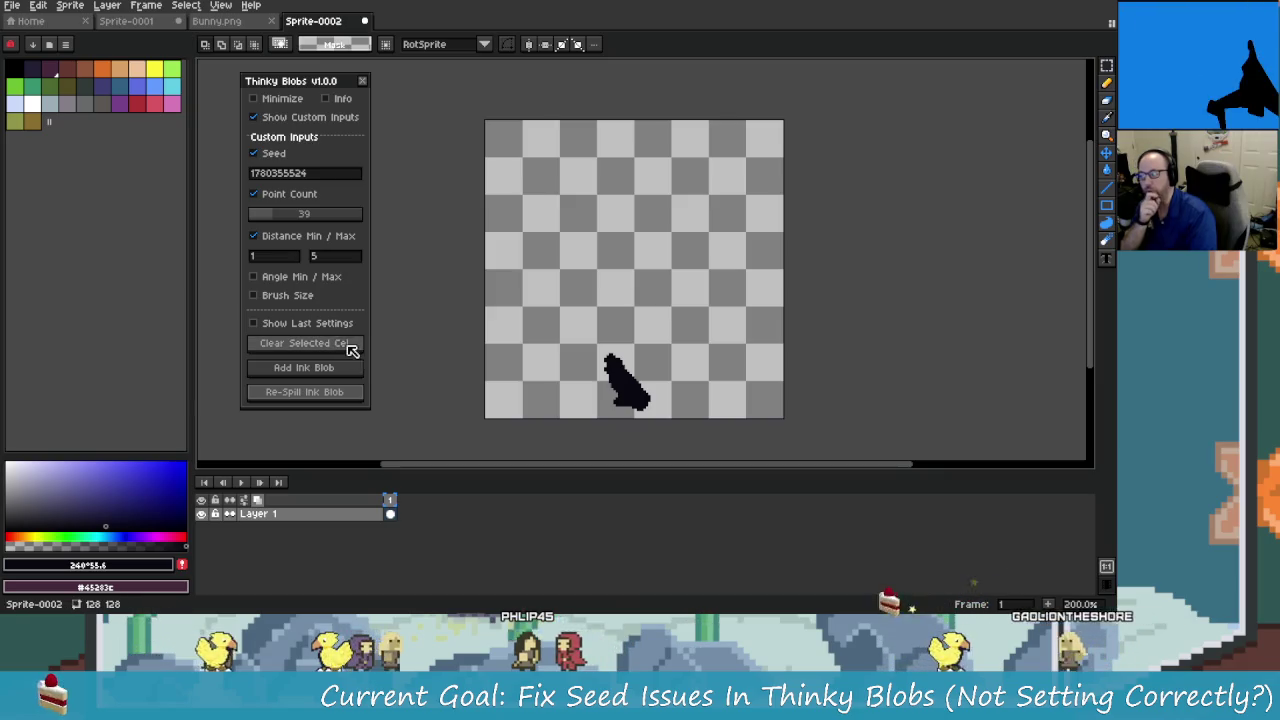
Tick Show Last Settings to display the last blob's seed, point count, distances and angles.
click(330, 323)
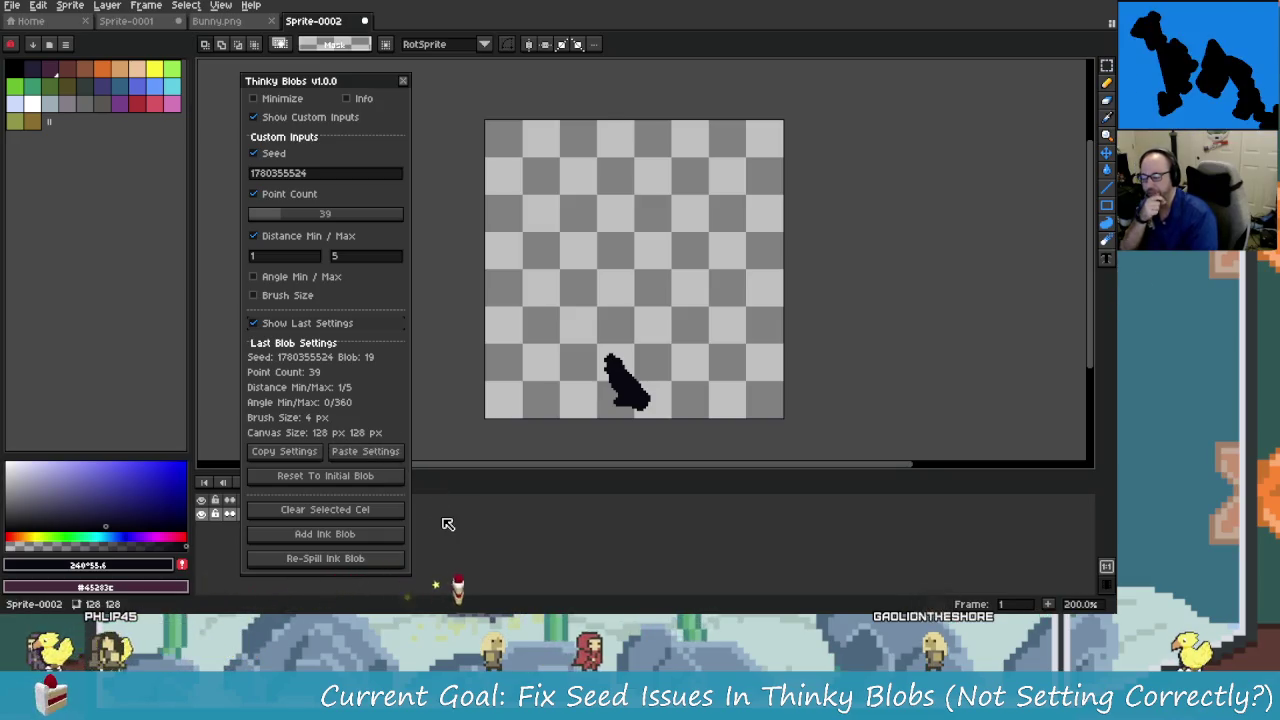
key(alt+Tab)
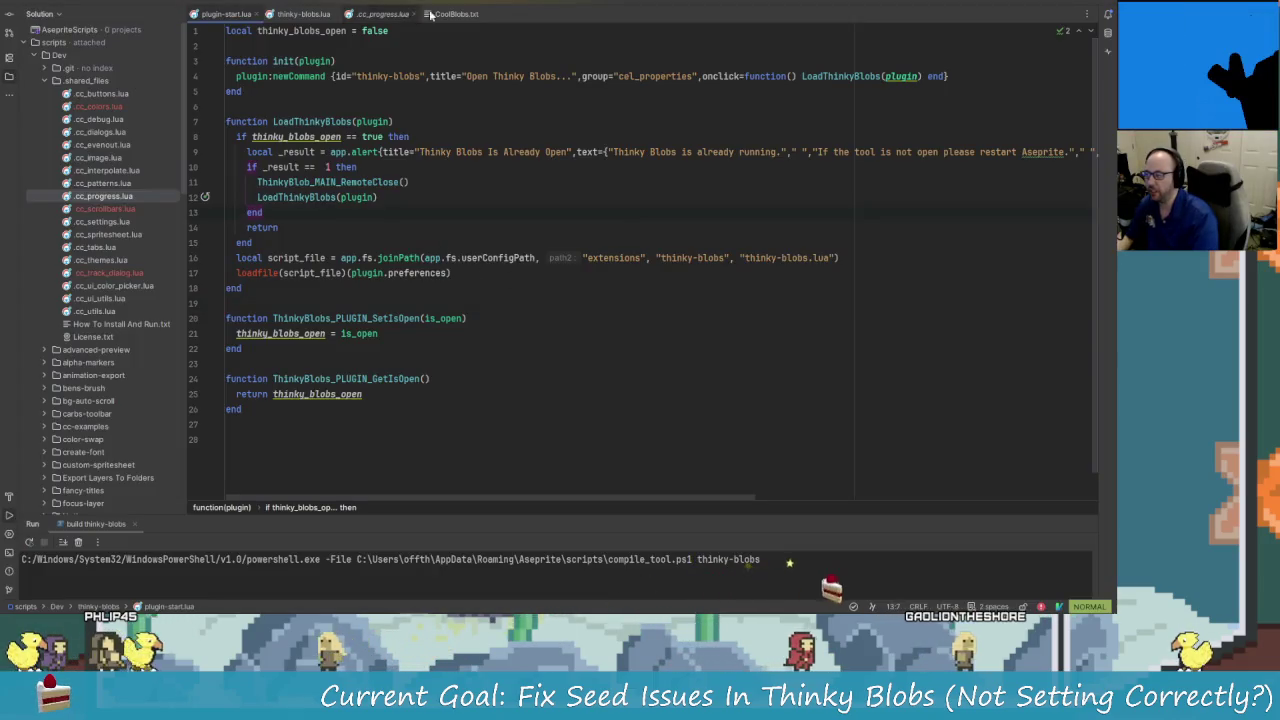
key(ctrl+Tab)
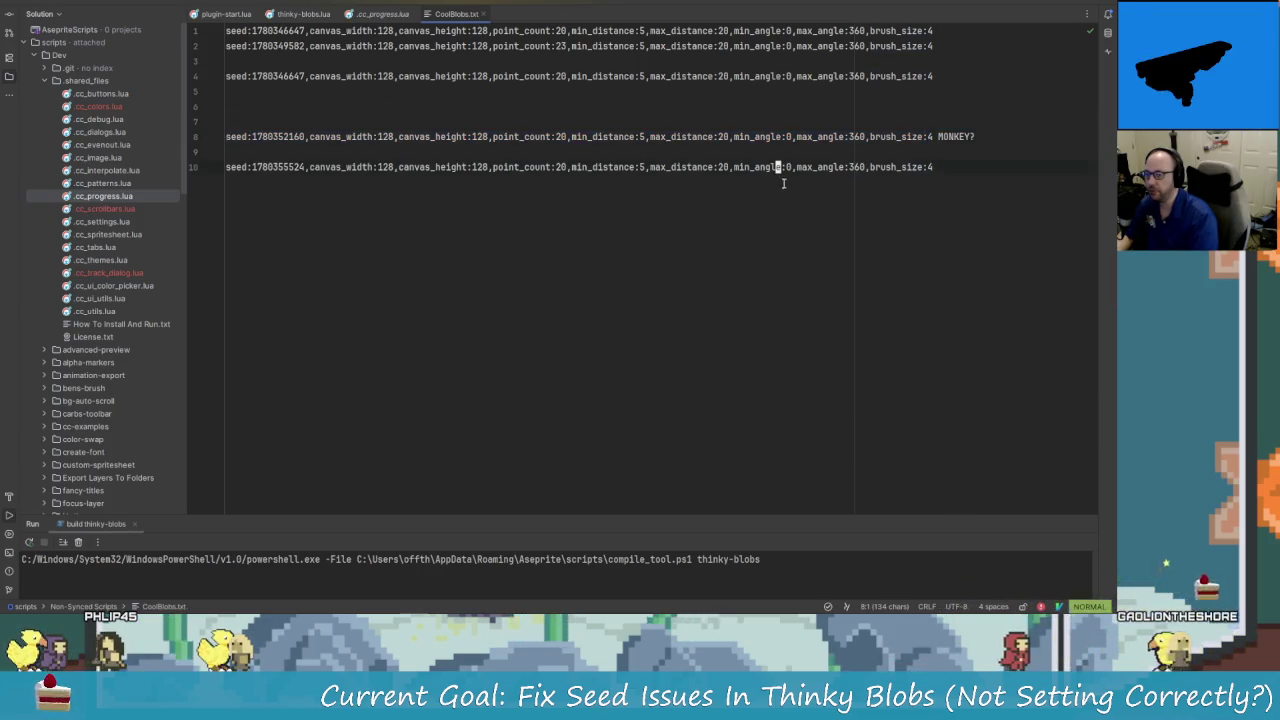
drag(934, 137, 320, 123)
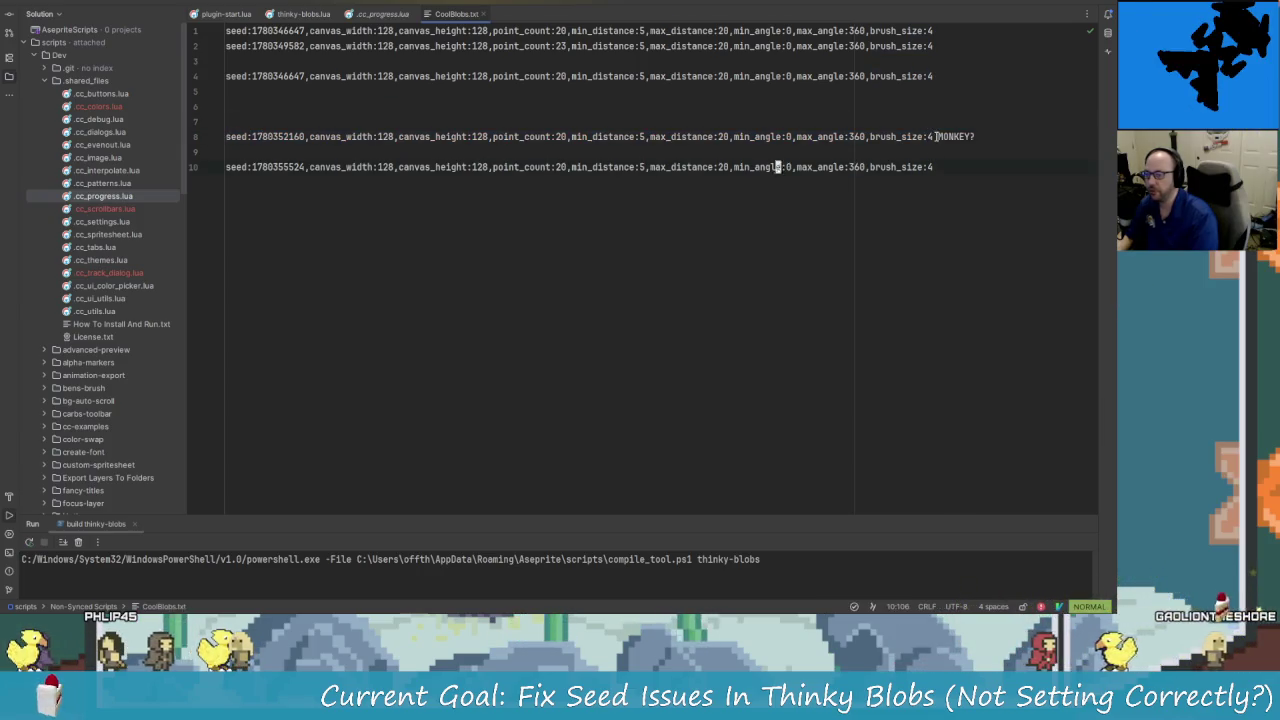
right_click(240, 140)
click(285, 173)
key(alt+Tab)
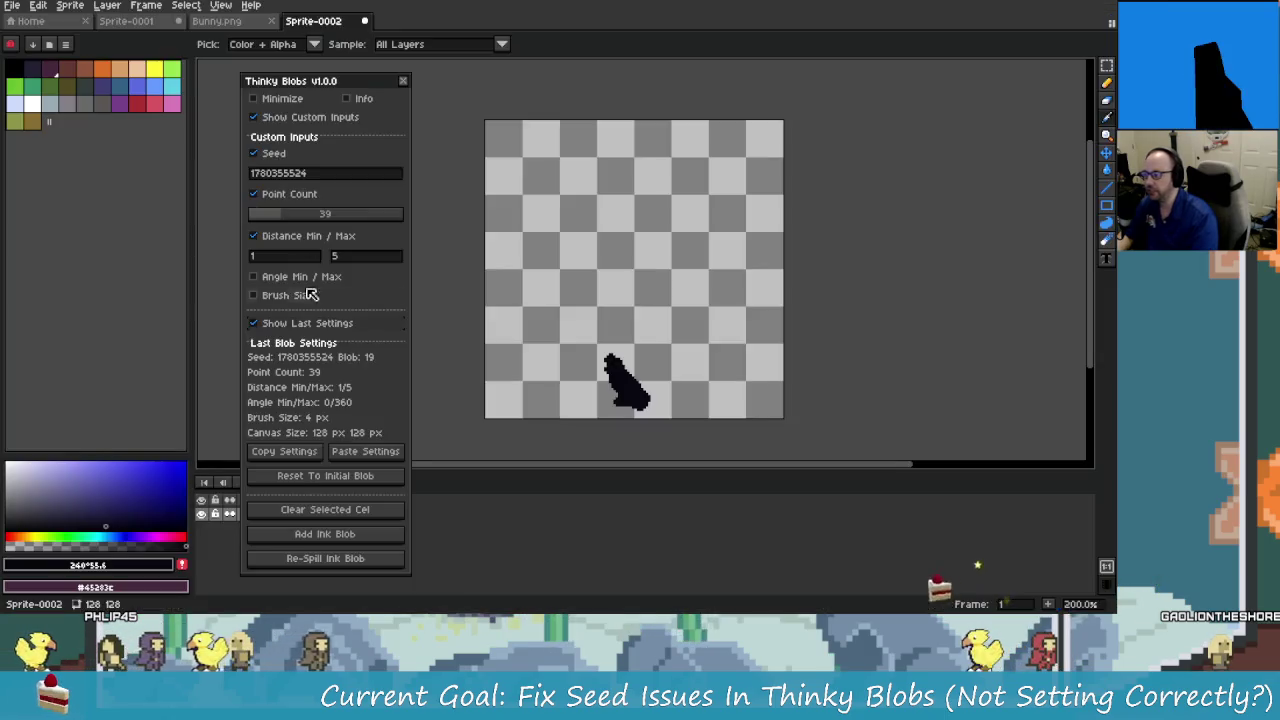
click(365, 455)
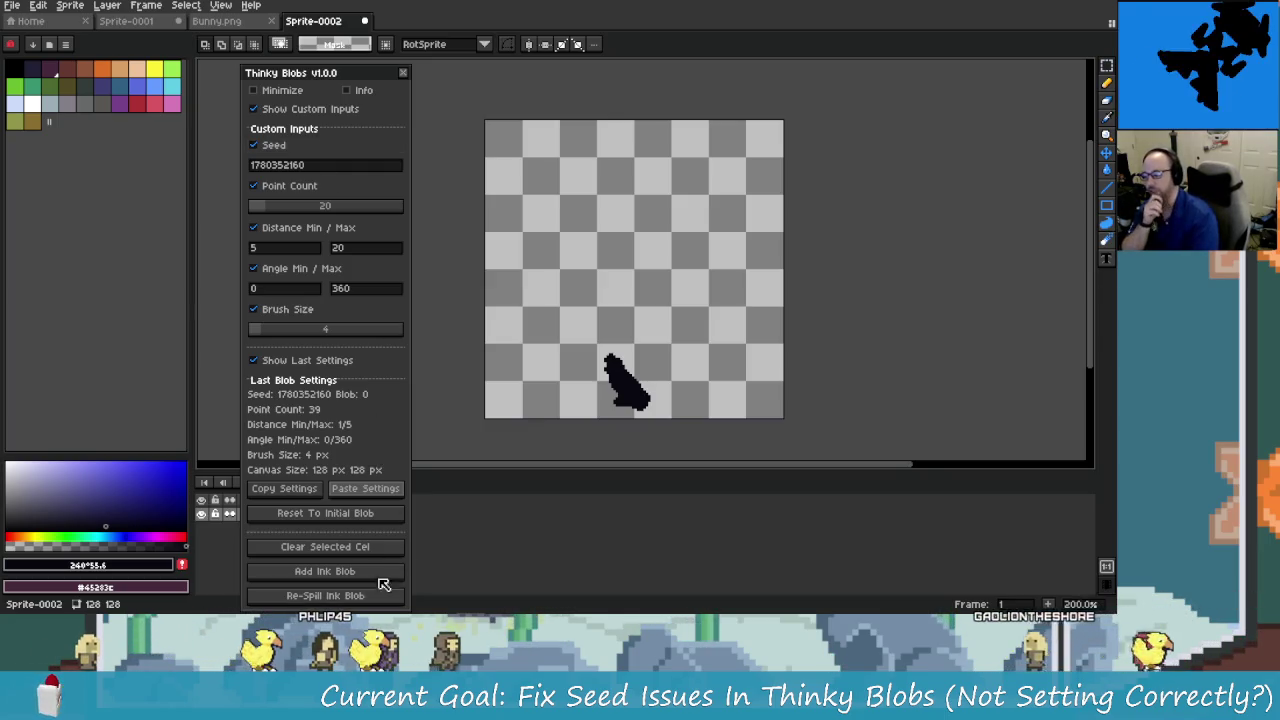
click(378, 547)
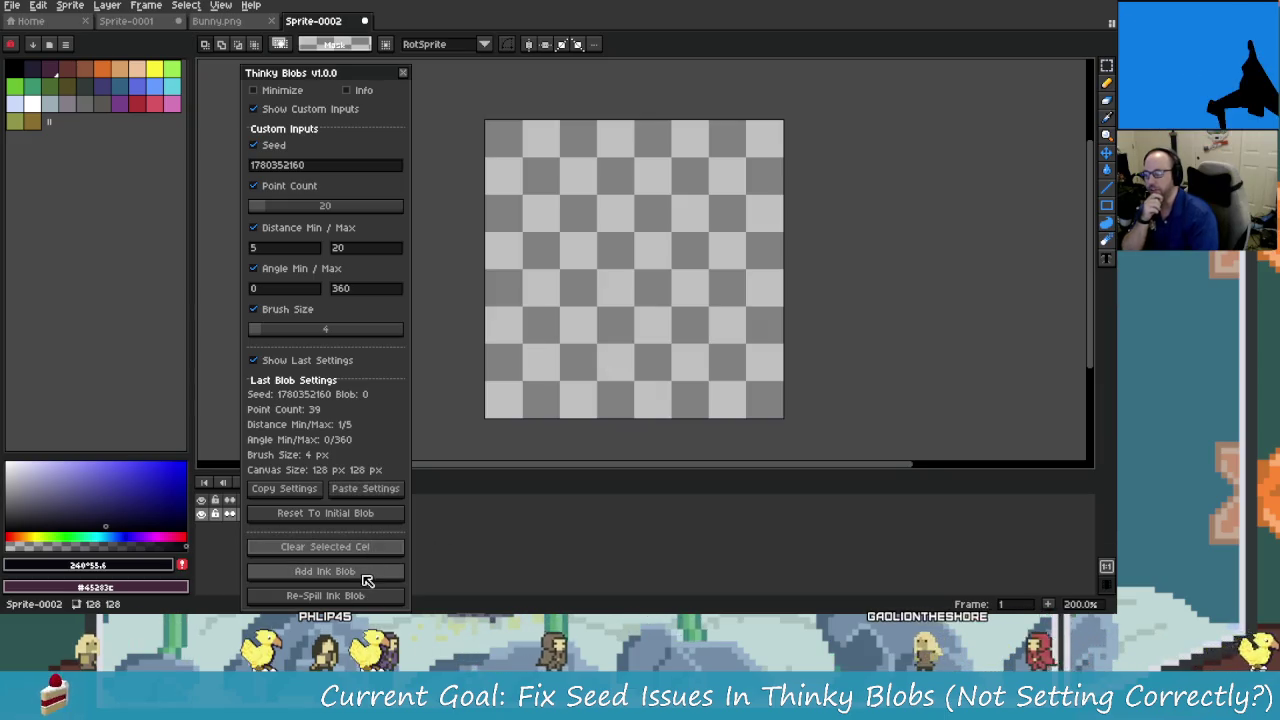
click(367, 578)
click(375, 597)
click(380, 598)
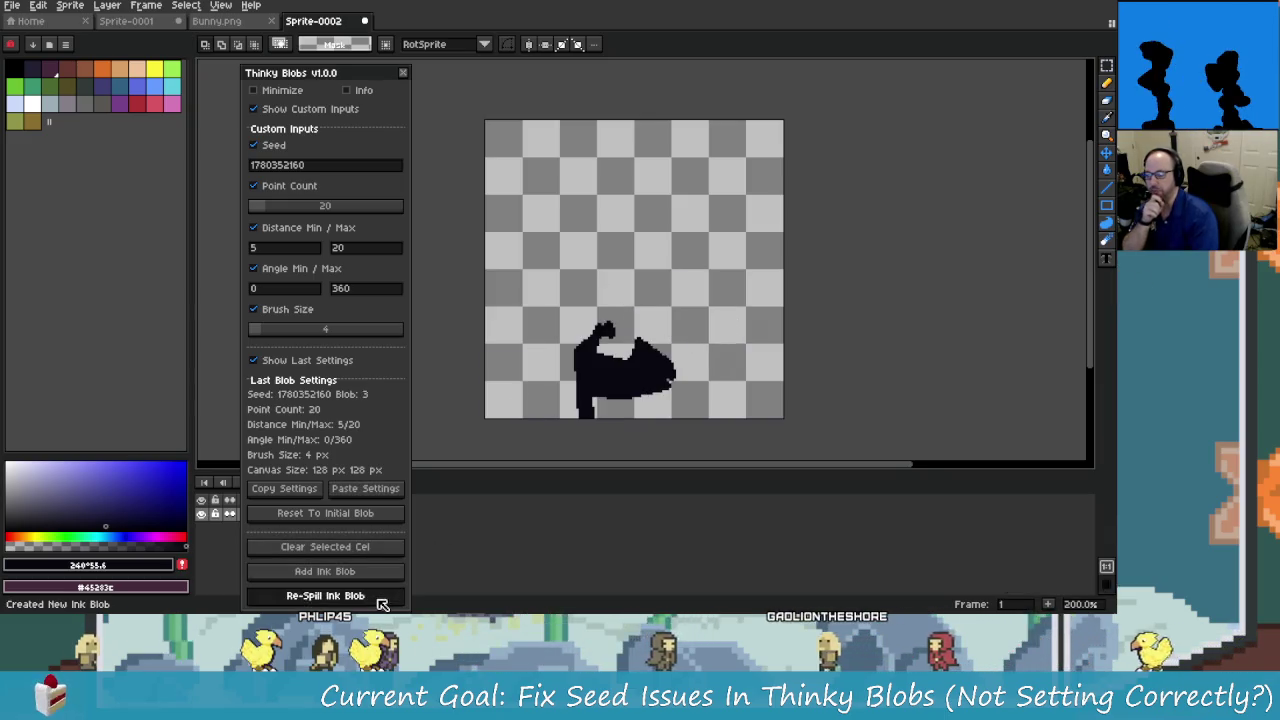
click(380, 598)
click(380, 598)
click(380, 598)
click(380, 598)
click(380, 598)
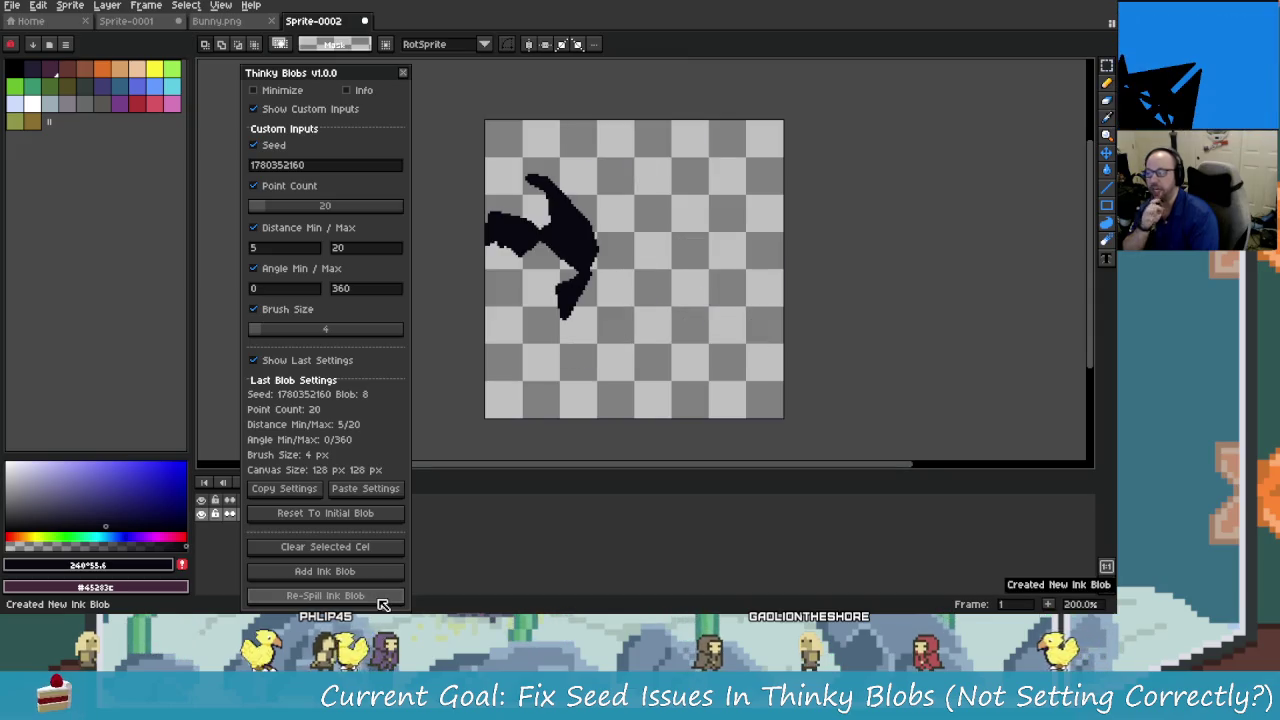
click(380, 598)
click(380, 598)
click(382, 598)
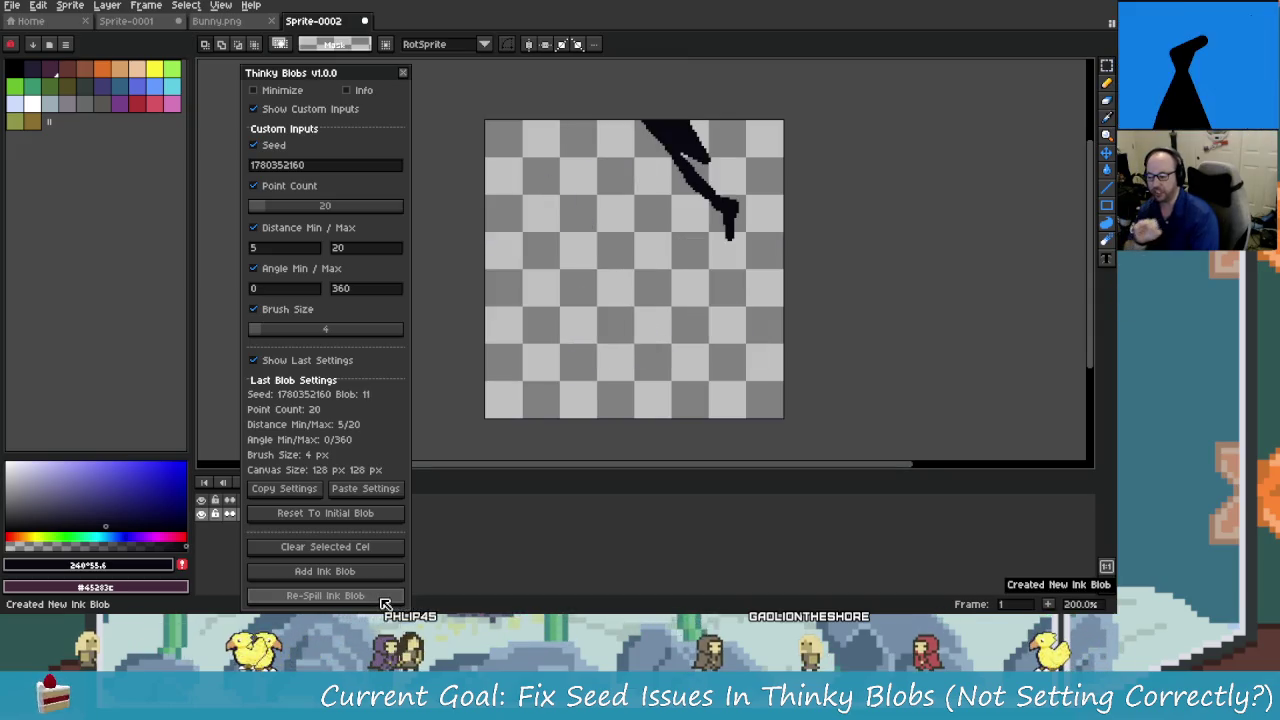
click(382, 598)
click(382, 598)
click(382, 598)
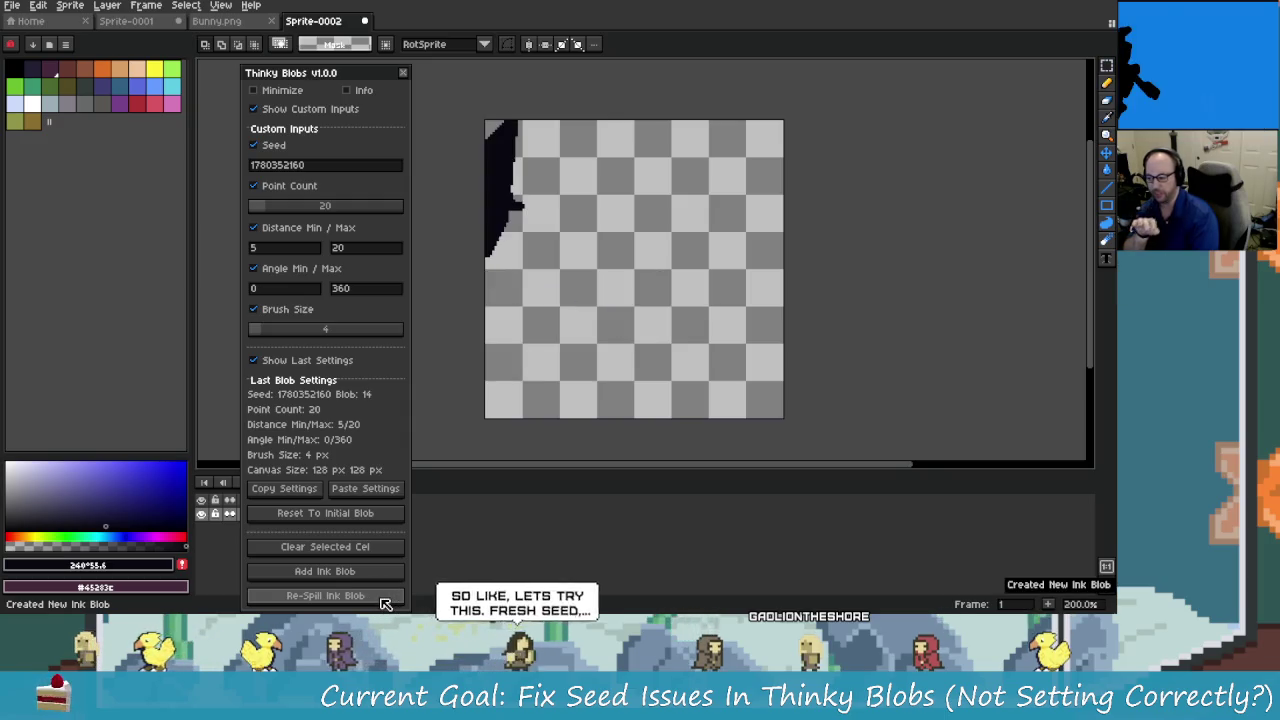
click(382, 598)
click(382, 598)
click(382, 598)
click(382, 598)
click(382, 598)
click(382, 598)
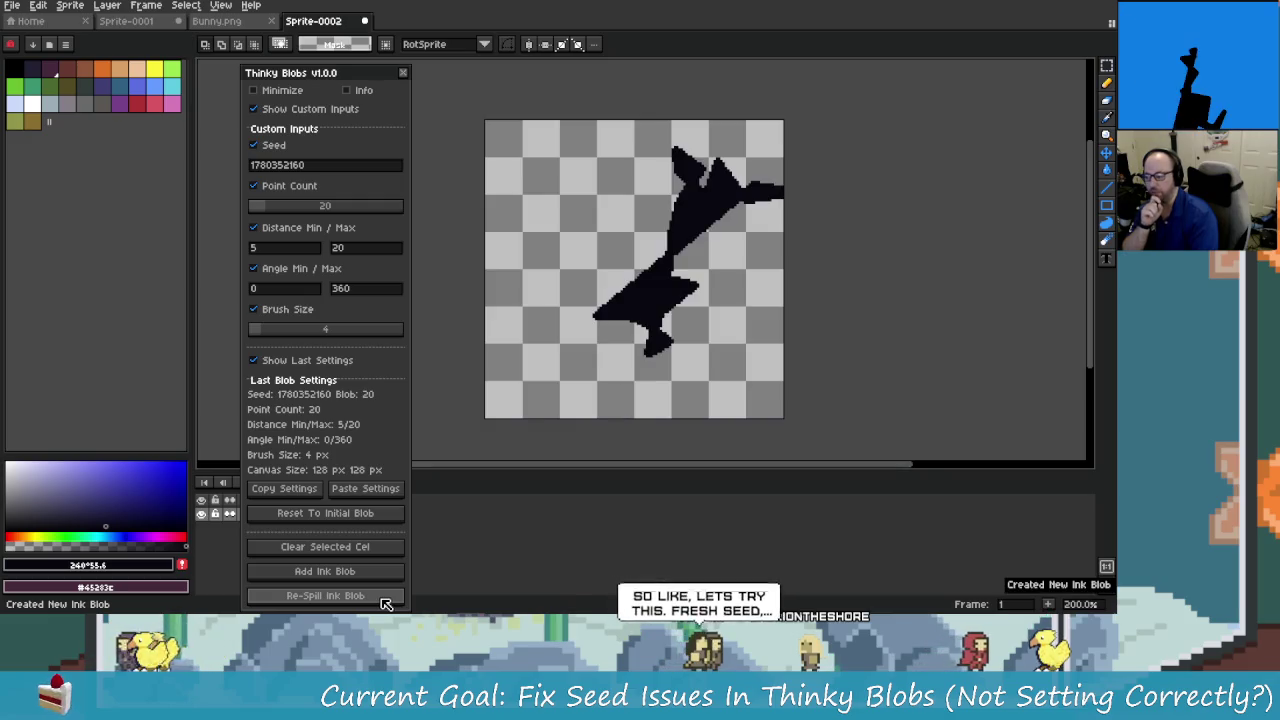
click(382, 598)
click(382, 598)
click(382, 598)
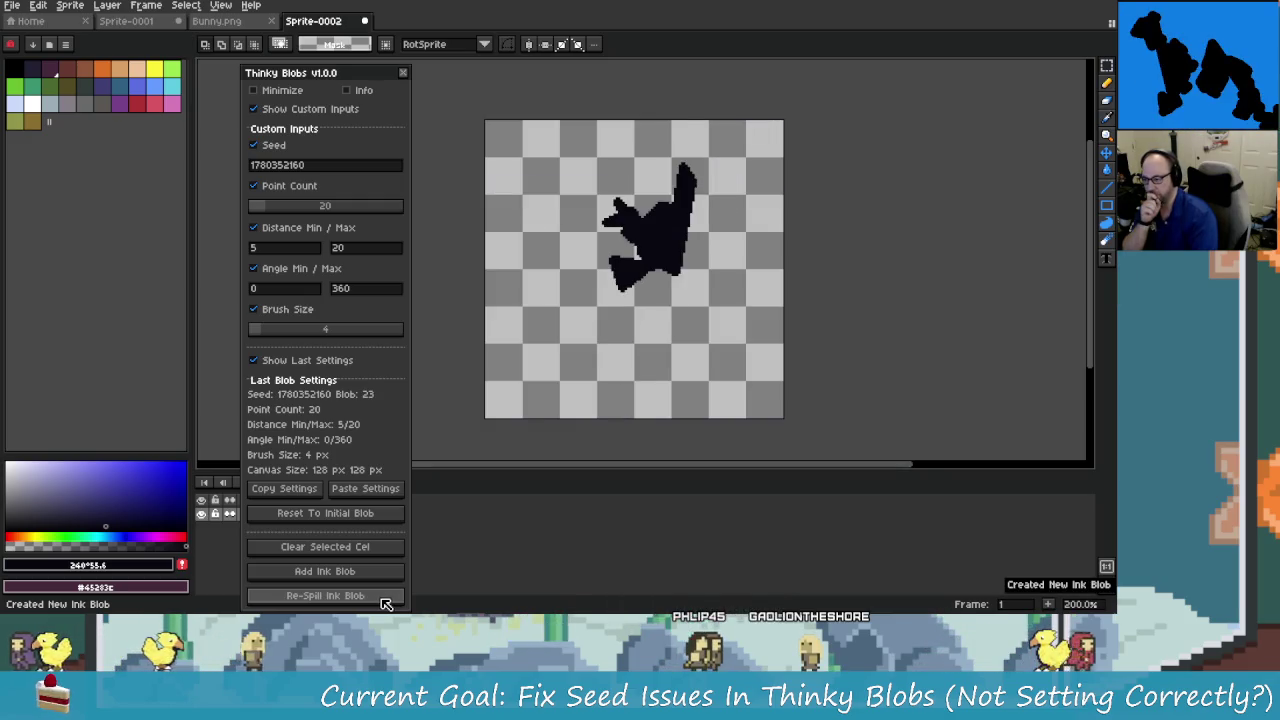
click(382, 598)
click(382, 598)
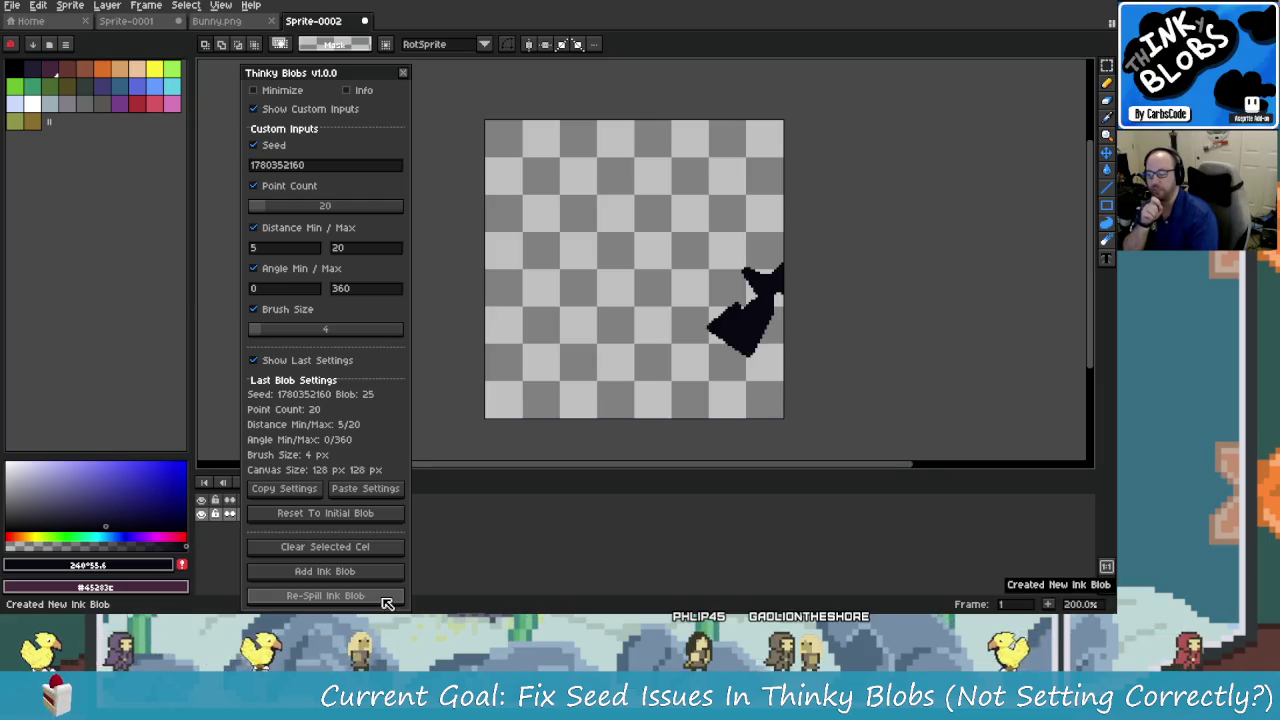
click(385, 597)
click(385, 597)
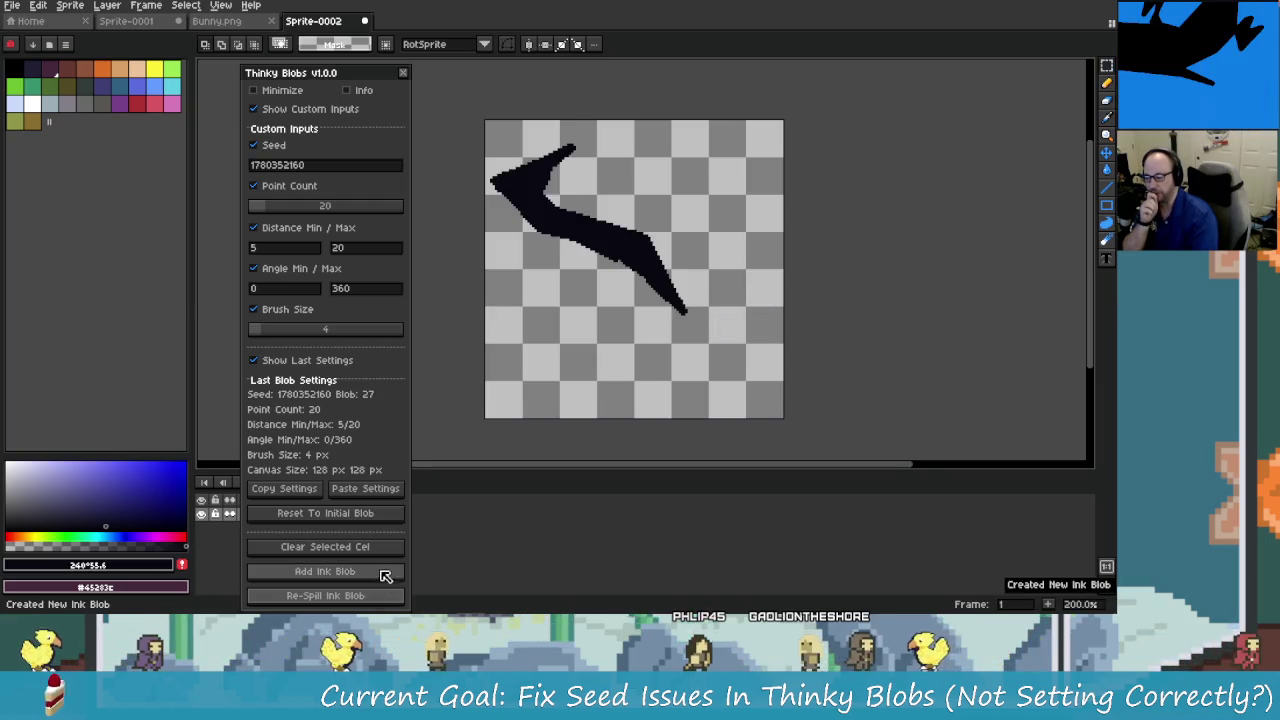
Reset to the initial blob, re-spill another series, then reset again and clear the cel.
click(376, 516)
click(372, 547)
click(380, 596)
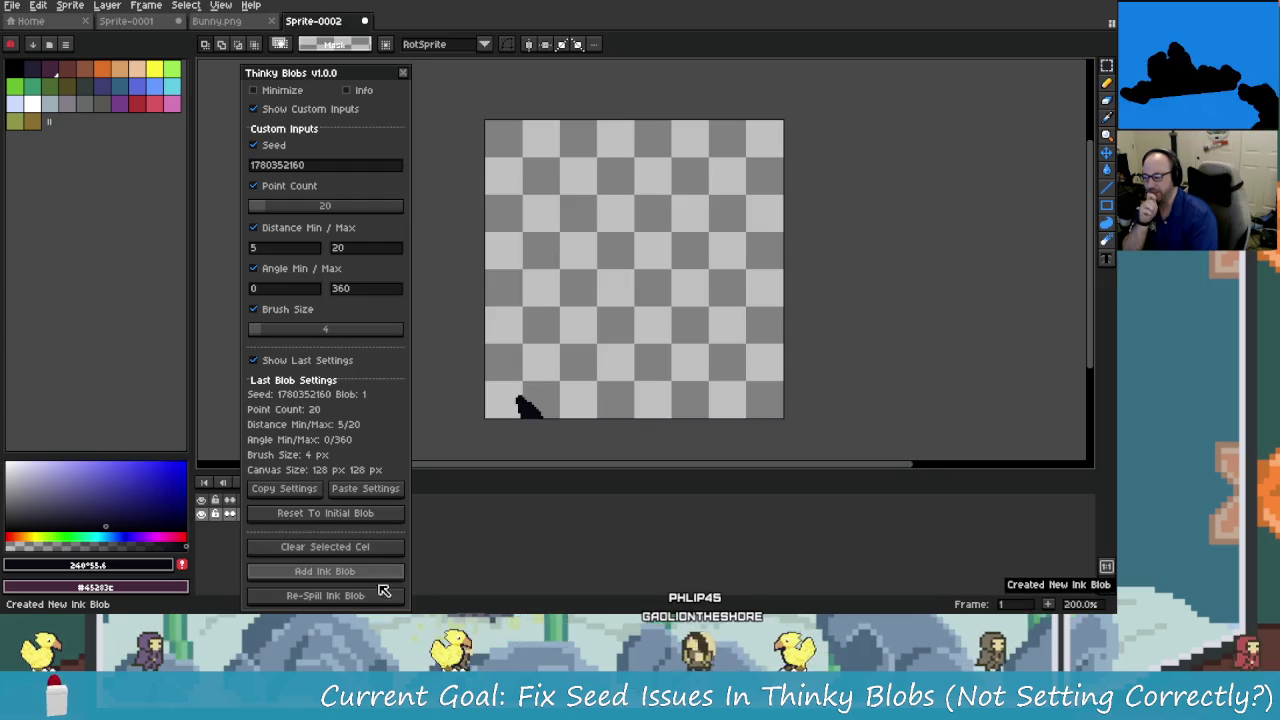
click(382, 596)
click(381, 598)
click(381, 598)
click(381, 598)
click(381, 598)
click(381, 597)
click(381, 597)
click(381, 597)
click(381, 597)
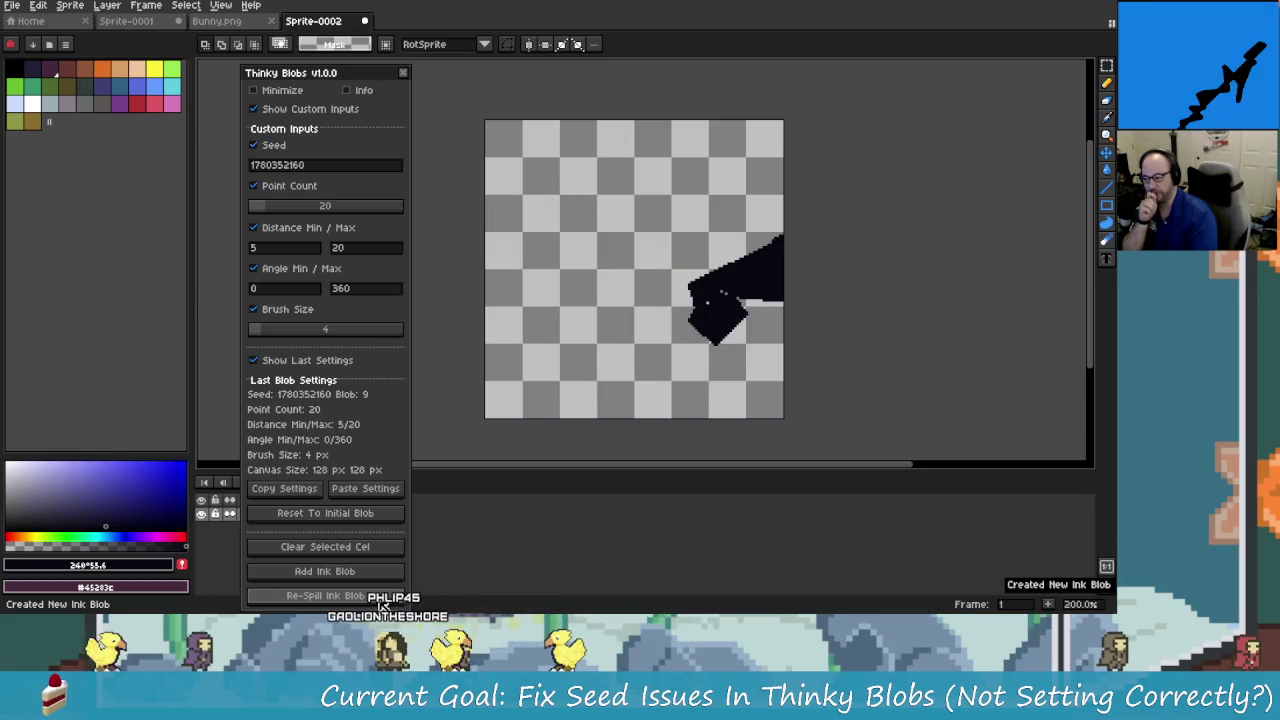
click(381, 597)
click(381, 597)
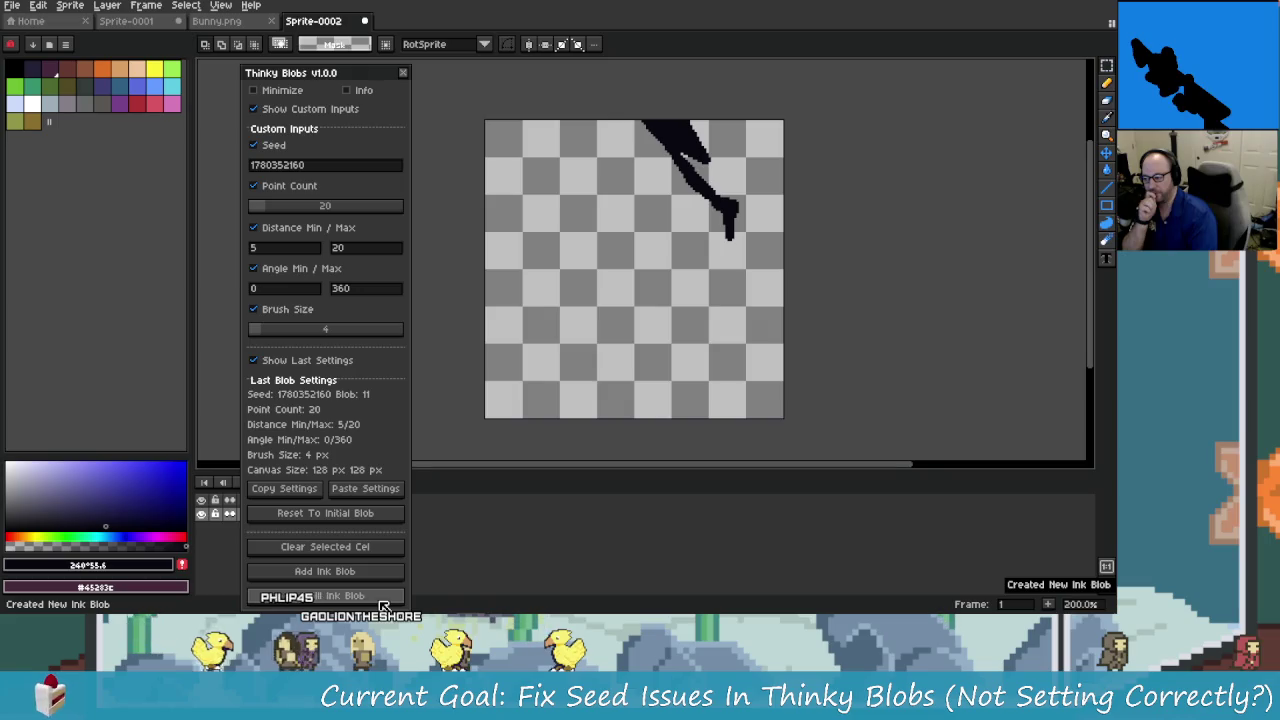
click(381, 597)
click(381, 597)
click(381, 597)
click(381, 600)
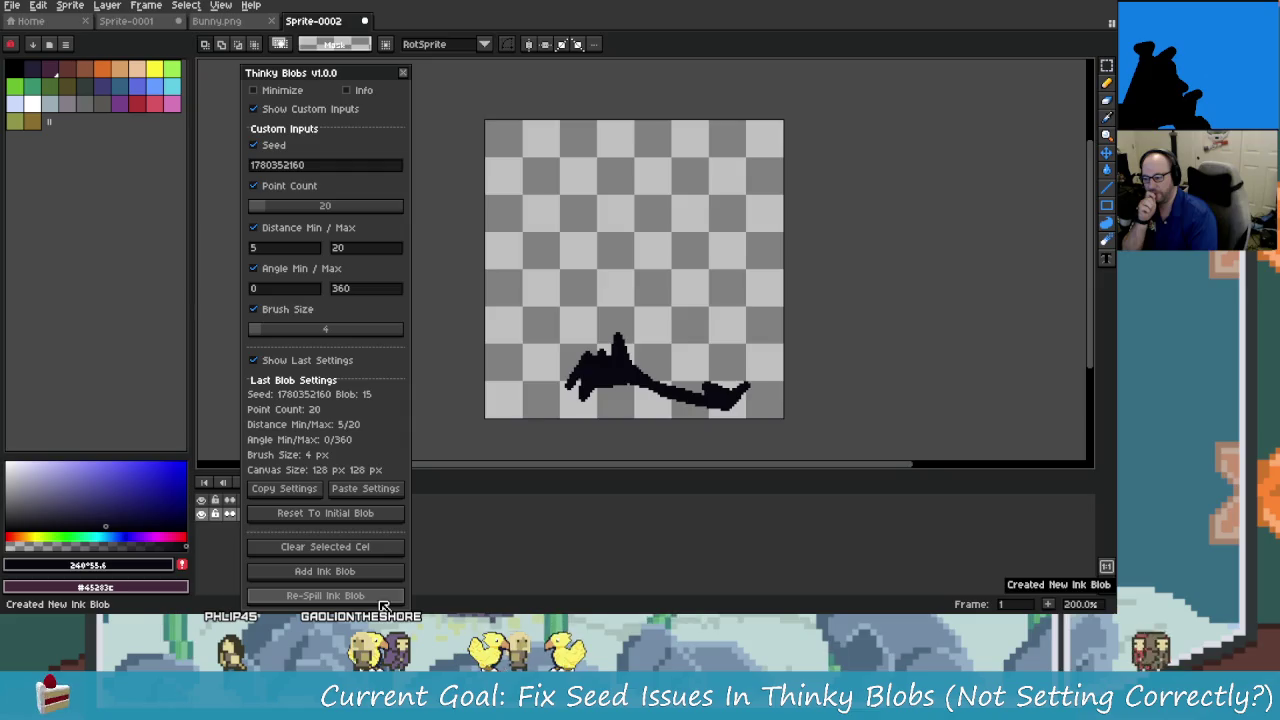
click(381, 600)
click(381, 600)
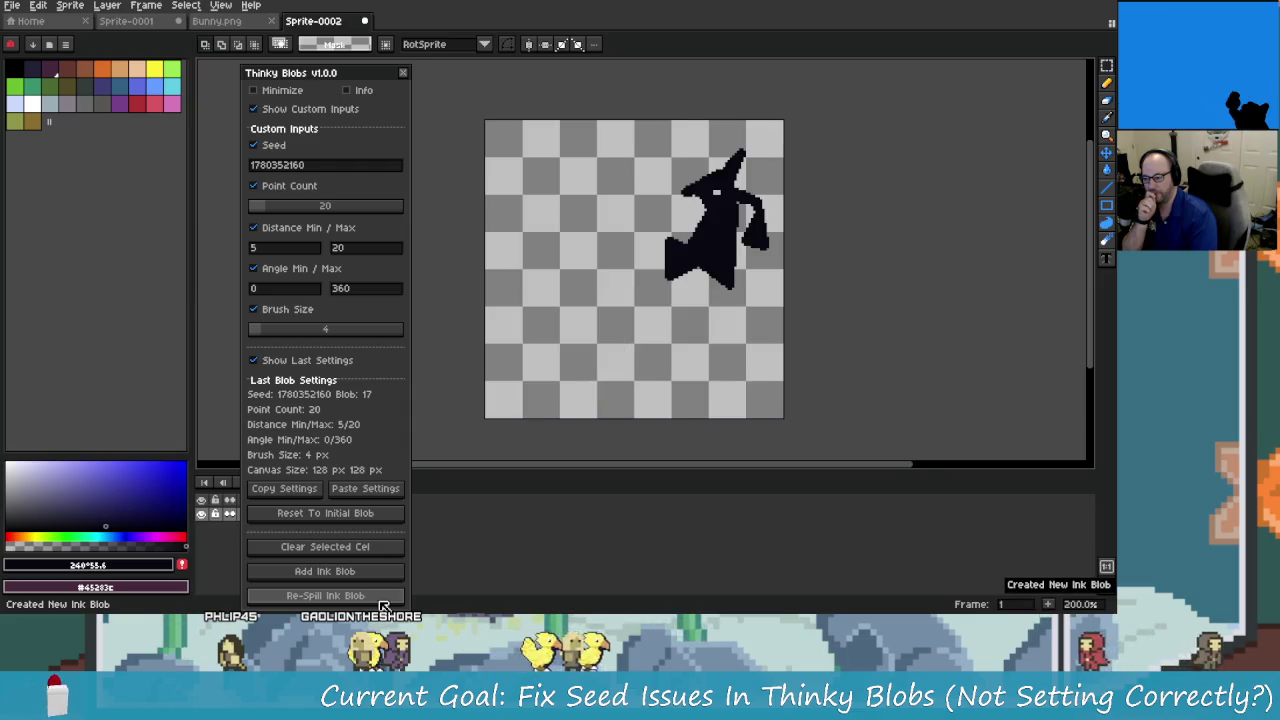
click(357, 514)
click(363, 548)
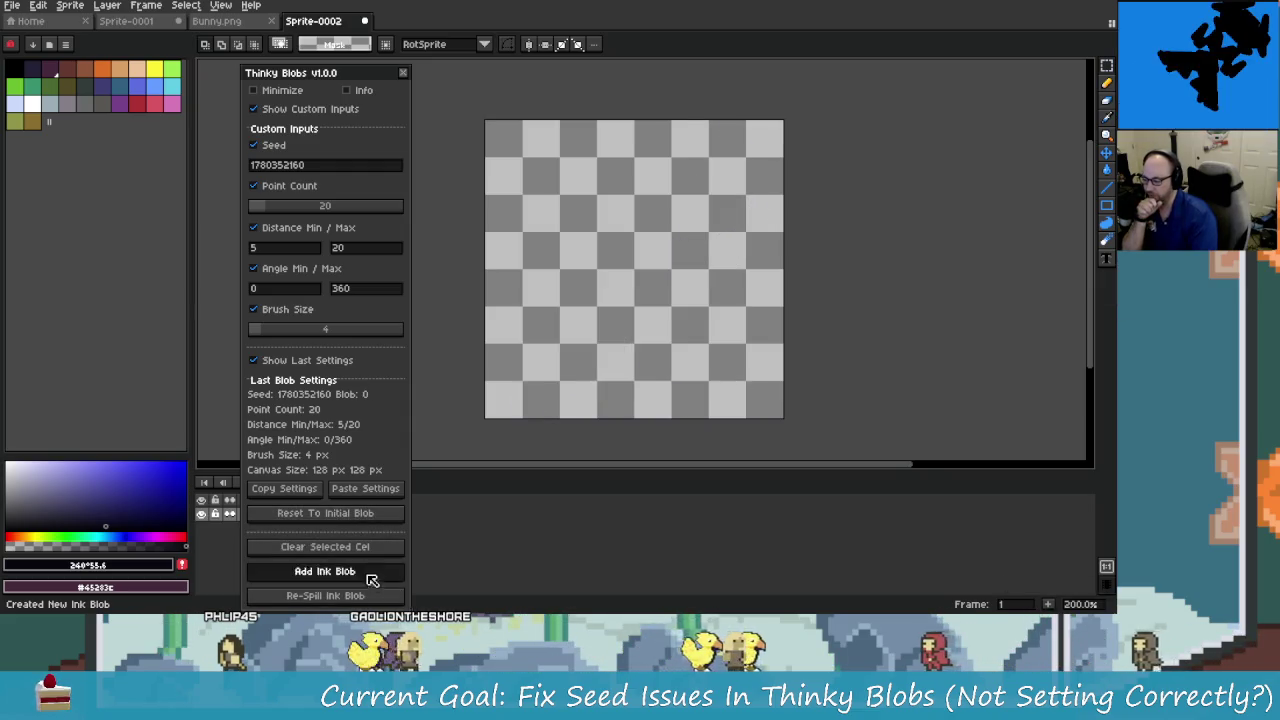
click(372, 596)
click(372, 597)
click(372, 597)
click(372, 598)
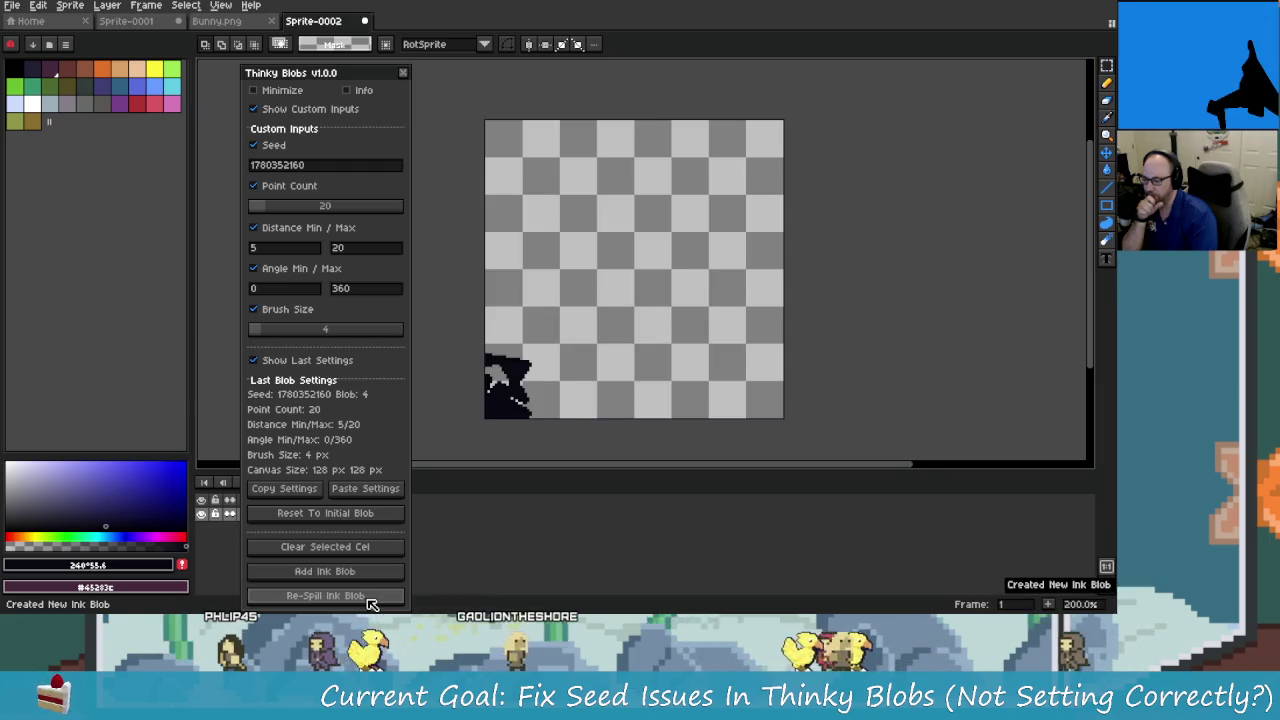
click(372, 597)
click(370, 598)
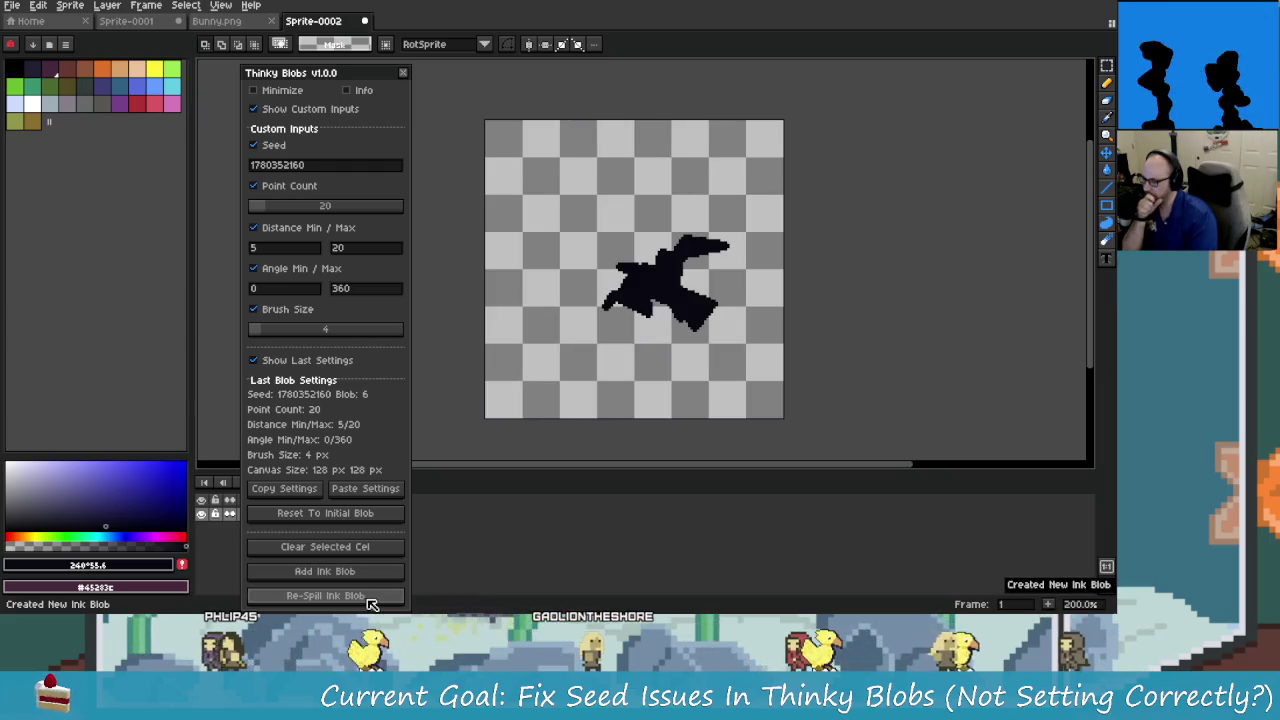
click(368, 598)
click(368, 597)
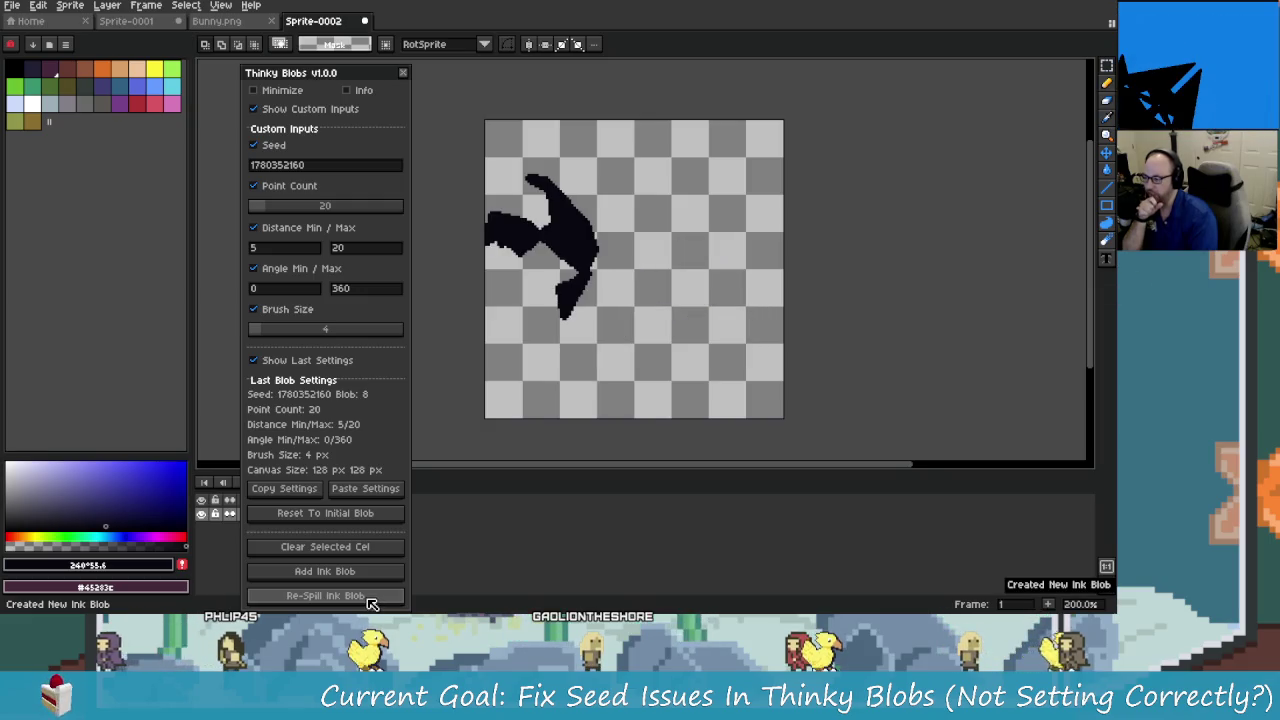
click(369, 598)
click(369, 598)
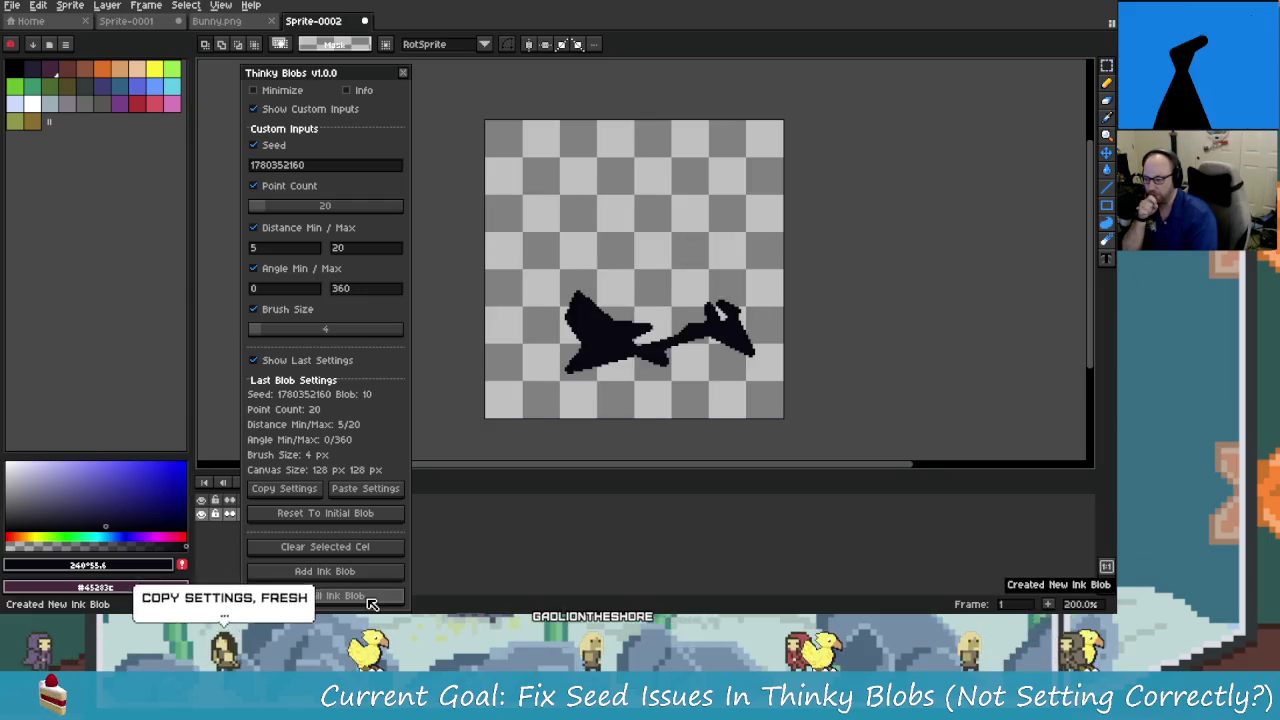
click(369, 598)
click(369, 598)
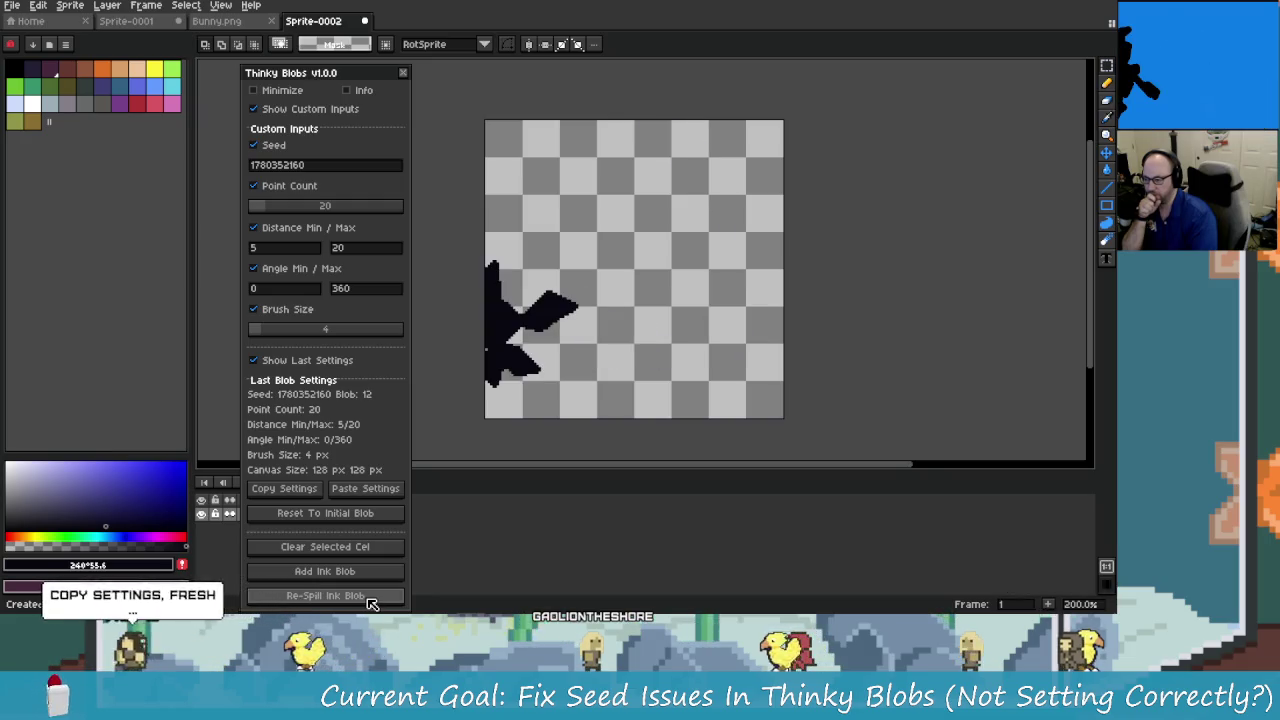
click(369, 598)
click(369, 598)
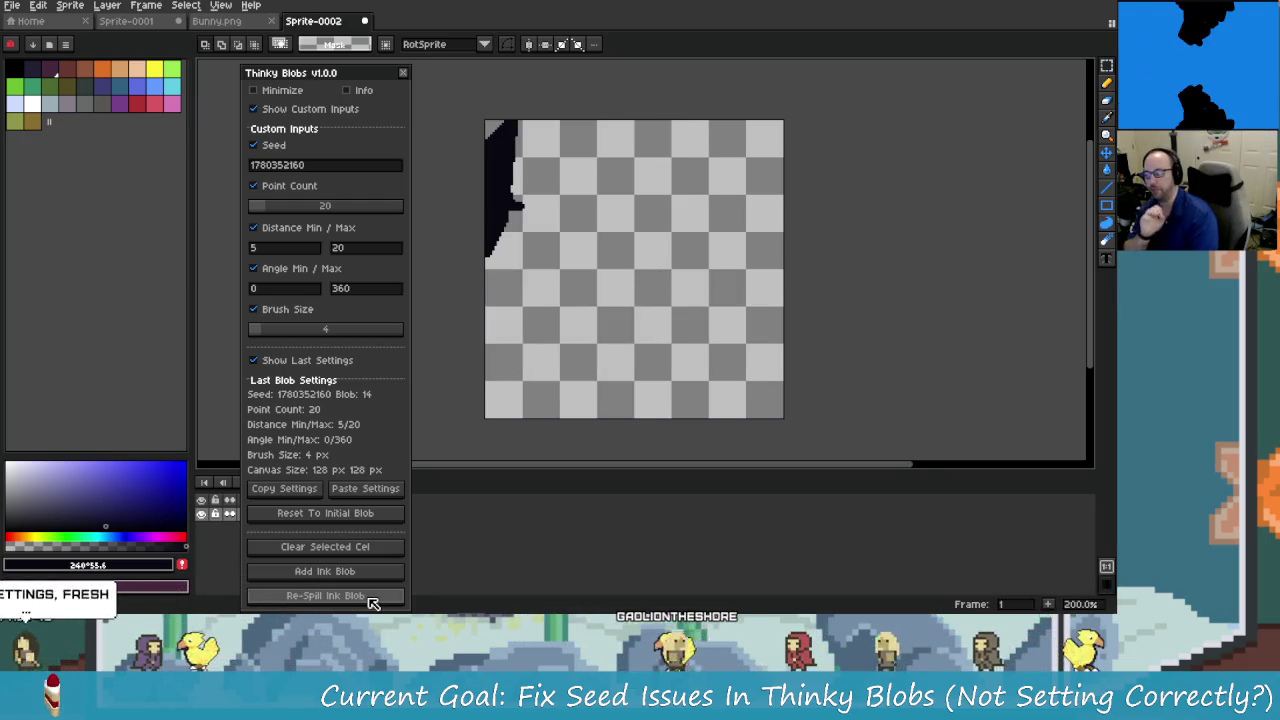
click(369, 598)
click(369, 598)
click(369, 598)
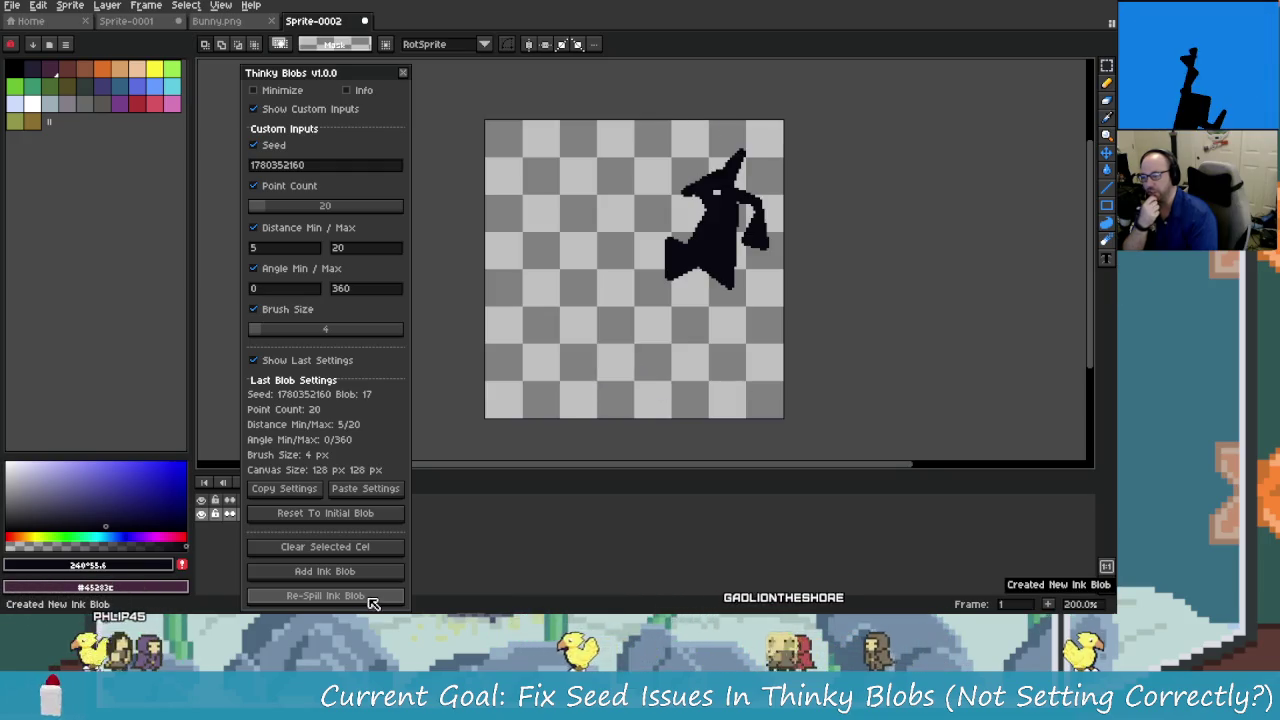
click(369, 598)
click(369, 598)
click(369, 598)
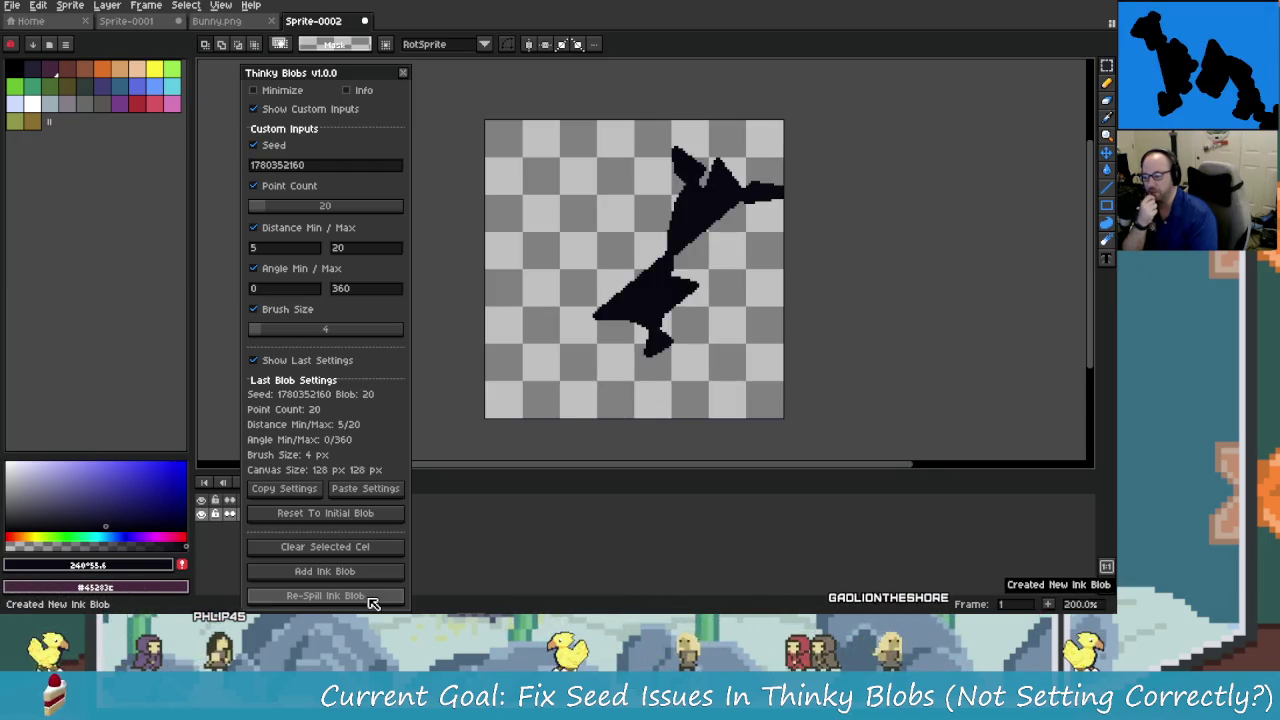
click(369, 598)
click(369, 598)
click(369, 598)
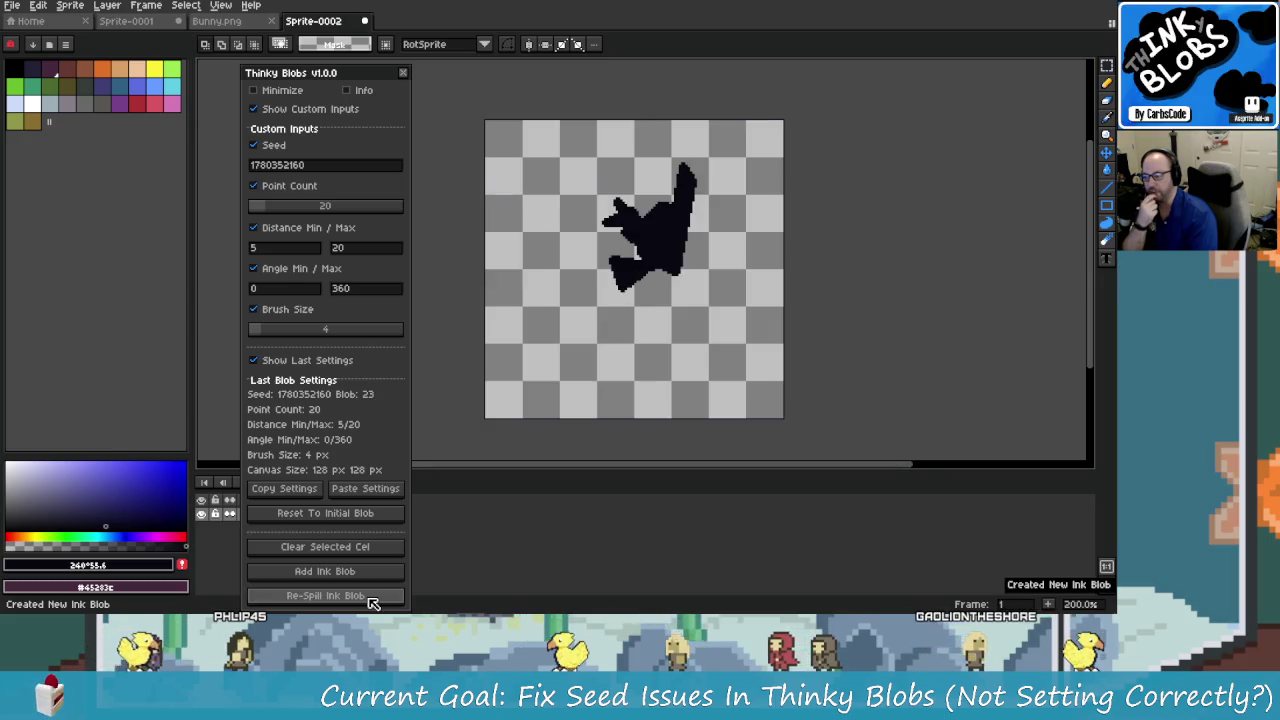
click(369, 598)
click(369, 598)
click(369, 598)
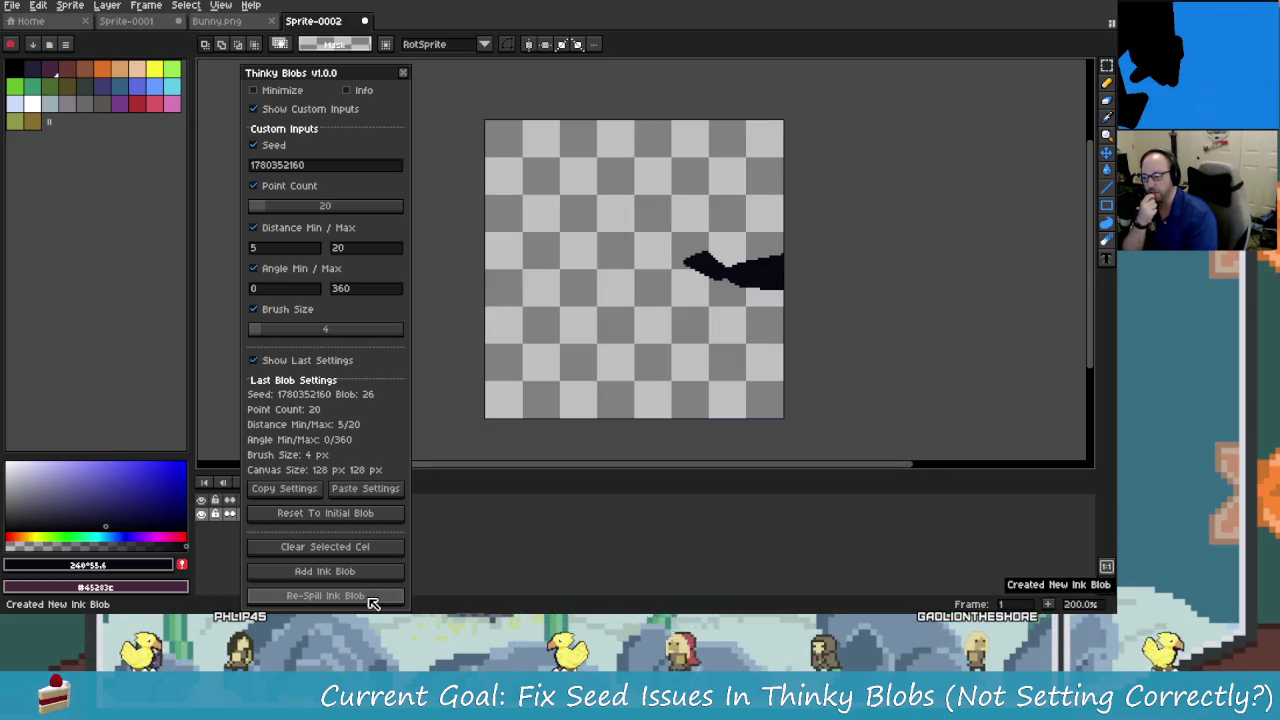
click(369, 598)
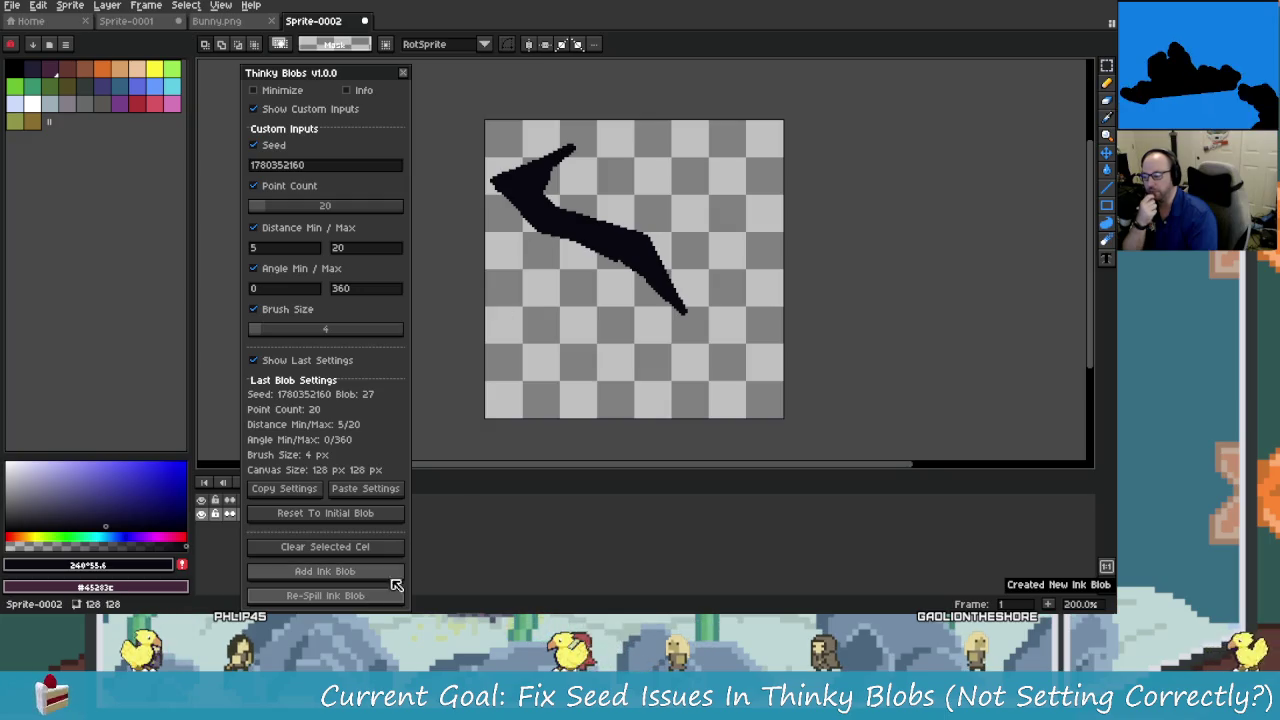
click(388, 598)
click(386, 600)
click(387, 600)
click(388, 601)
click(389, 602)
click(390, 600)
click(390, 600)
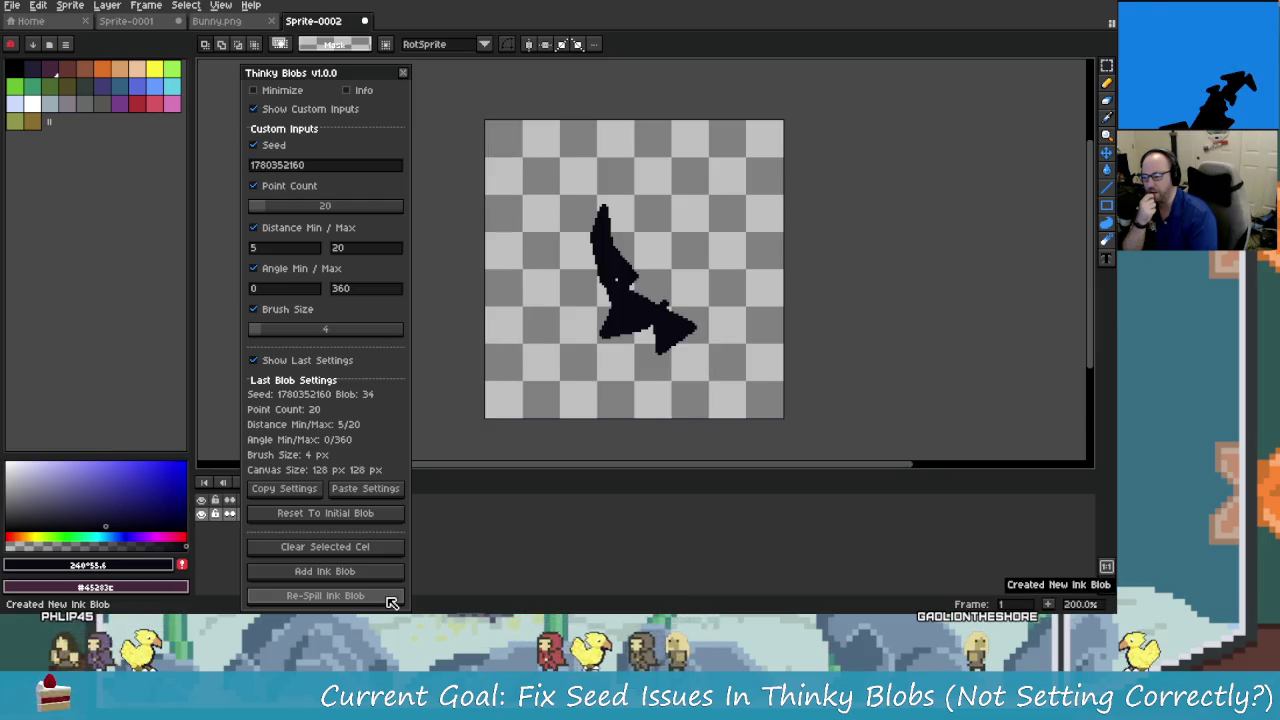
click(390, 600)
click(392, 600)
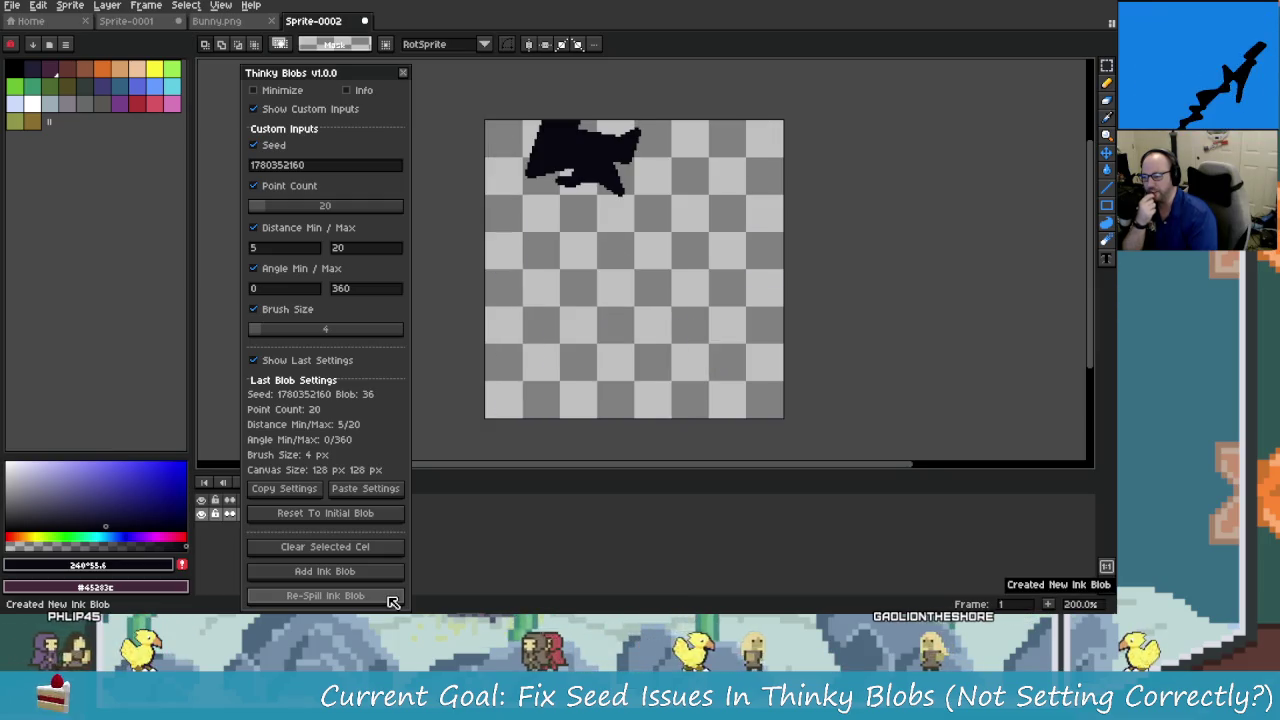
click(393, 600)
click(393, 598)
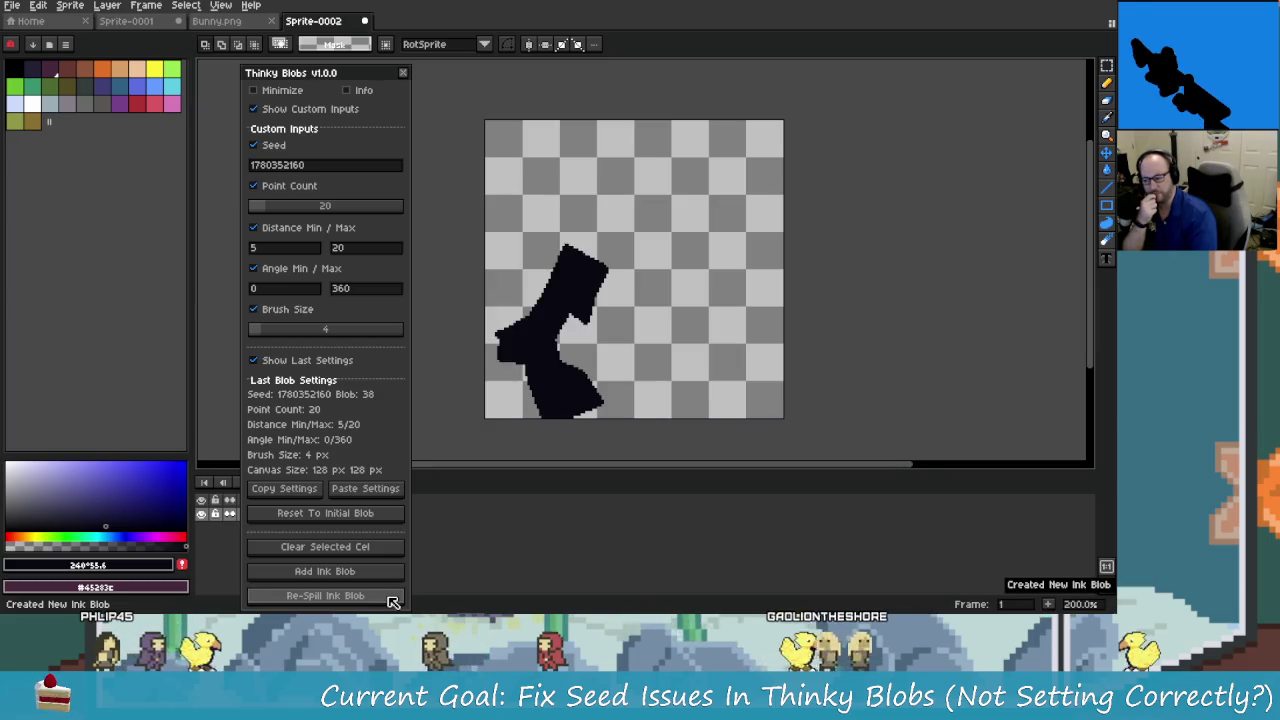
click(366, 548)
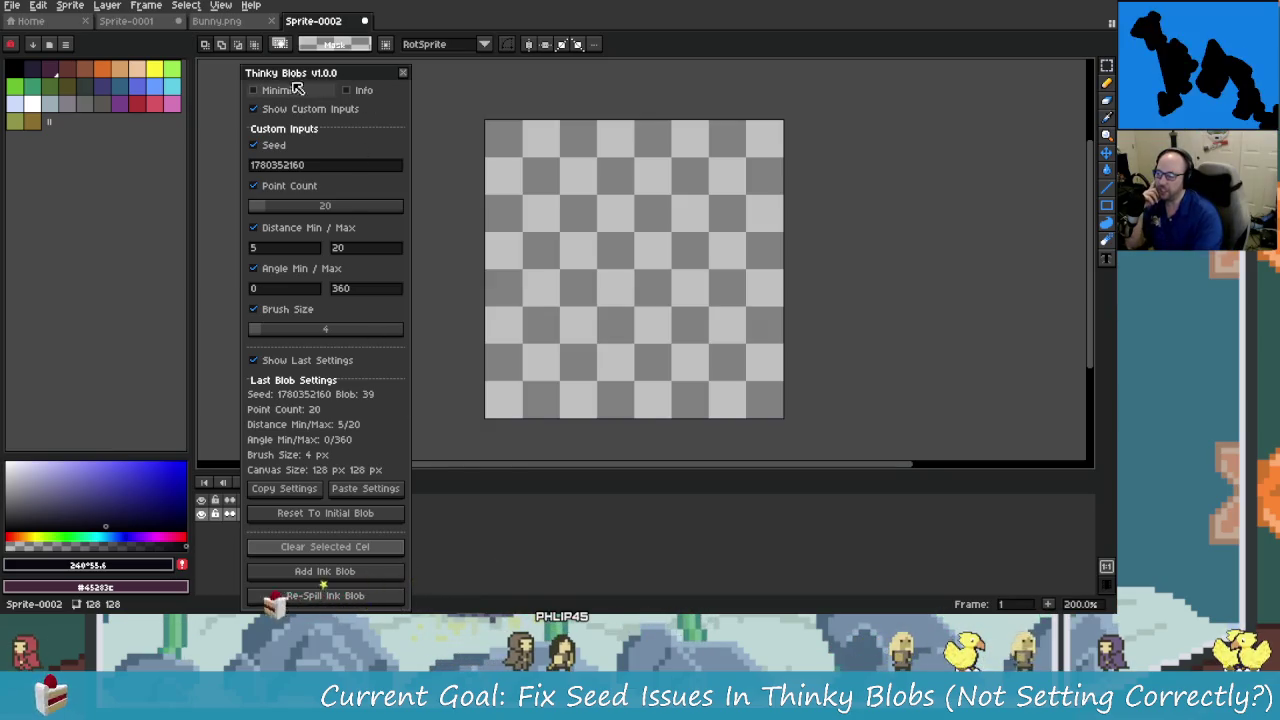
Drag the Thinky Blobs panel to the right, clear of the layer list.
drag(289, 90, 443, 91)
Enable the Pixel Projects extension in Edit > Preferences > Extensions and confirm with OK.
click(12, 5)
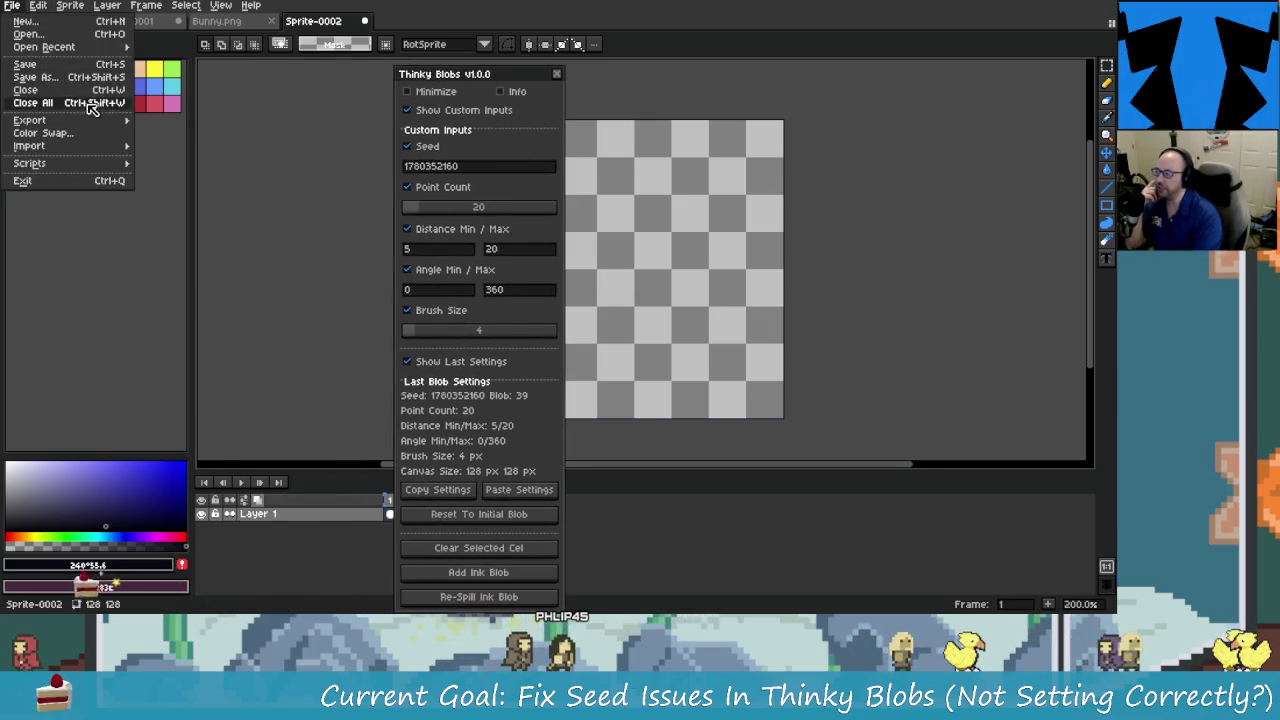
click(30, 6)
click(33, 6)
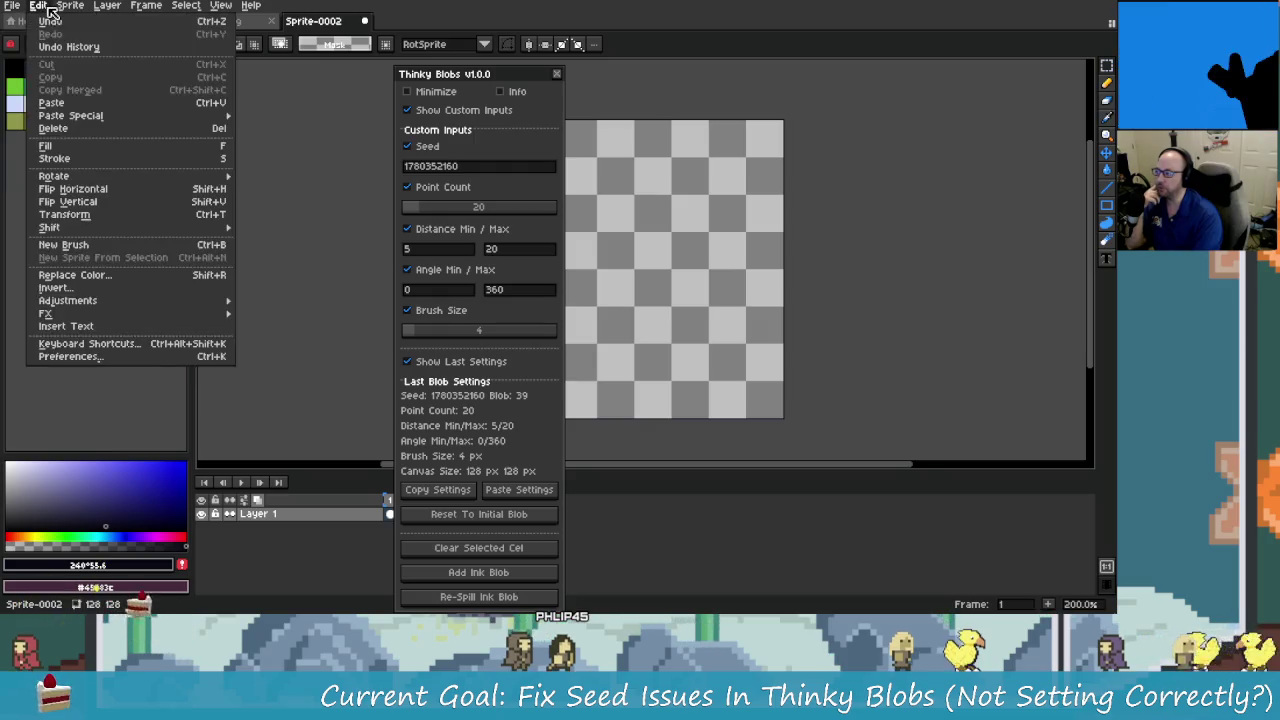
click(143, 356)
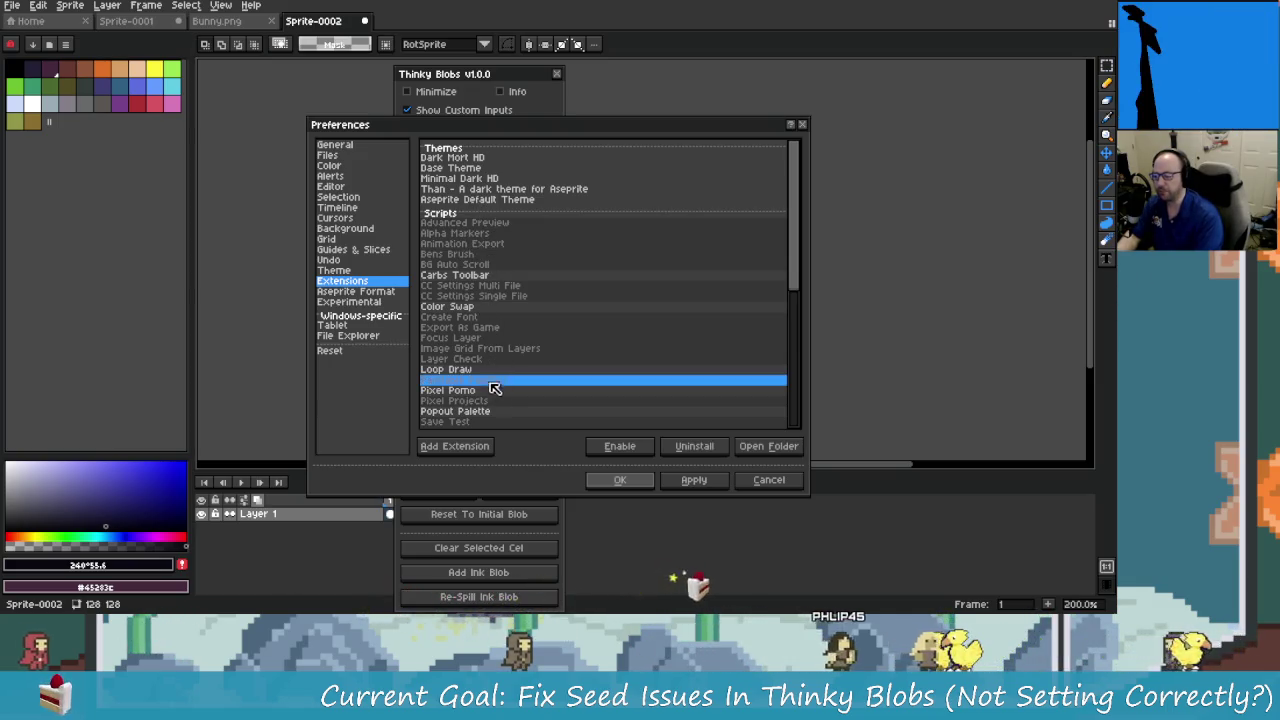
click(484, 401)
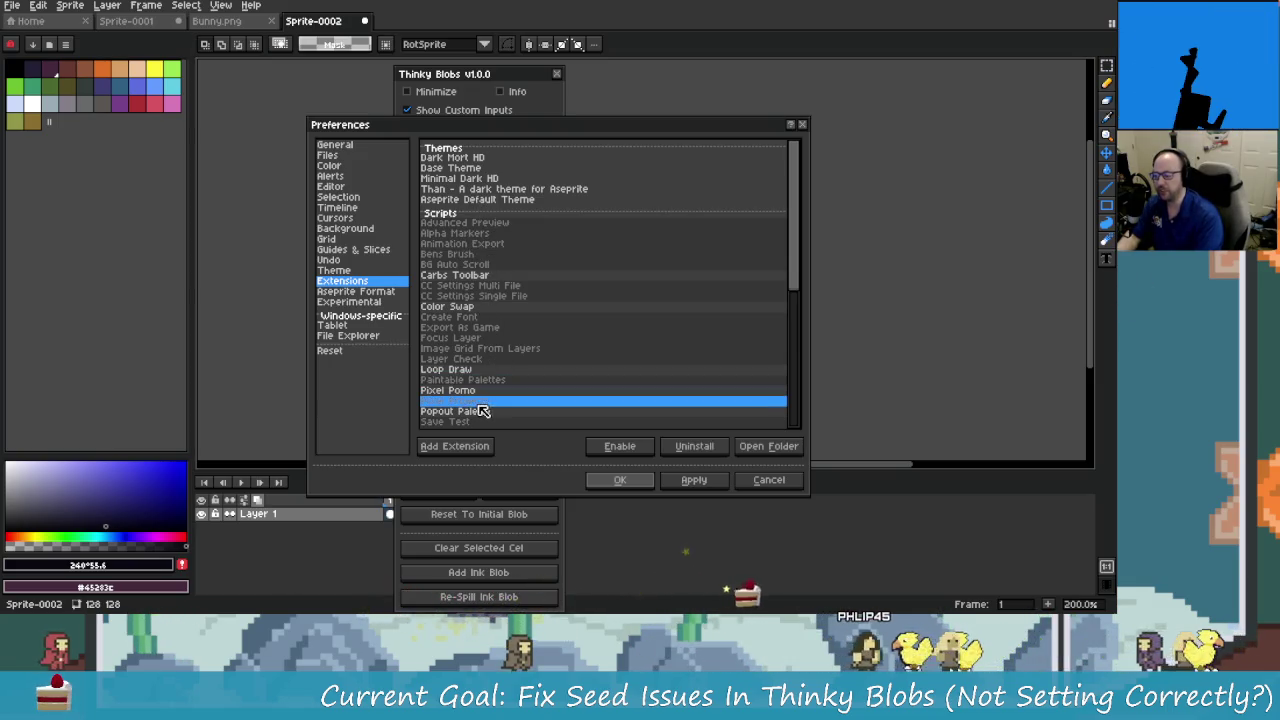
click(620, 446)
click(620, 480)
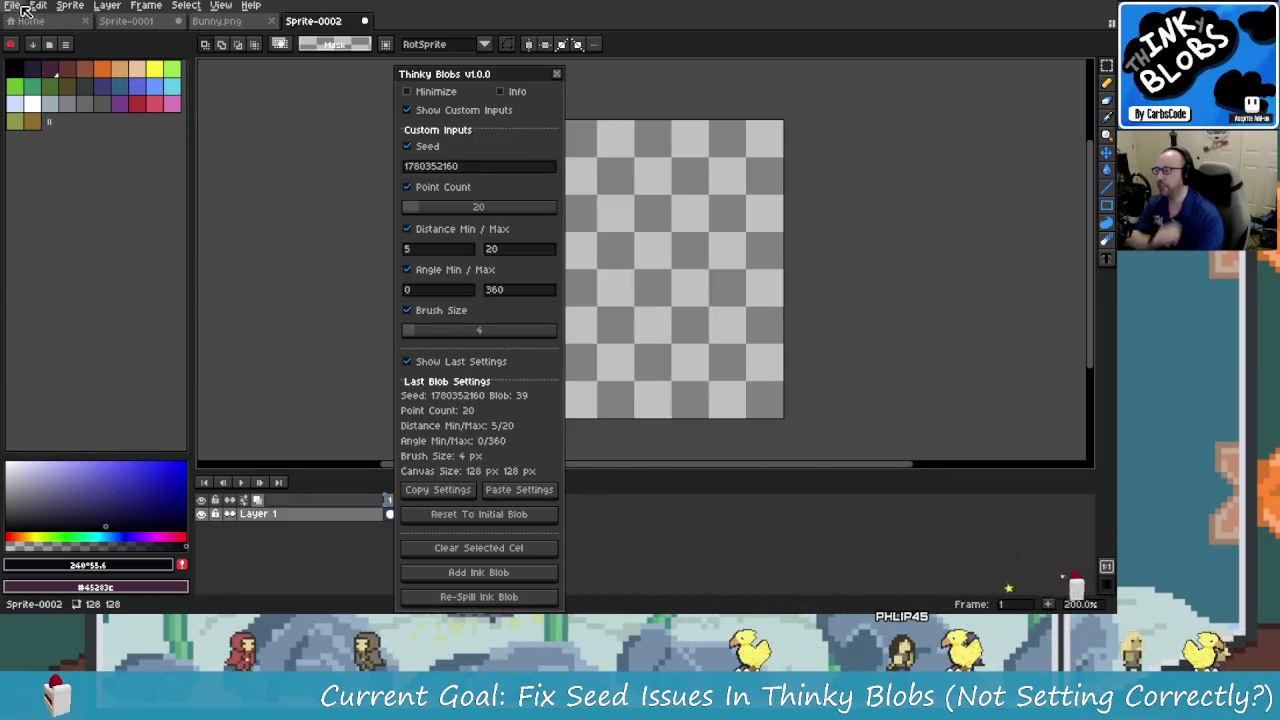
click(12, 5)
Place the Pixel Projects panel beside the blob panel, keep 1kProject, and switch to Sprite-0001.
key(Escape)
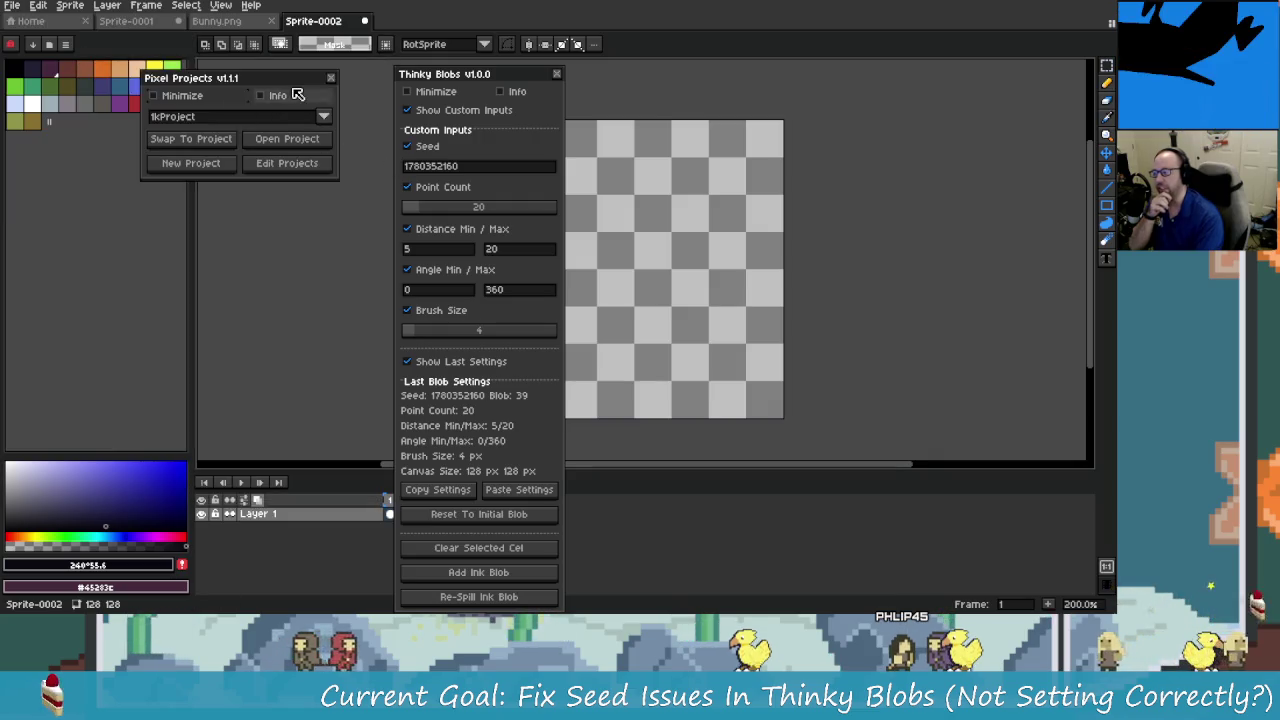
drag(300, 76, 355, 90)
click(384, 130)
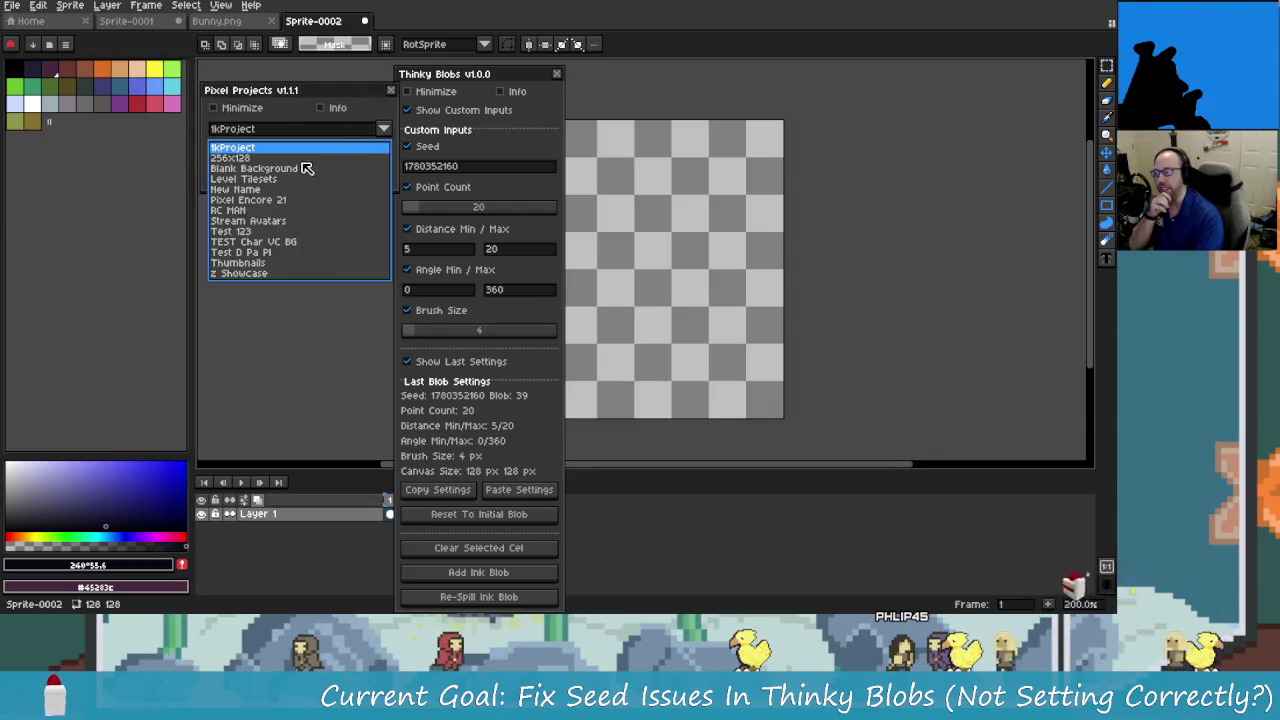
click(328, 131)
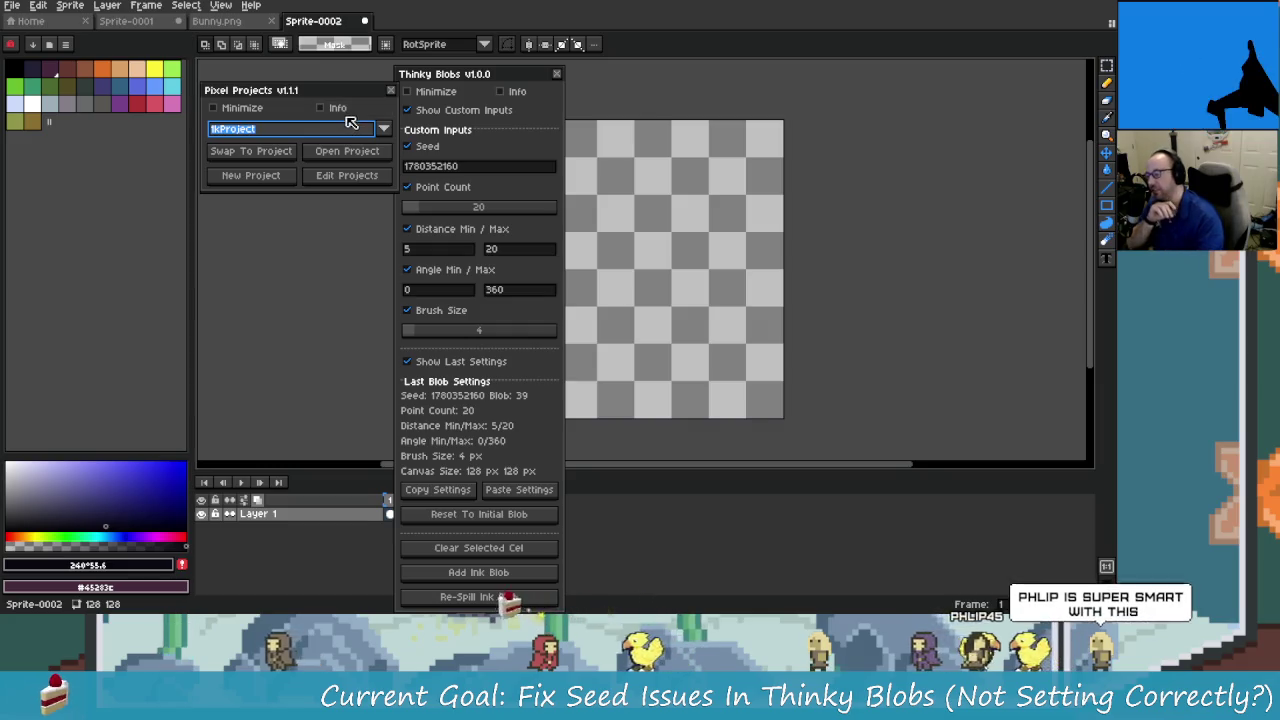
click(251, 151)
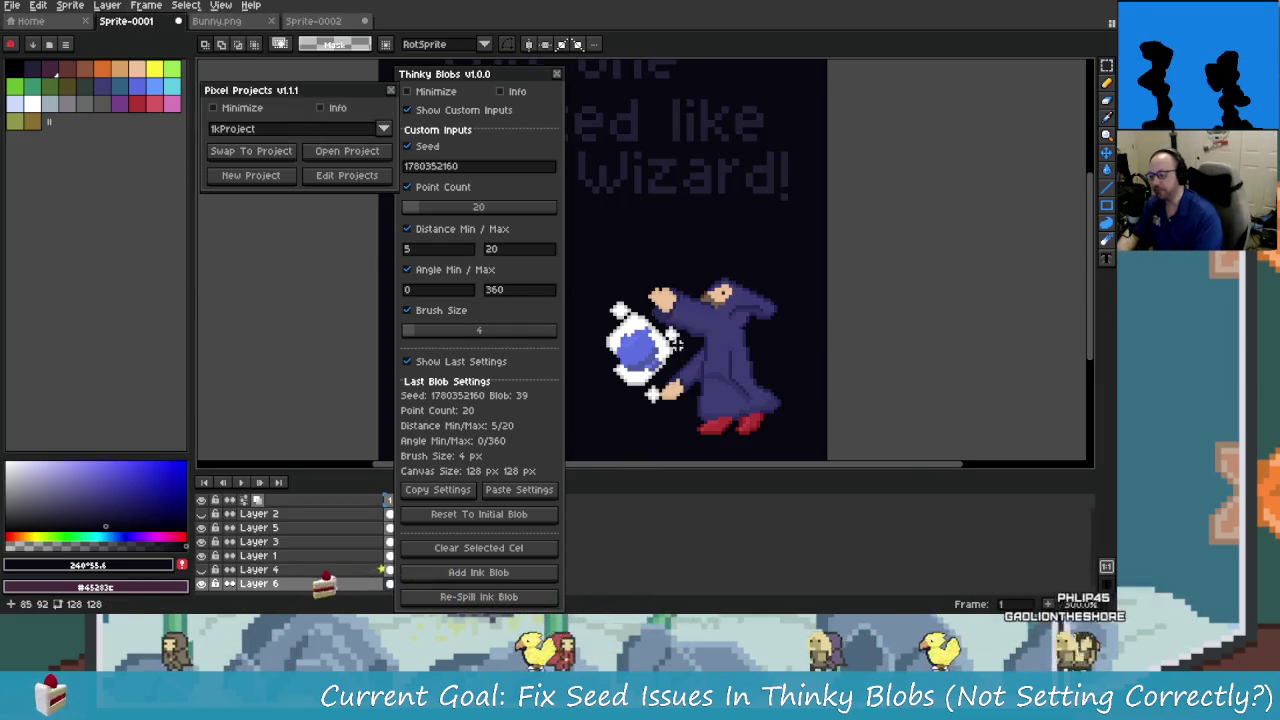
In the file dialog, go up to the E: drive and into the Game Dev folder.
key(ctrl+s)
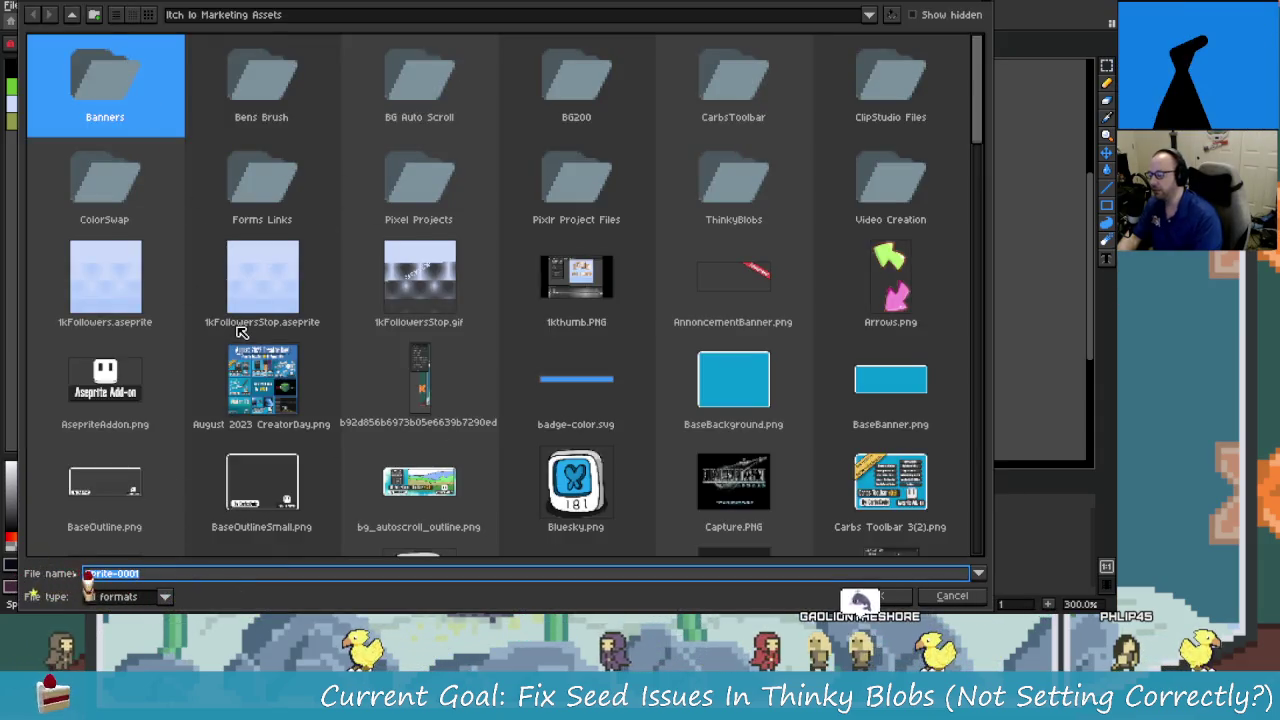
text(wizard)
key(BackSpace)
key(BackSpace)
key(BackSpace)
key(BackSpace)
key(BackSpace)
key(BackSpace)
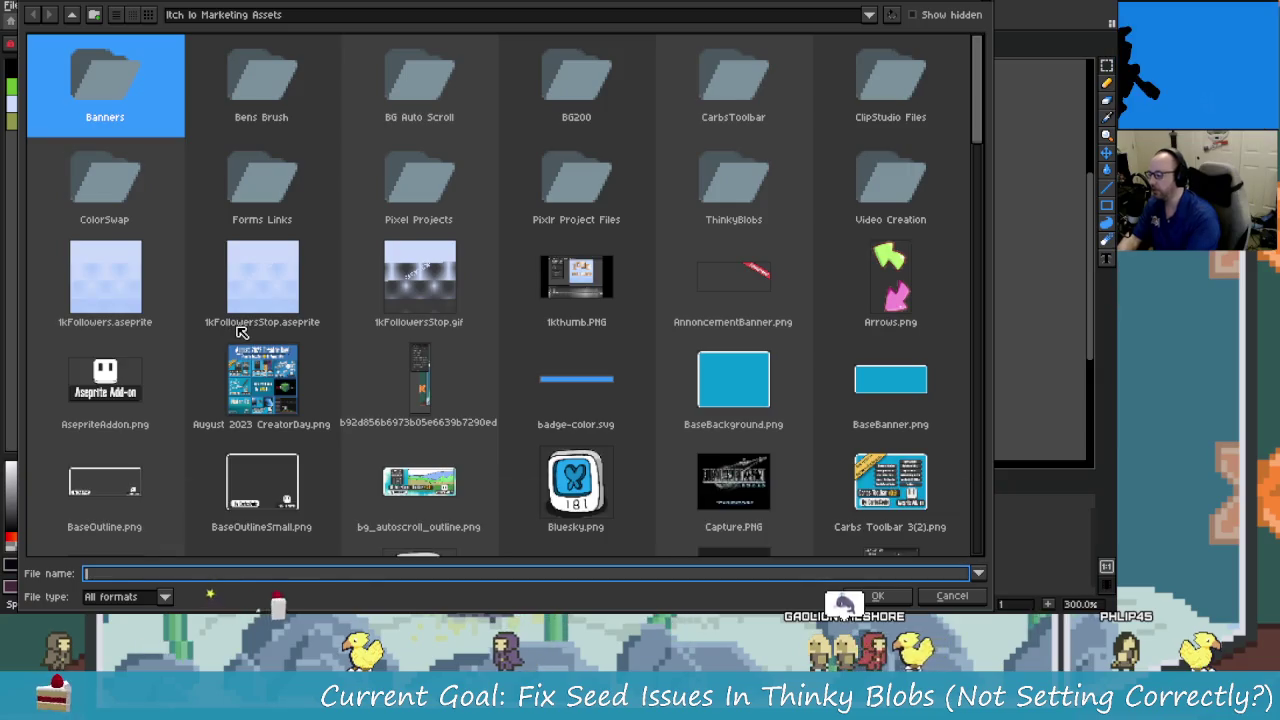
key(BackSpace)
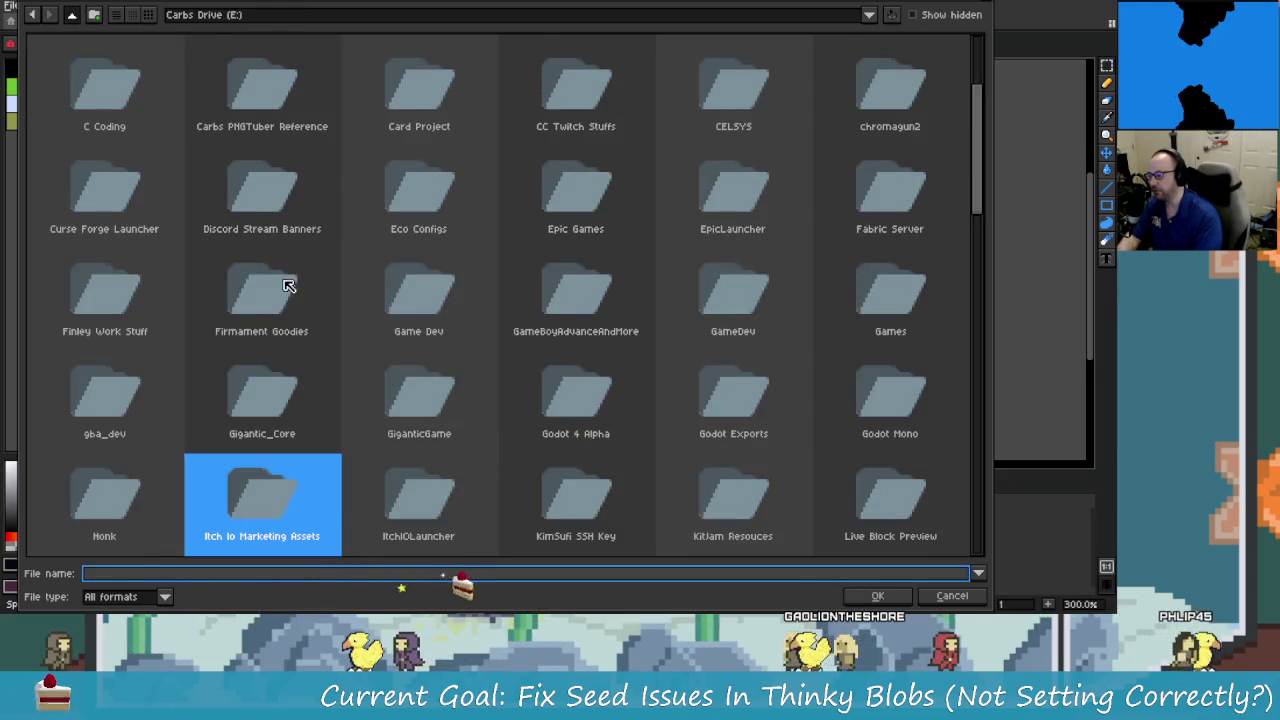
key(BackSpace)
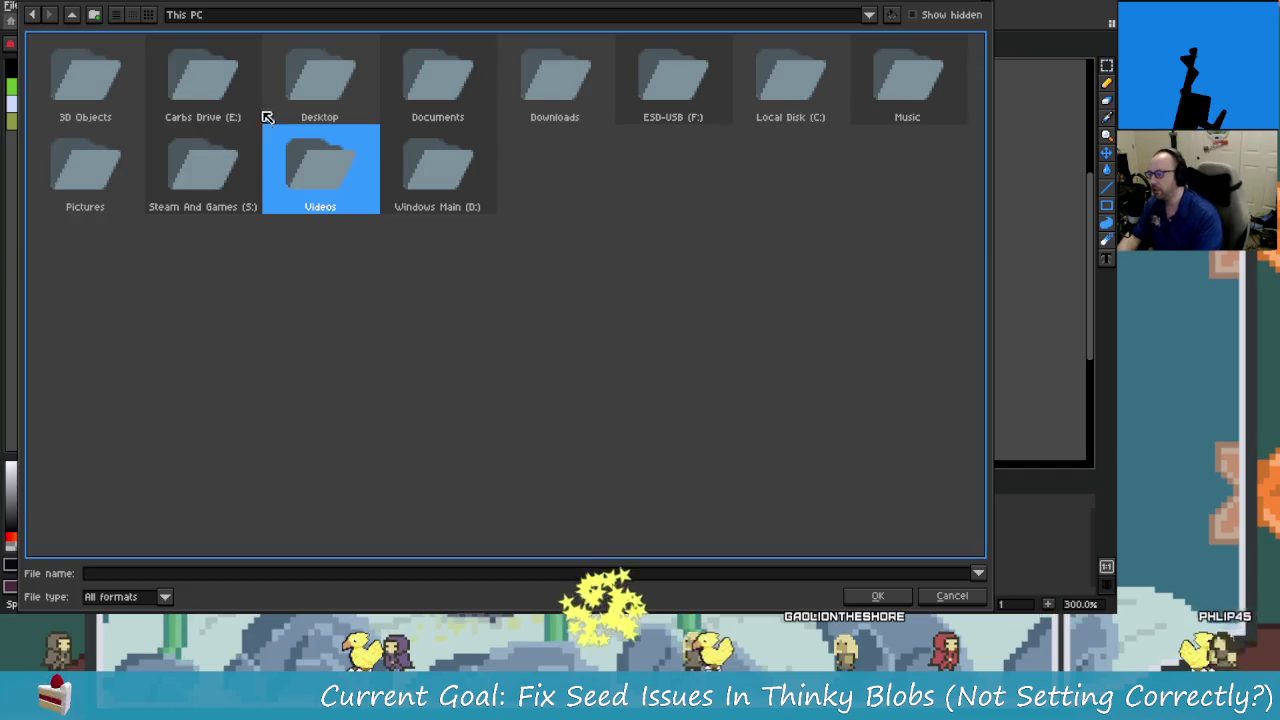
double_click(222, 81)
click(270, 174)
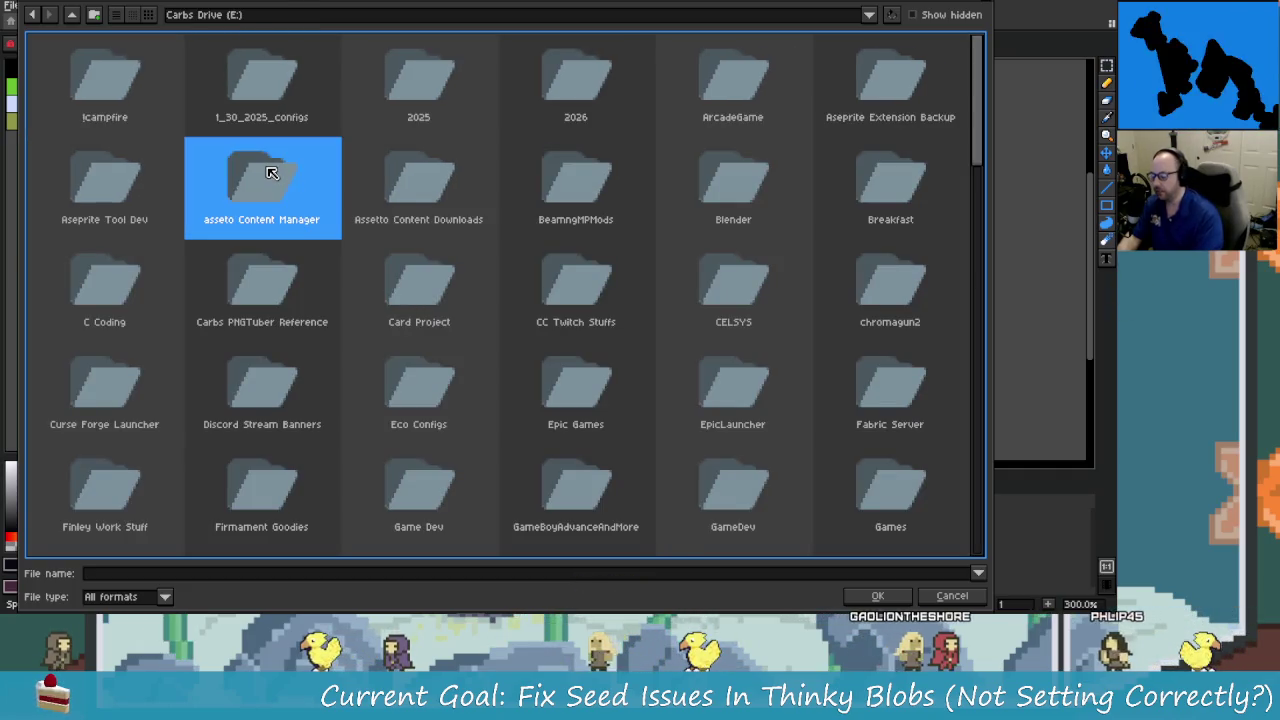
text(game)
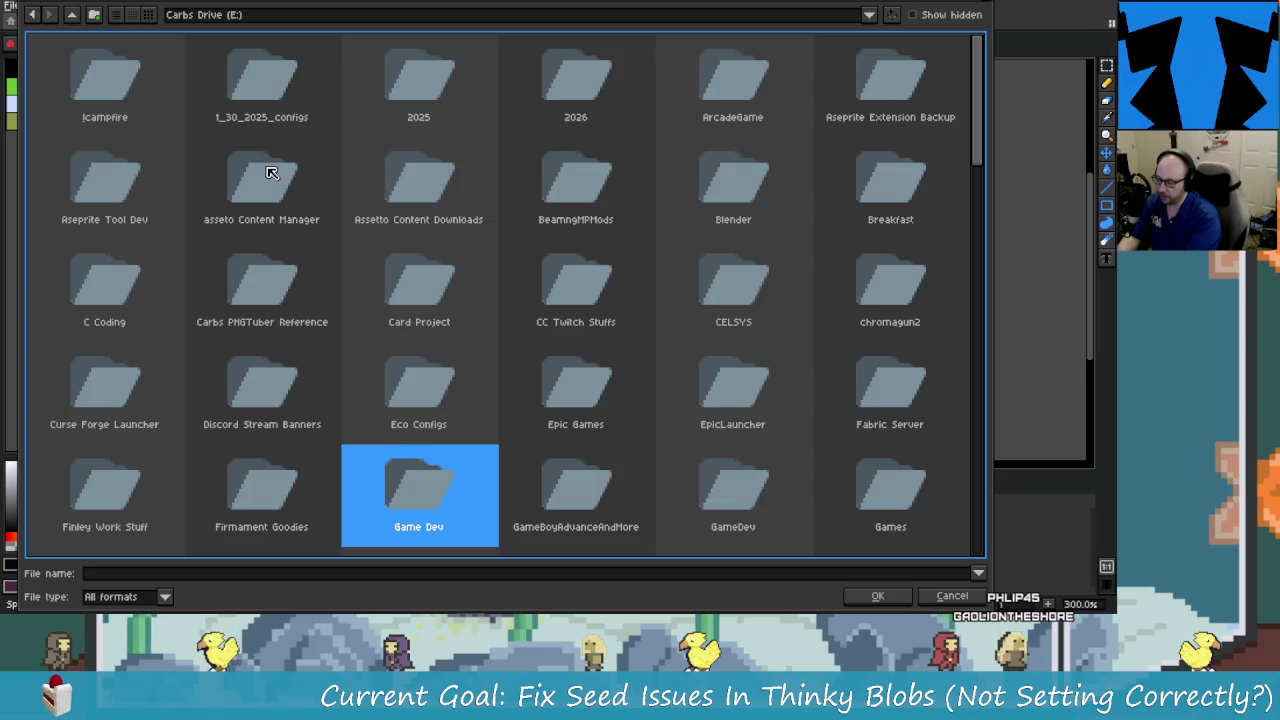
key(Return)
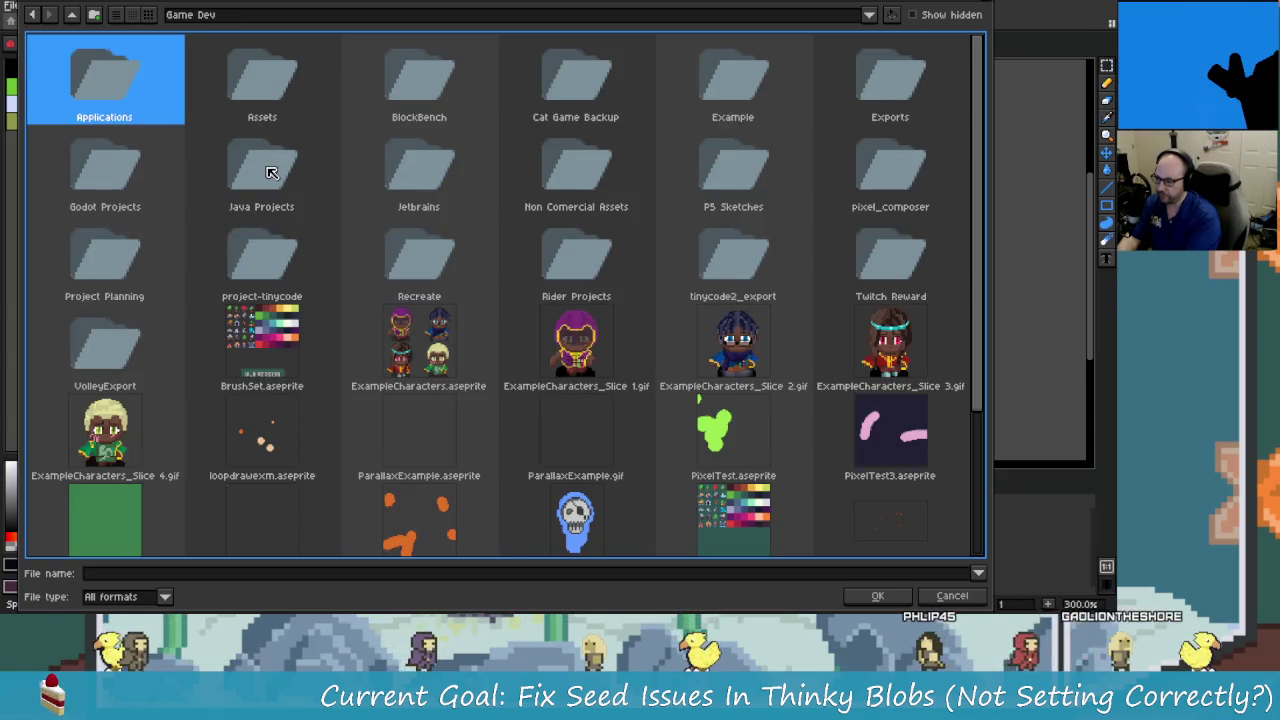
Navigate through Assets into the Carbs Assets folder.
text(c)
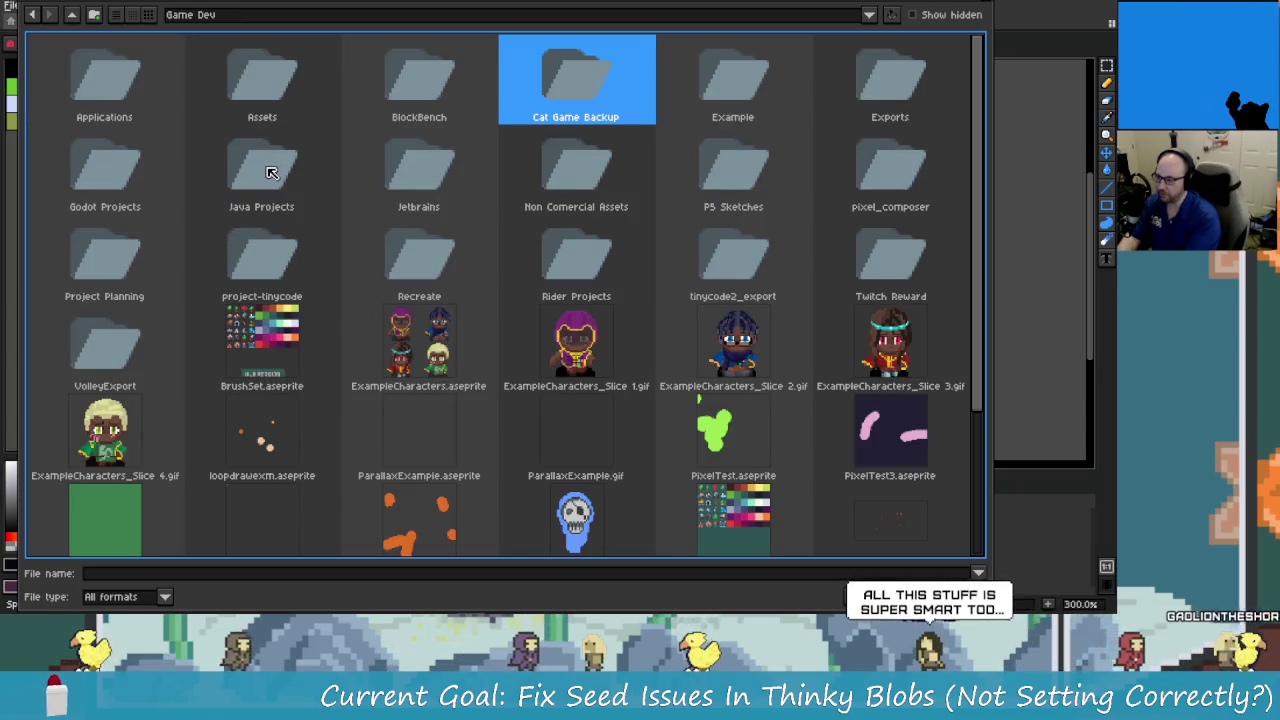
key(Left)
key(Left)
key(Down)
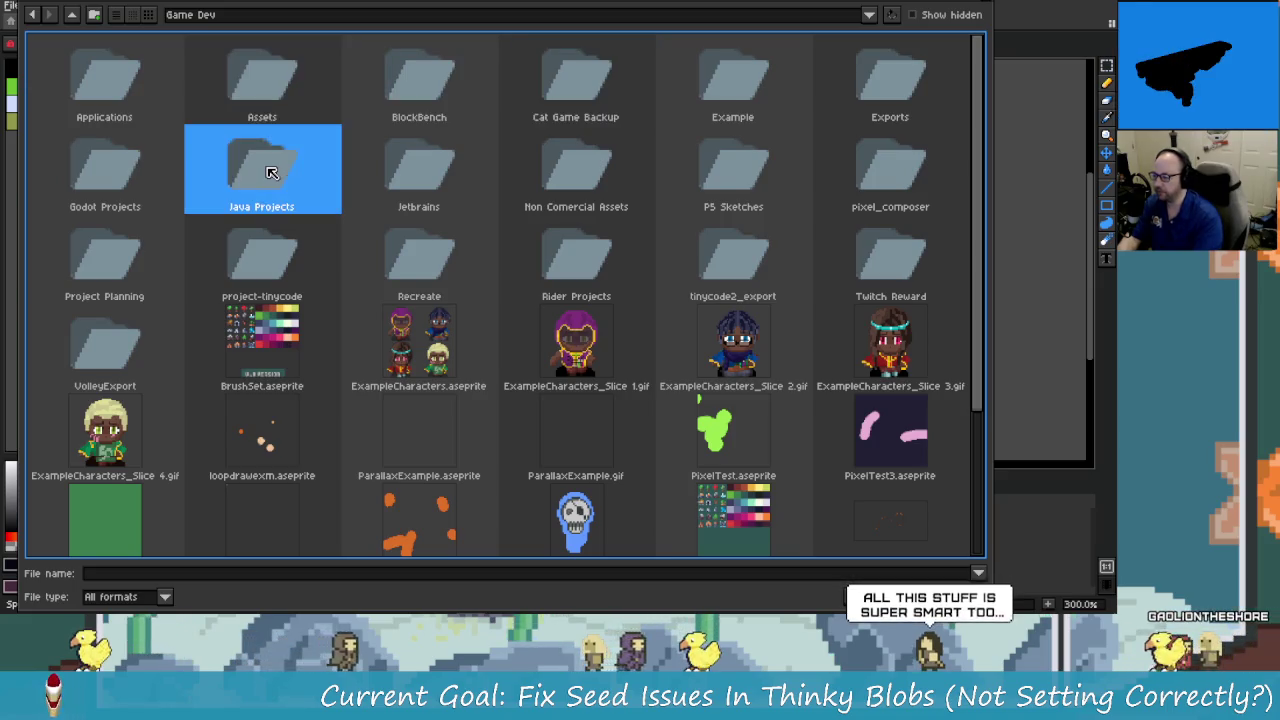
key(Down)
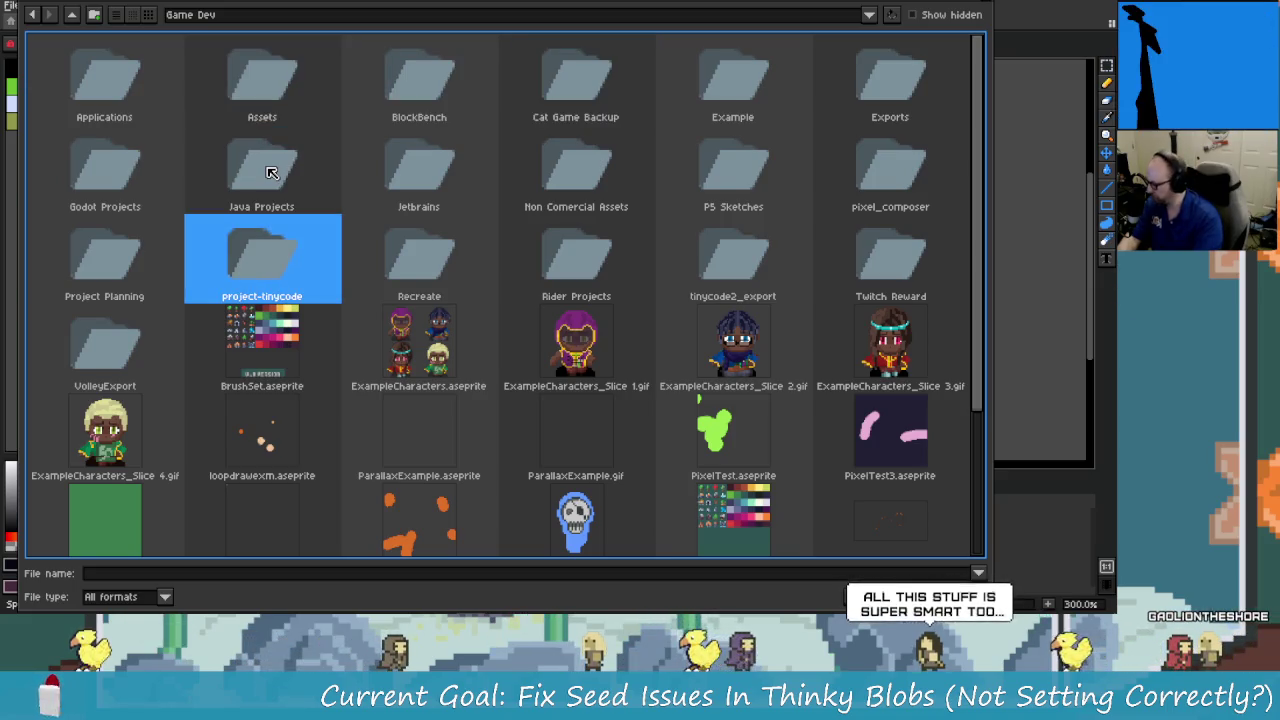
key(Up)
key(Left)
key(Right)
key(Right)
key(Right)
key(Right)
key(Left)
key(Left)
key(Left)
key(Up)
key(Left)
key(Return)
key(c)
key(Return)
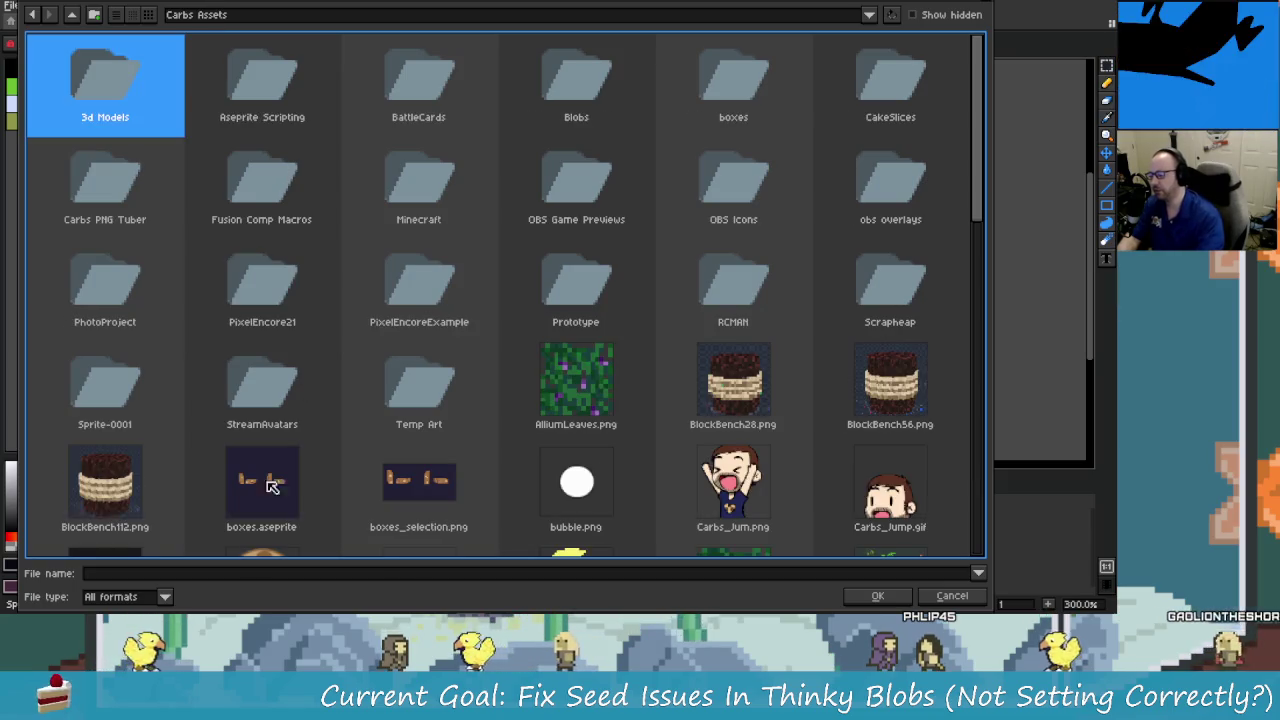
Enter 'wizard' as the file name and open it.
click(235, 575)
text(wizard)
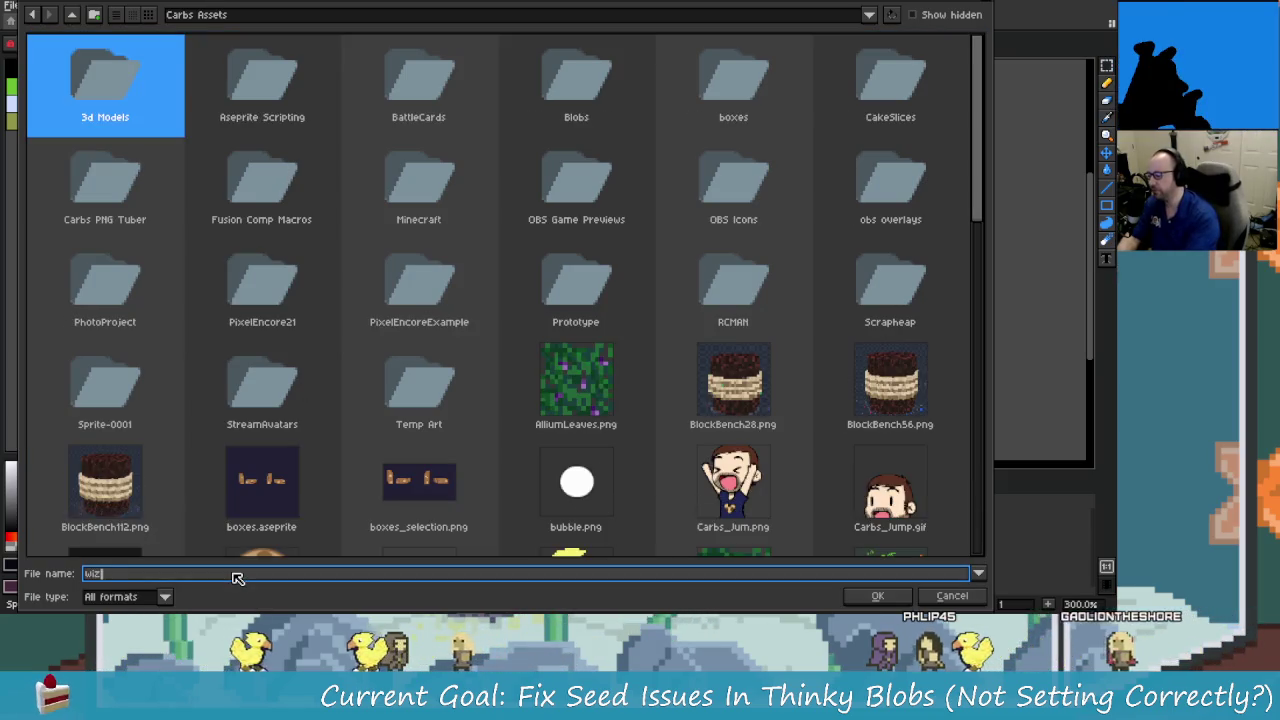
key(Return)
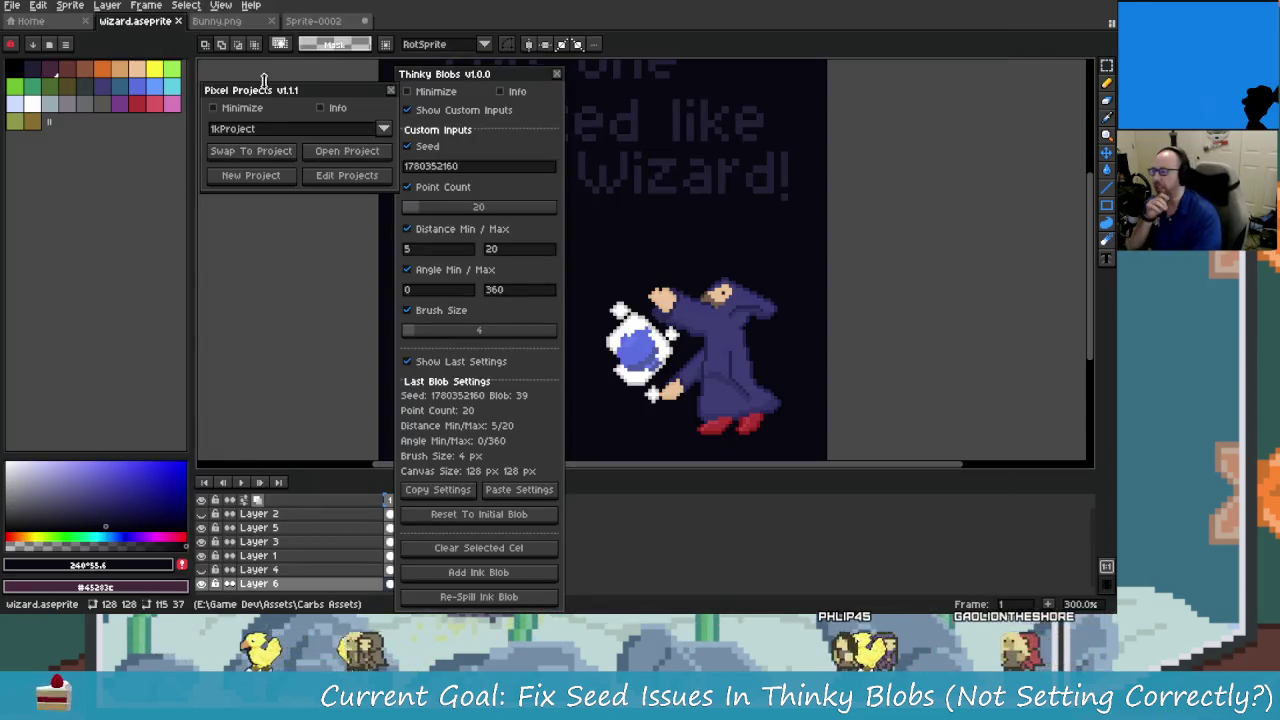
Close the blank Sprite-0002 without saving.
click(310, 21)
click(364, 21)
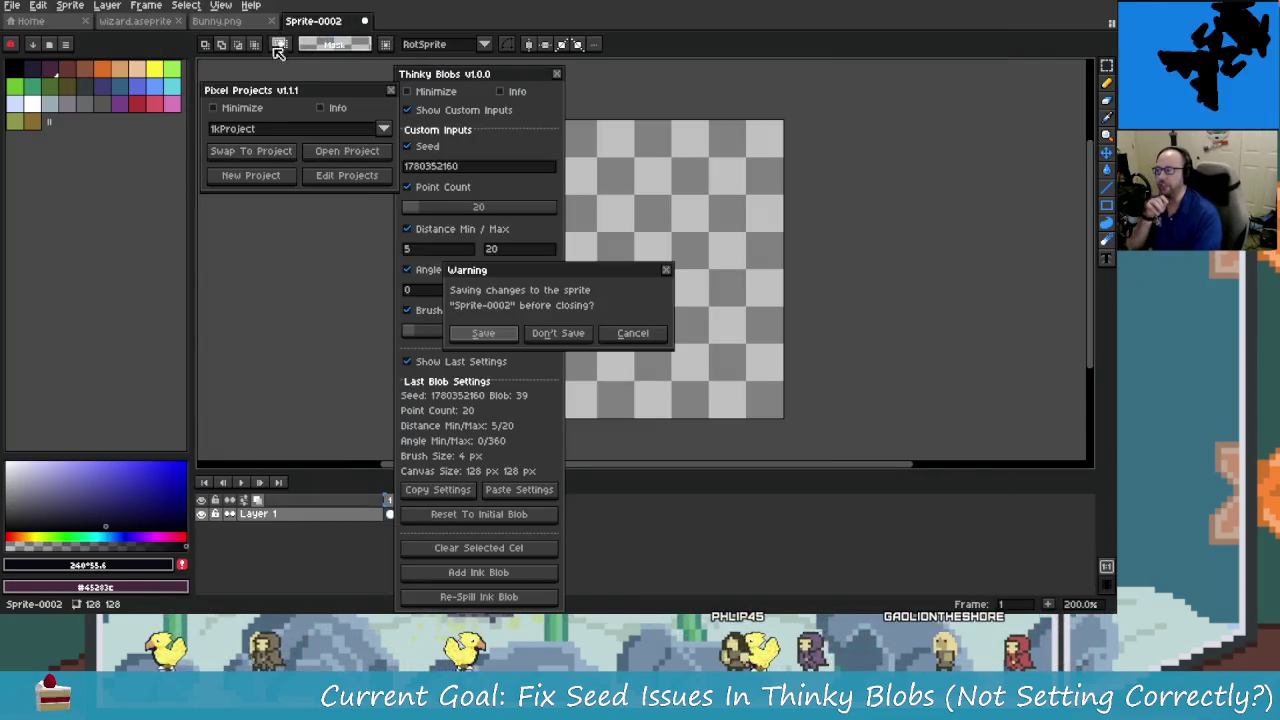
click(569, 334)
Return to the wizard sprite and start a new Pixel Projects project.
click(135, 21)
click(222, 21)
click(135, 21)
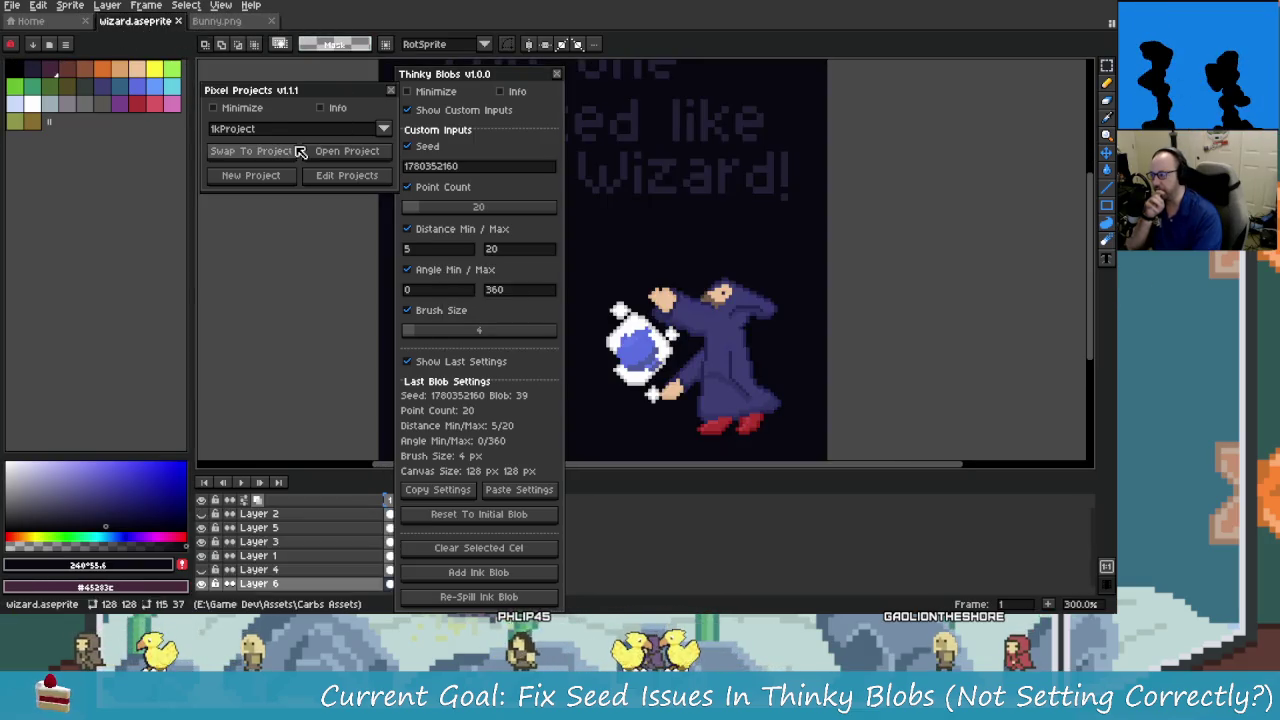
click(268, 177)
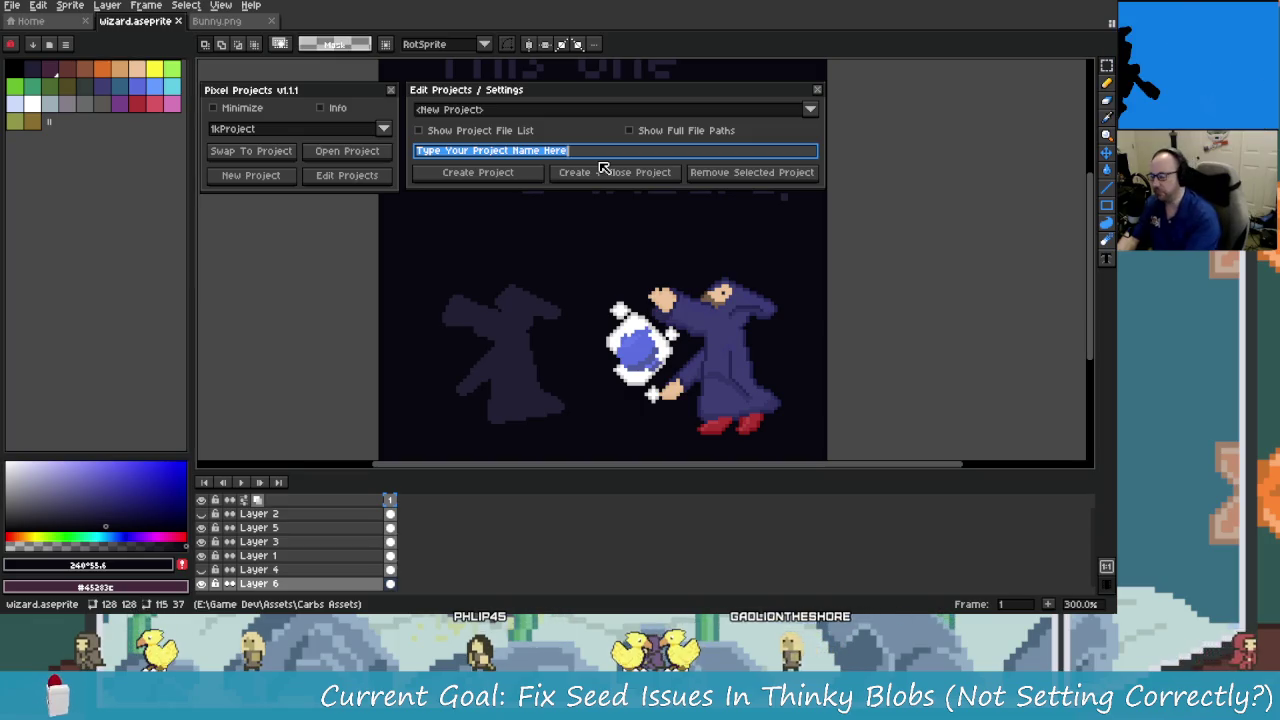
Name the project 'ThinkyBlobs Project' and create it from the open wizard and Bunny files.
text(ThinkyBlobs)
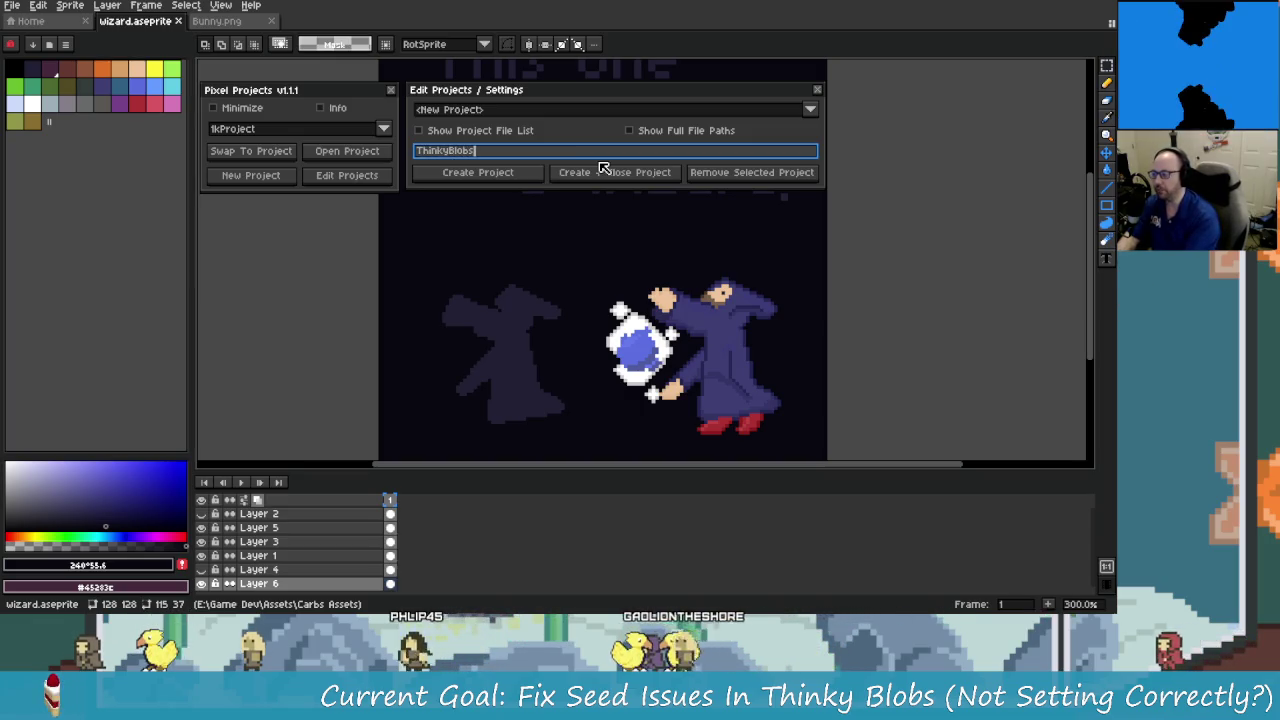
text( Project)
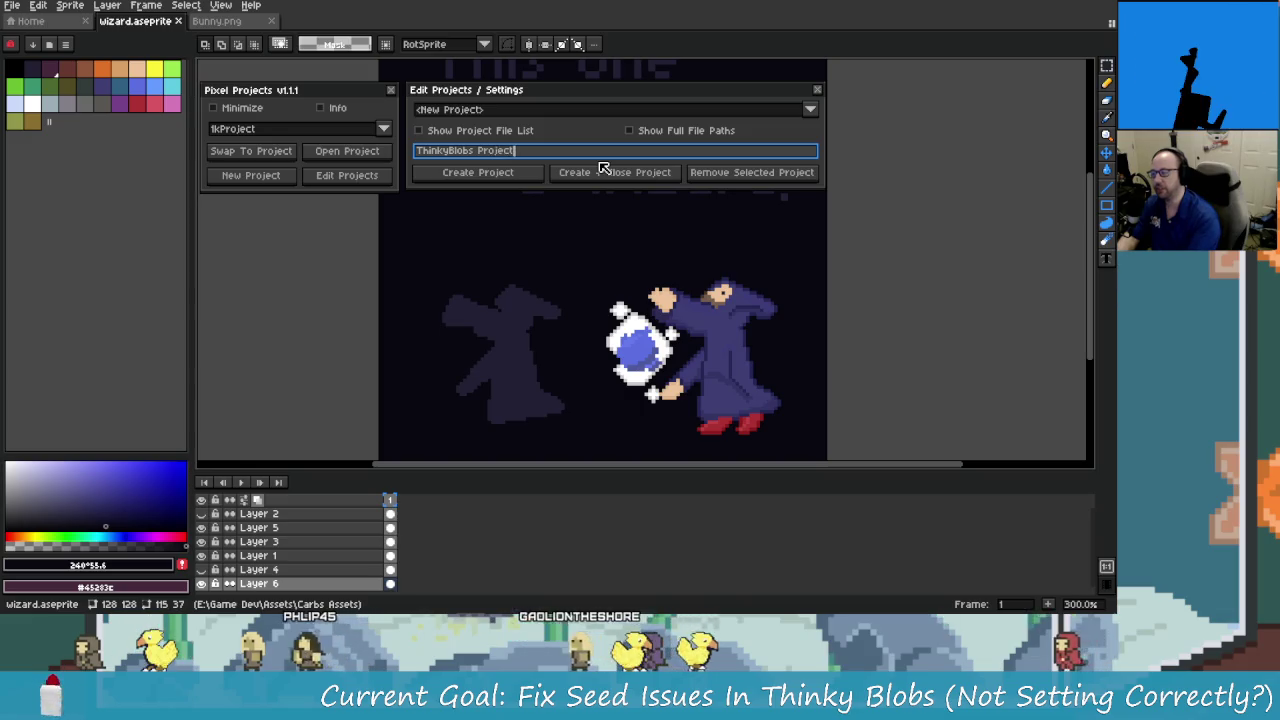
click(530, 172)
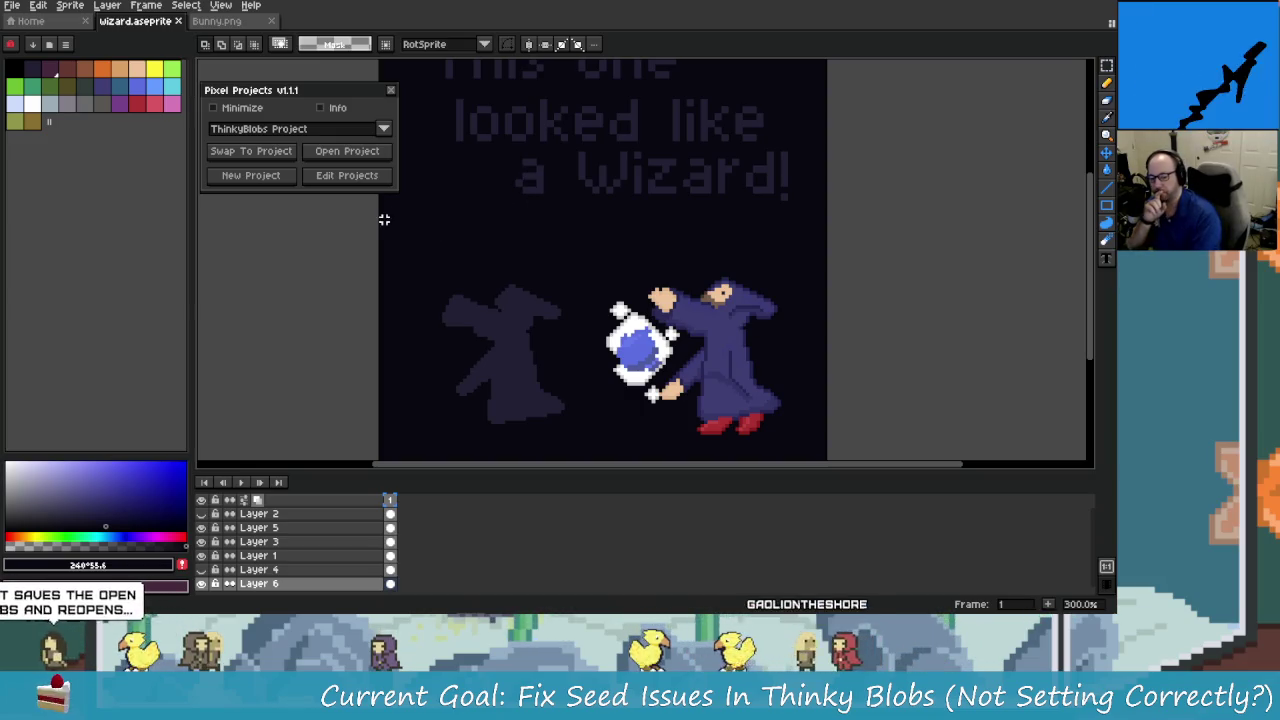
click(338, 129)
Open ThinkyBlobs Project settings, showing then hiding the project file list and full file paths.
click(336, 109)
click(336, 109)
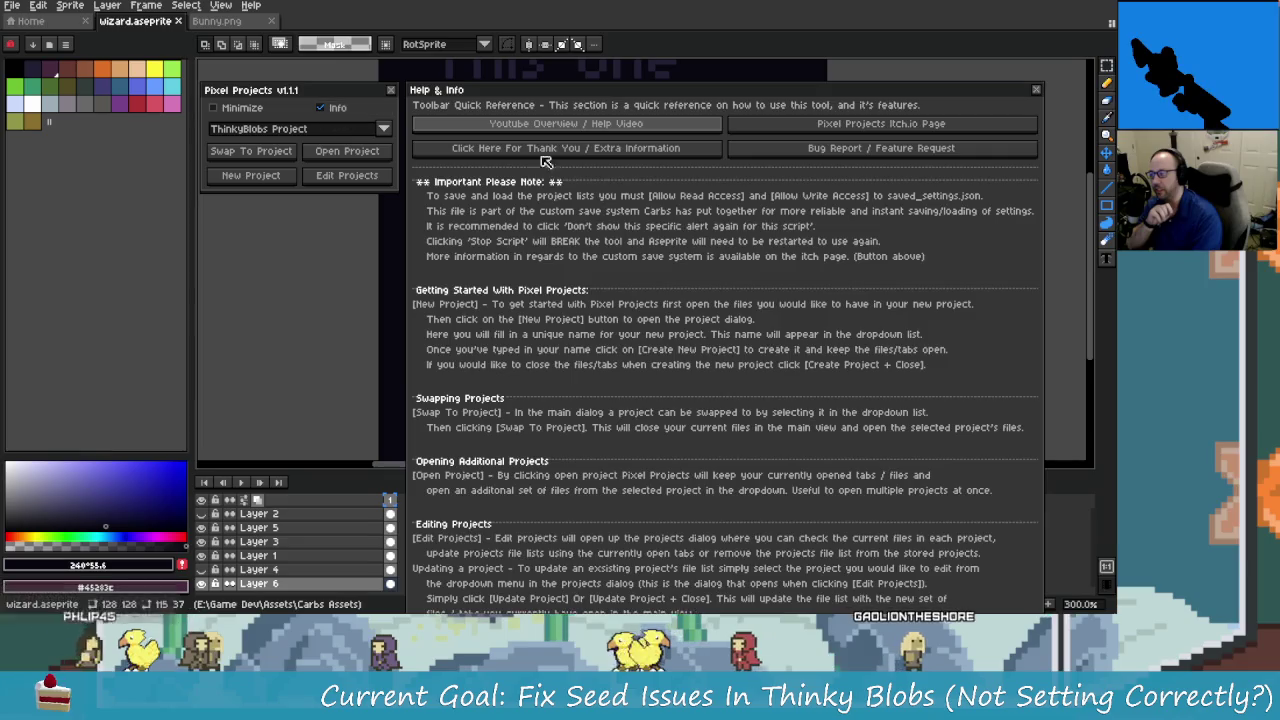
click(338, 112)
click(347, 175)
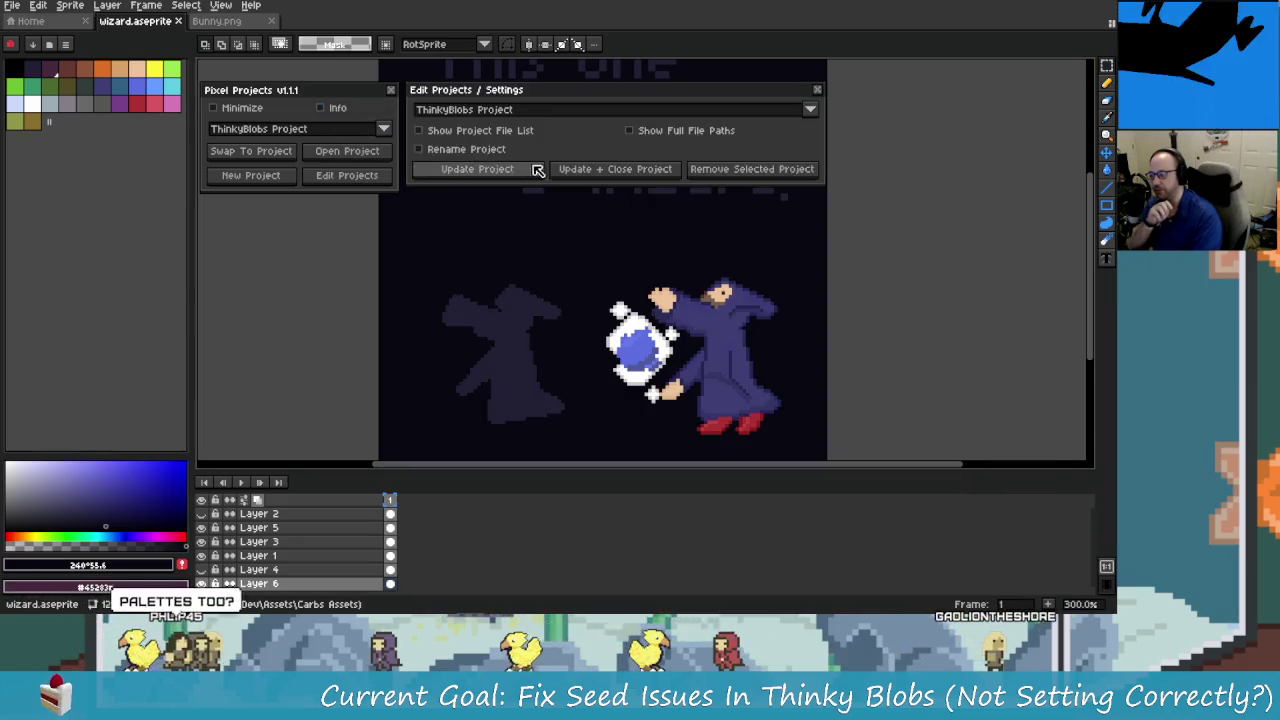
click(440, 131)
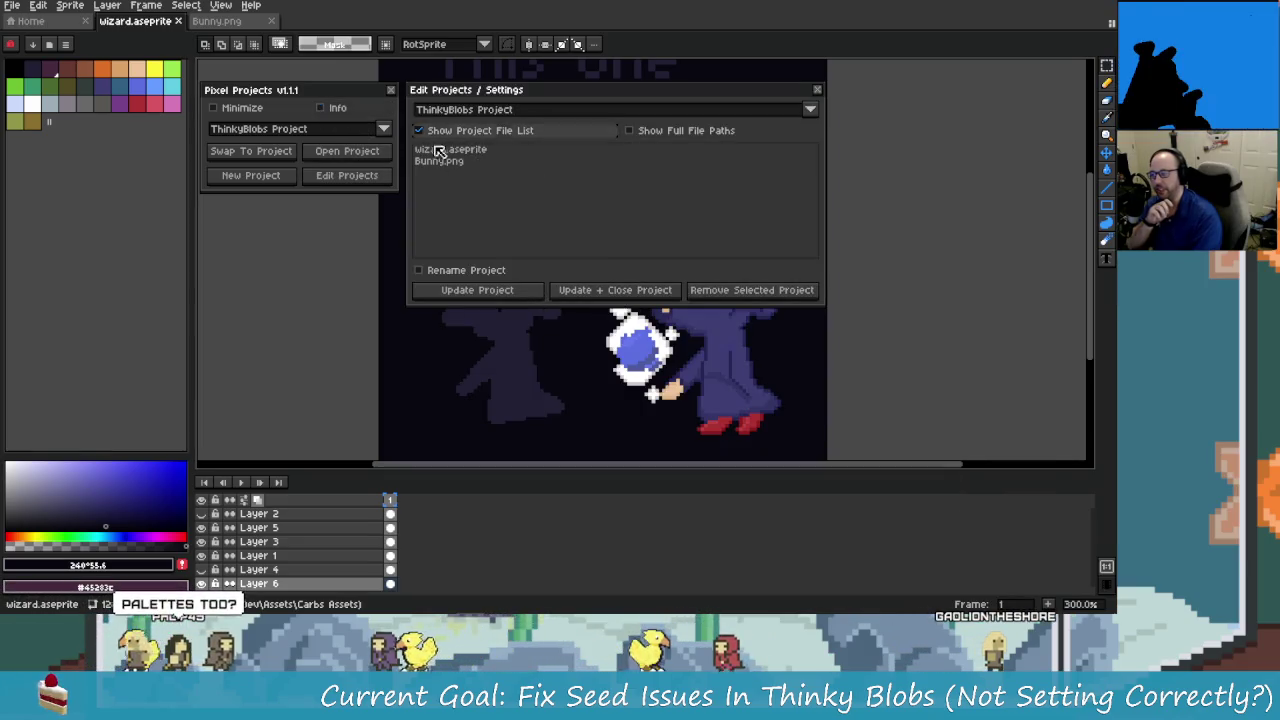
click(629, 130)
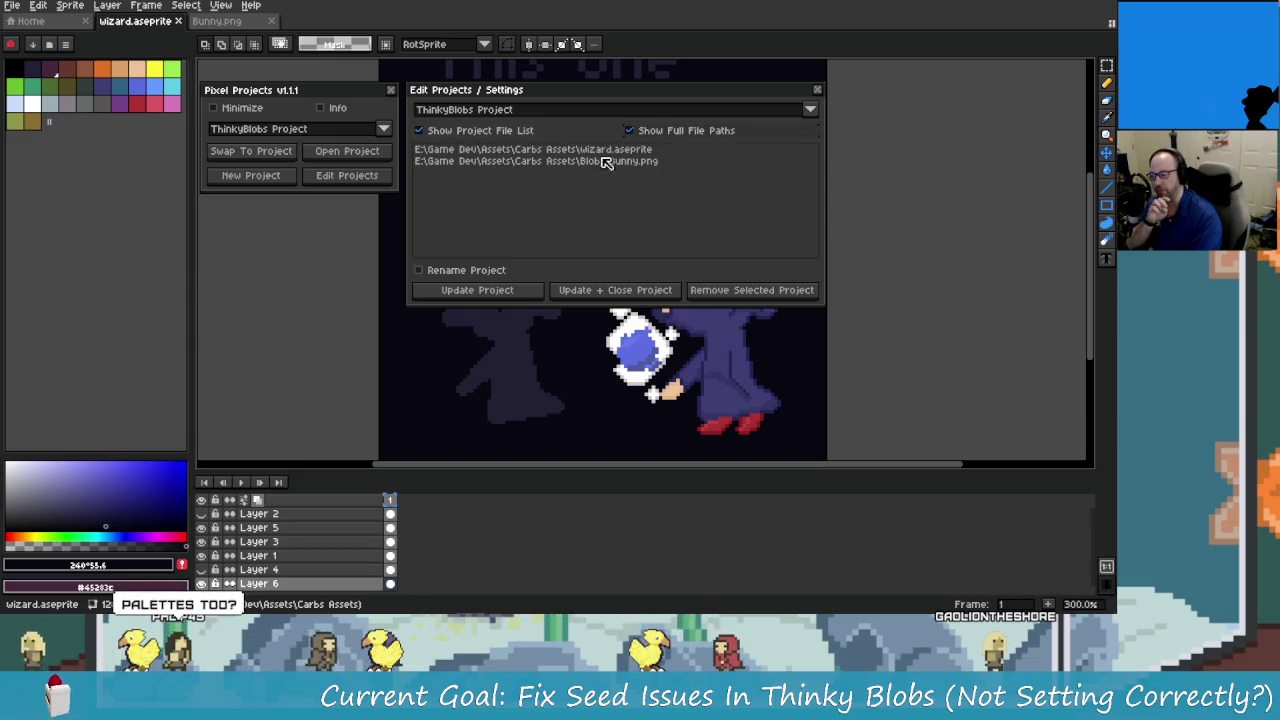
click(640, 131)
click(511, 133)
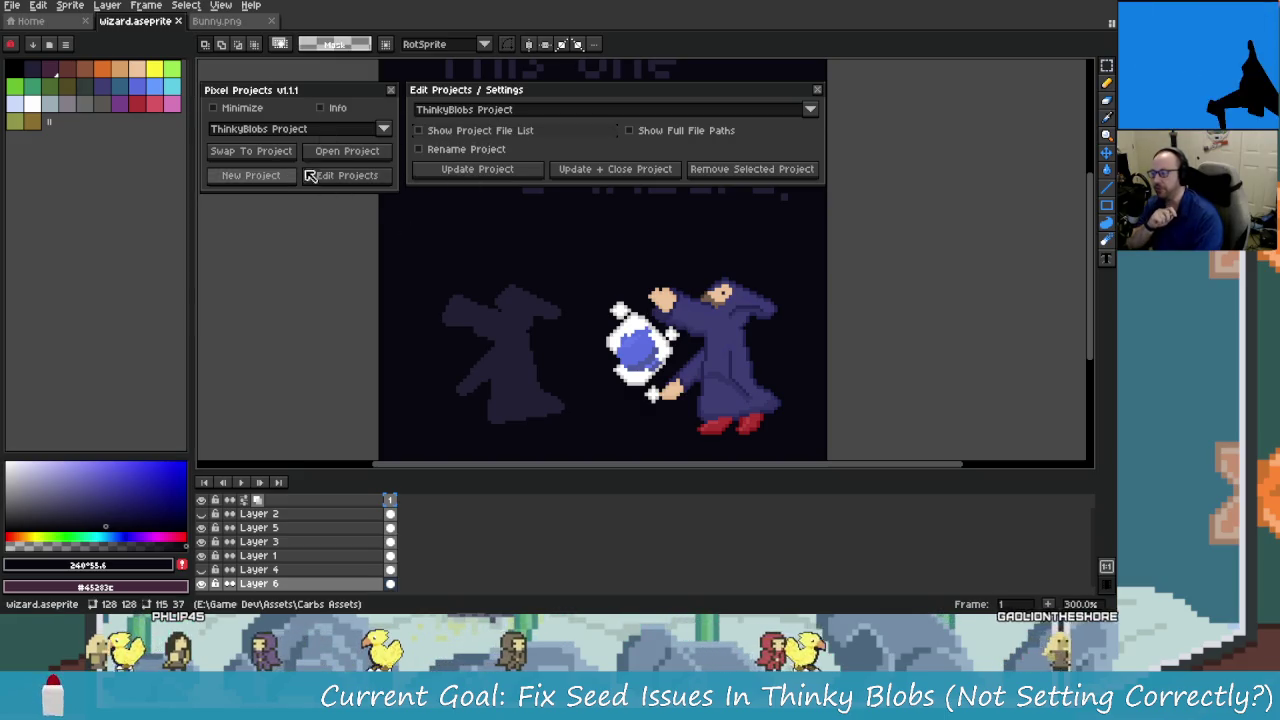
Swap to the Stream Avatars project and close the project settings.
click(357, 131)
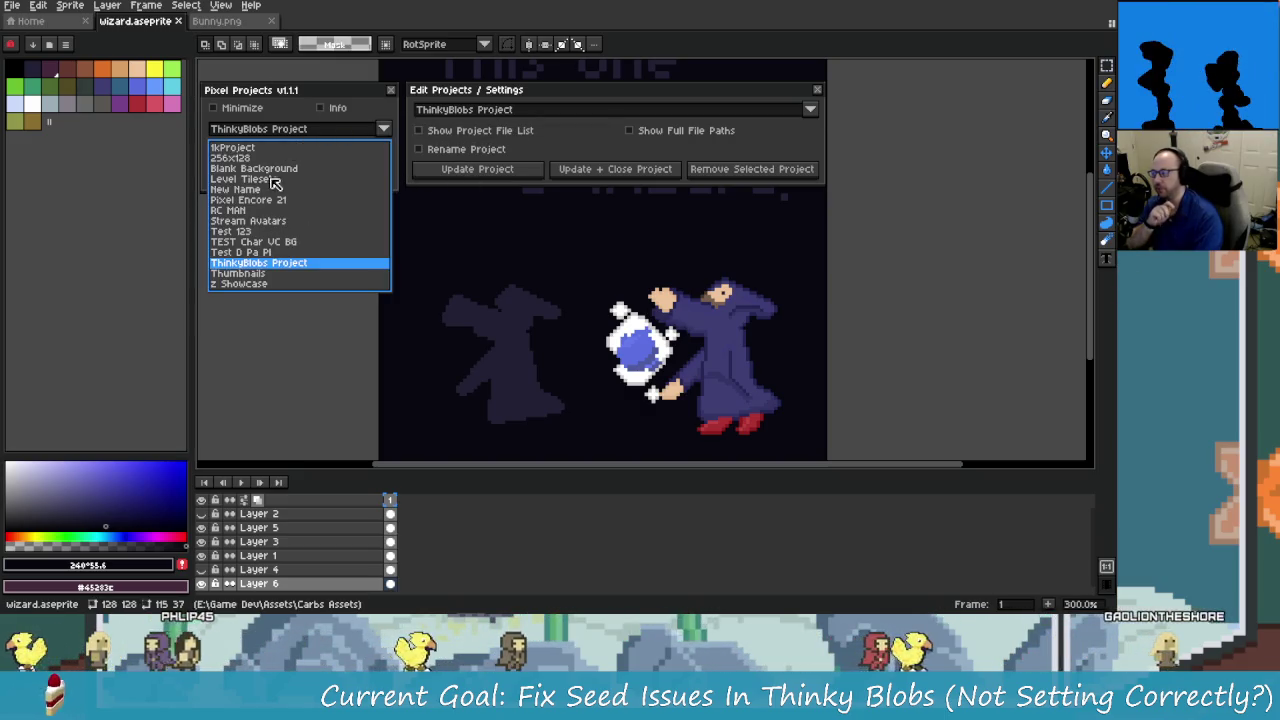
click(248, 220)
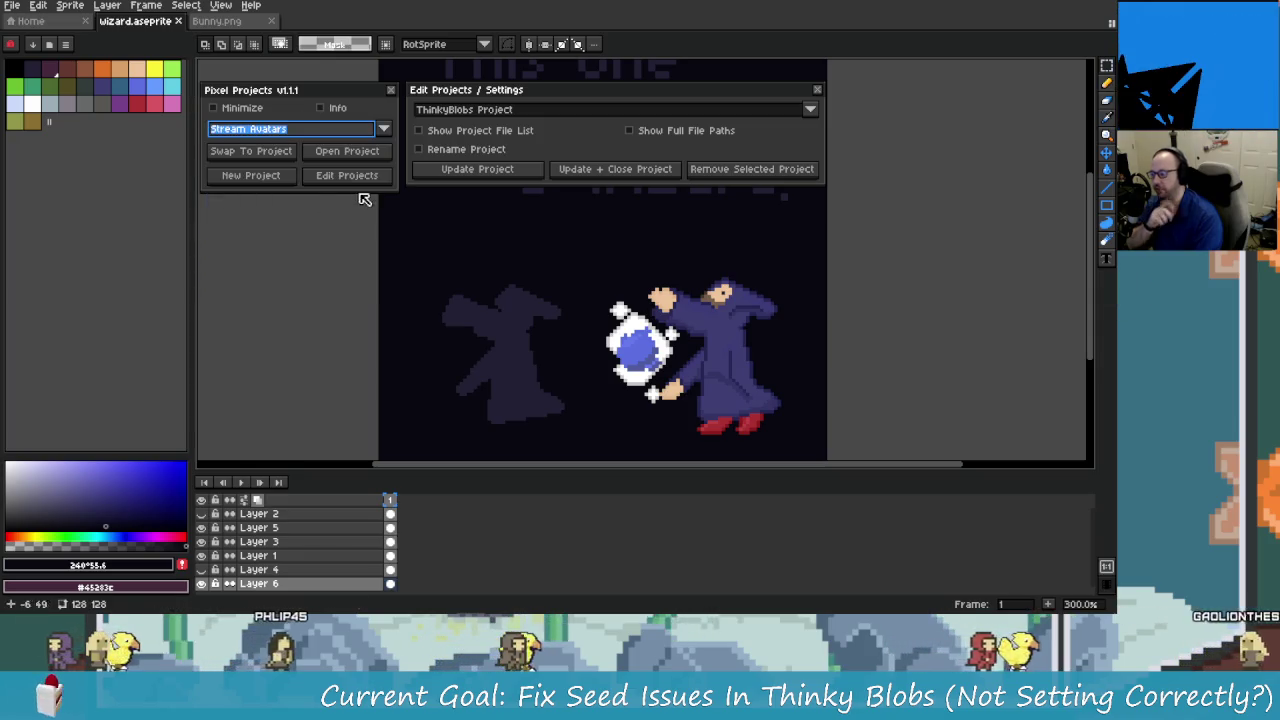
click(255, 151)
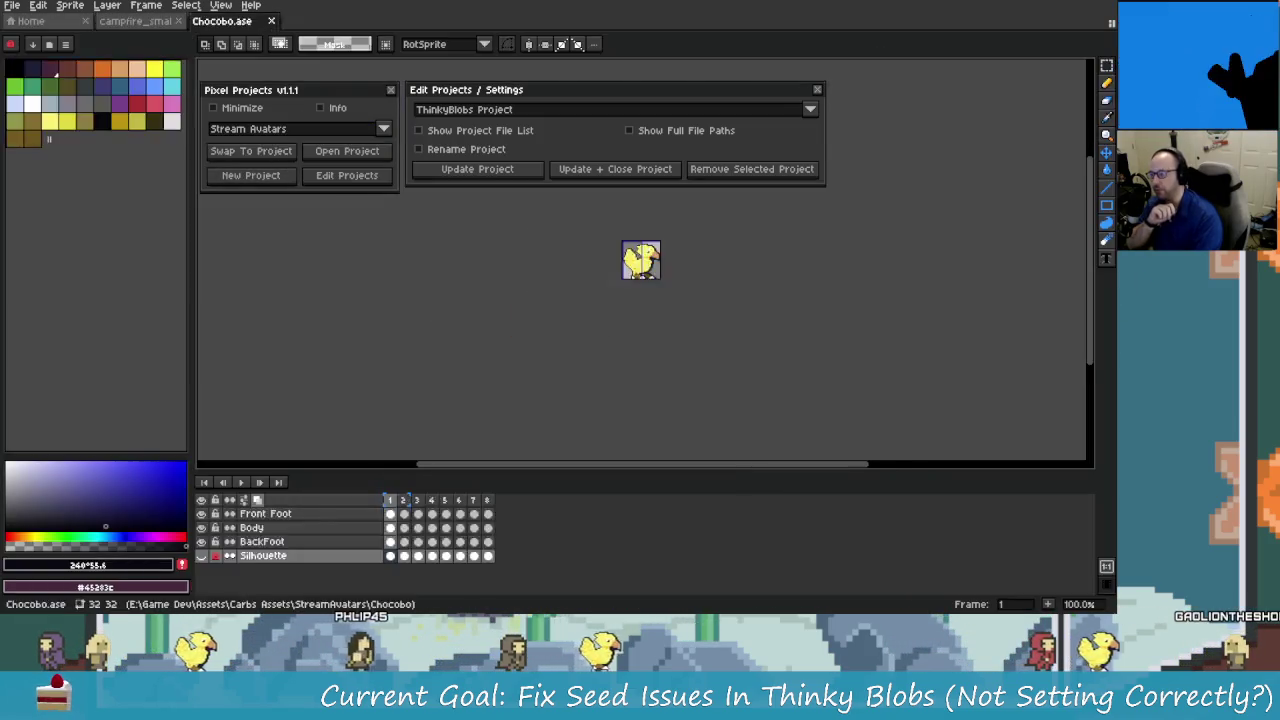
click(817, 89)
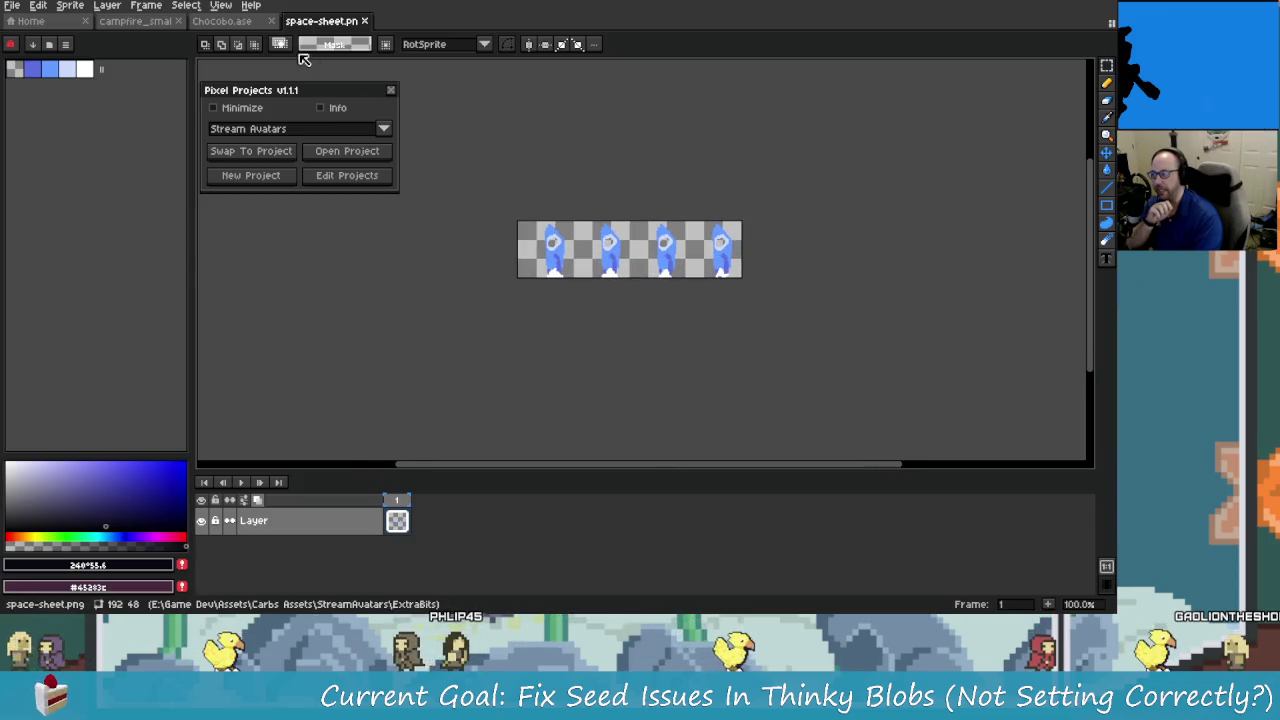
Browse the Stream Avatars tabs: Chocobo, campfire animation and space sprite sheet.
click(238, 22)
click(140, 21)
click(222, 21)
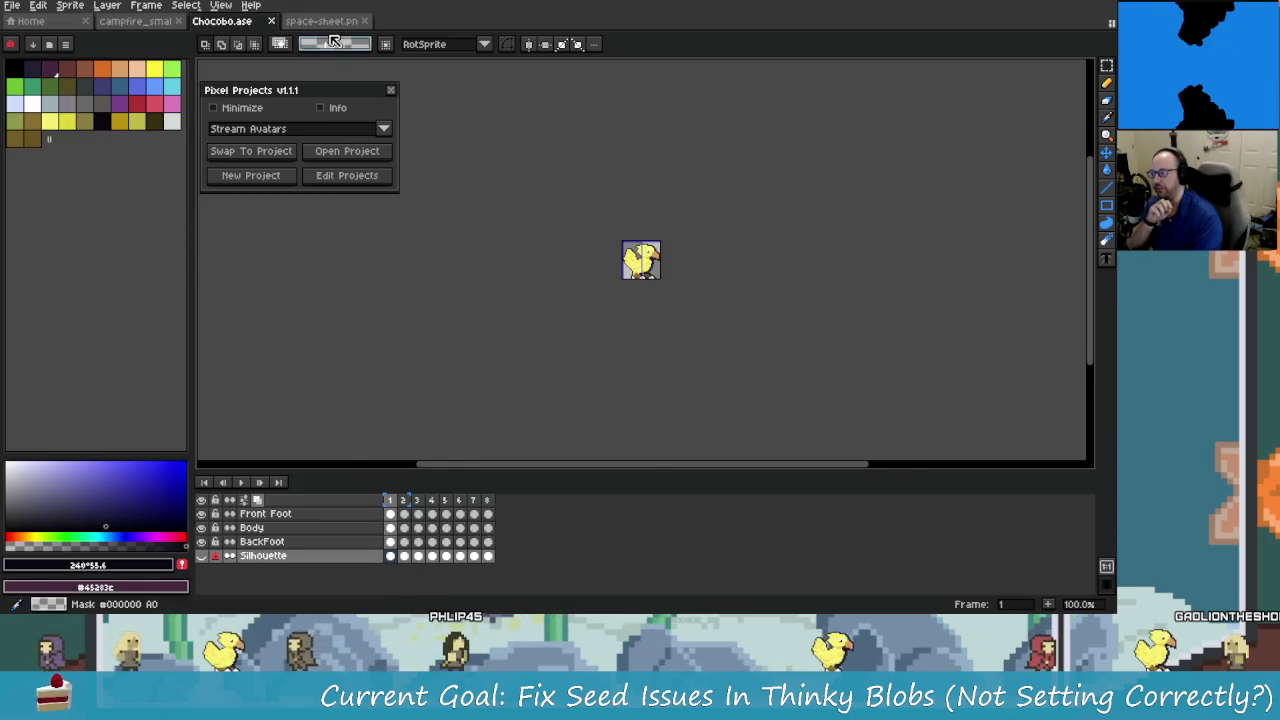
click(320, 21)
click(222, 21)
click(135, 21)
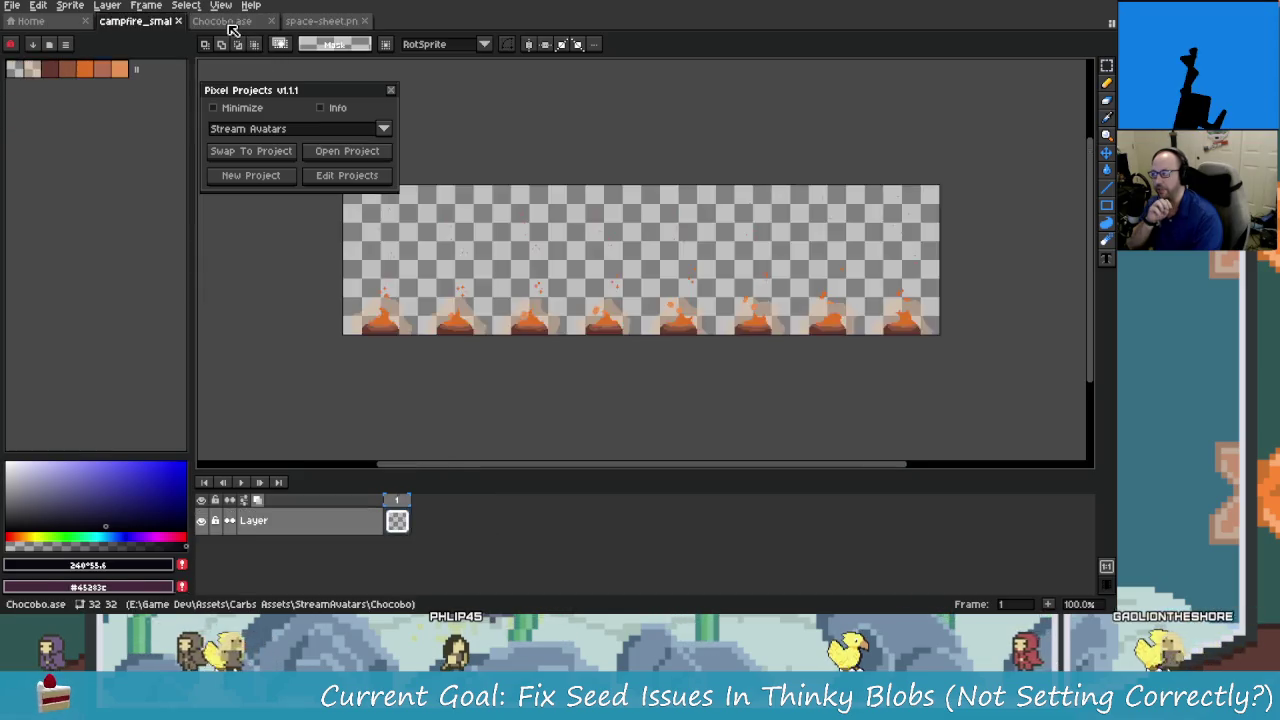
click(320, 21)
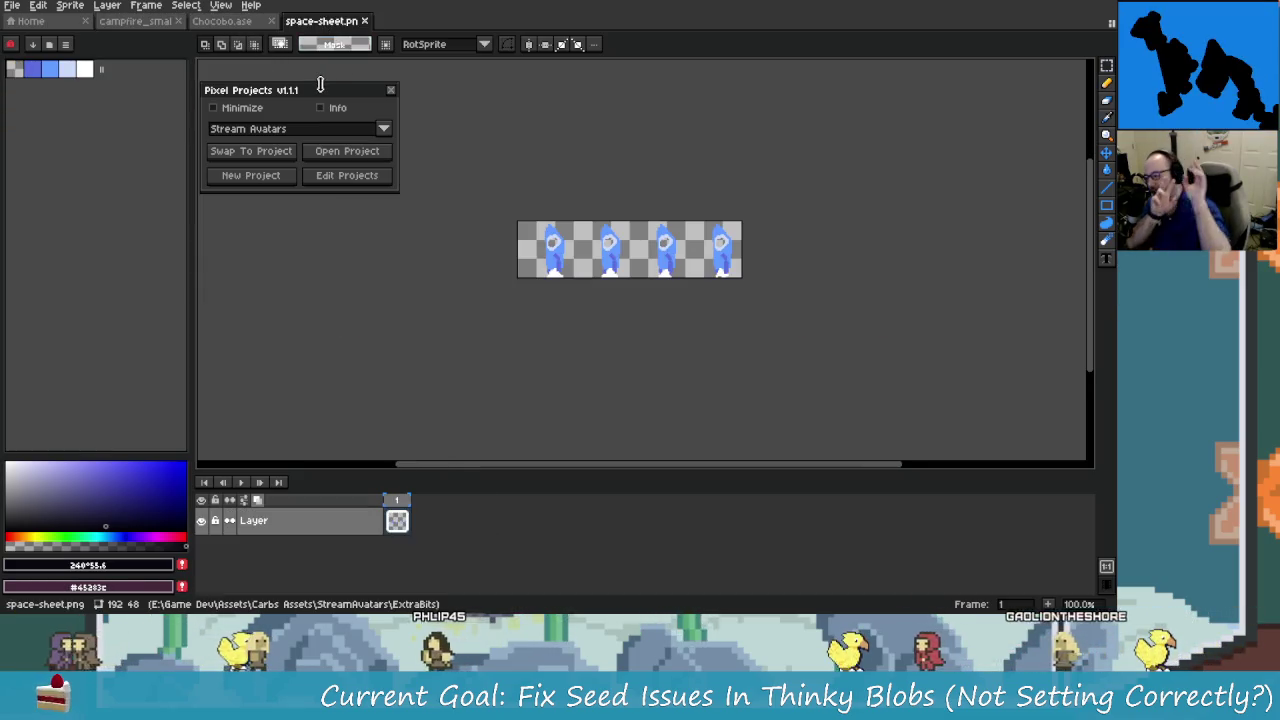
Swap back to the ThinkyBlobs Project files.
click(314, 130)
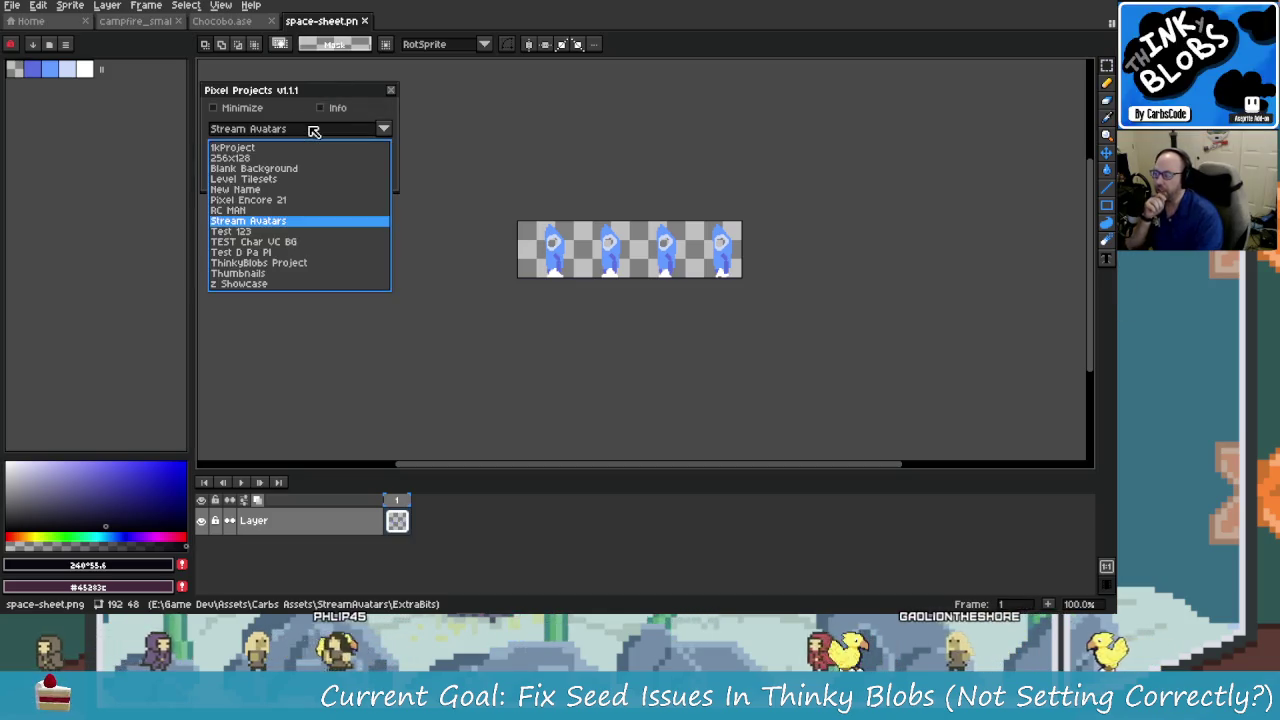
click(255, 263)
click(270, 151)
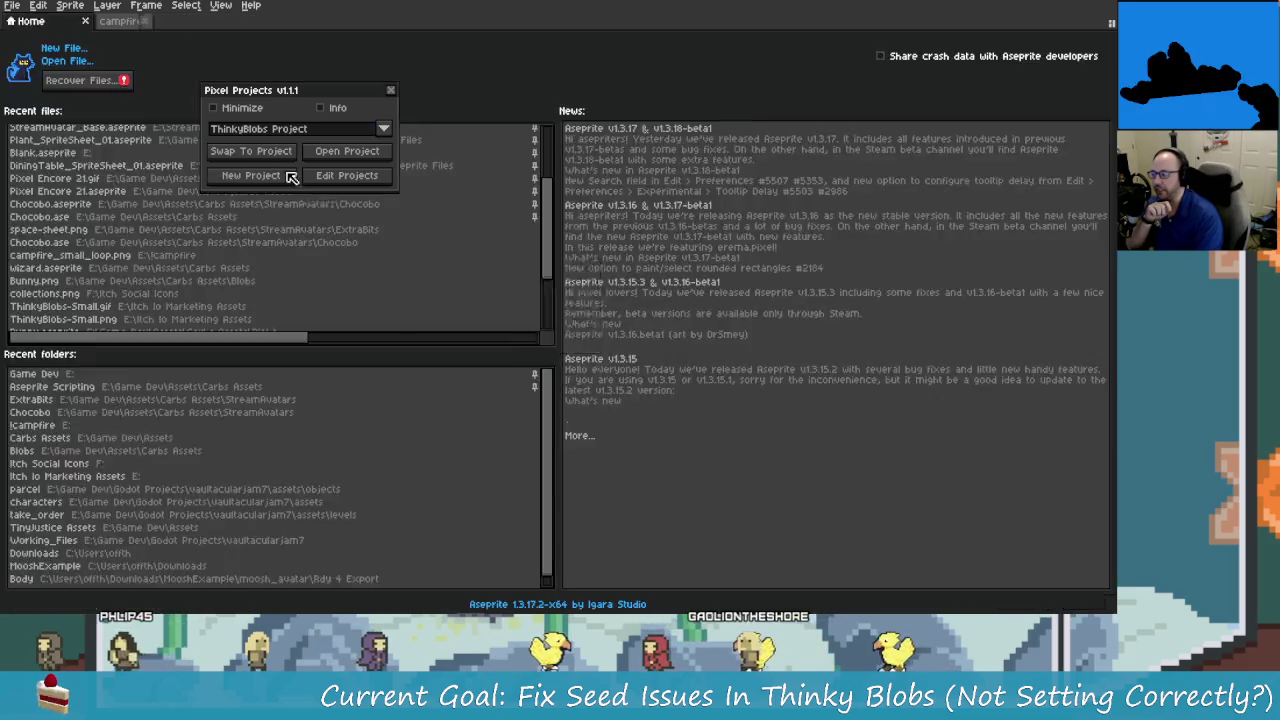
Bring Bunny.png to the front, zoom in to 200%, and nudge Pixel Projects right.
key(ctrl+shift+Tab)
key(ctrl+Tab)
key(ctrl+shift+Tab)
key(ctrl+Tab)
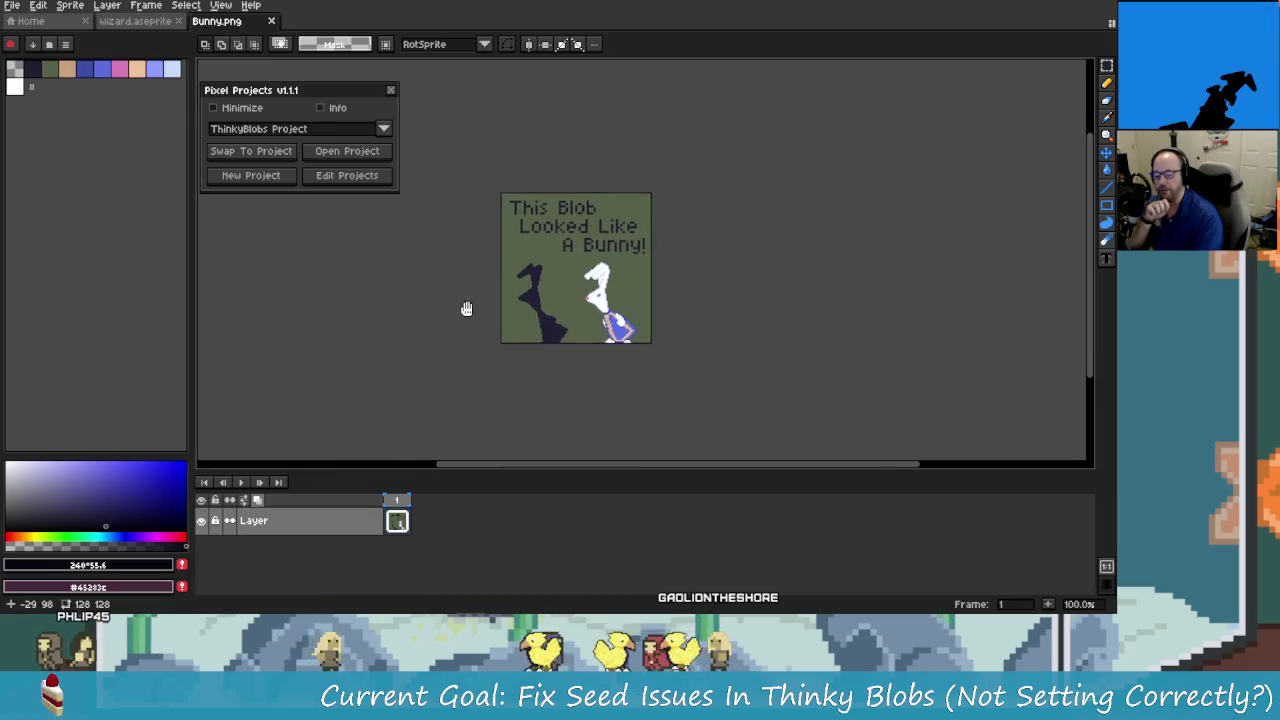
scroll(511, 334, up, 1)
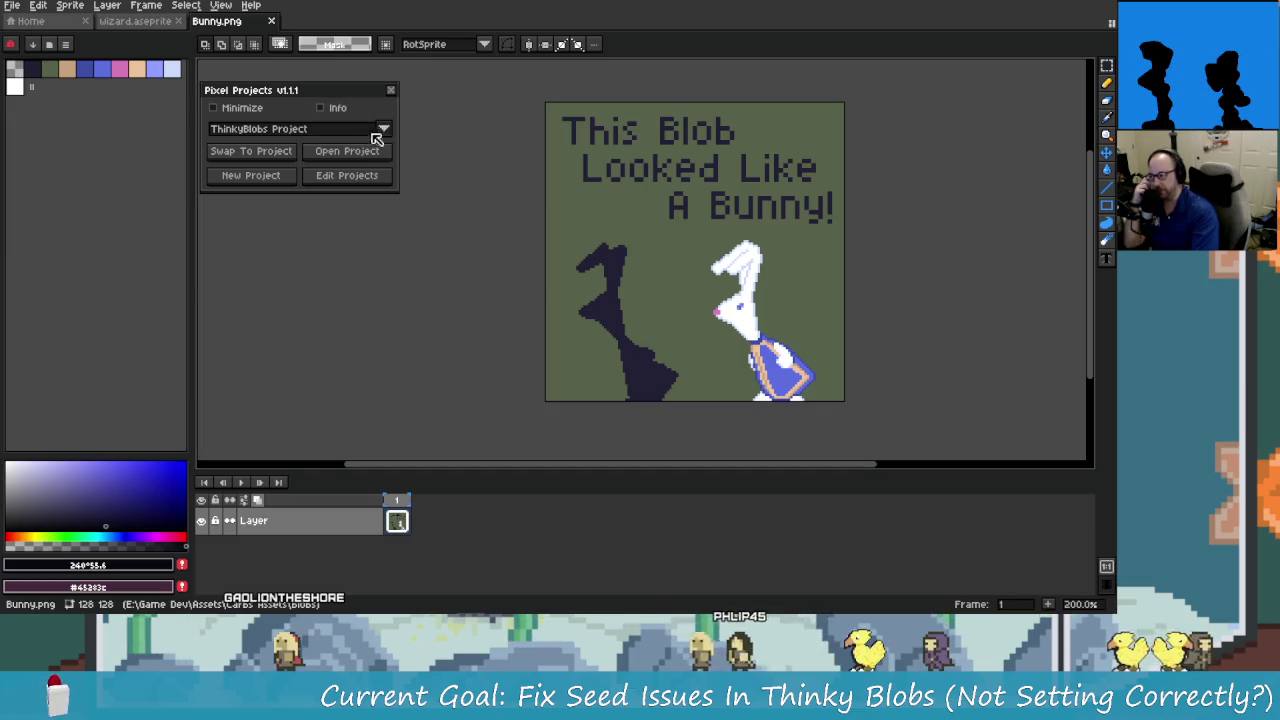
drag(288, 96, 375, 103)
Pop the palette out into a floating window placed below the Pixel Projects panel.
click(62, 47)
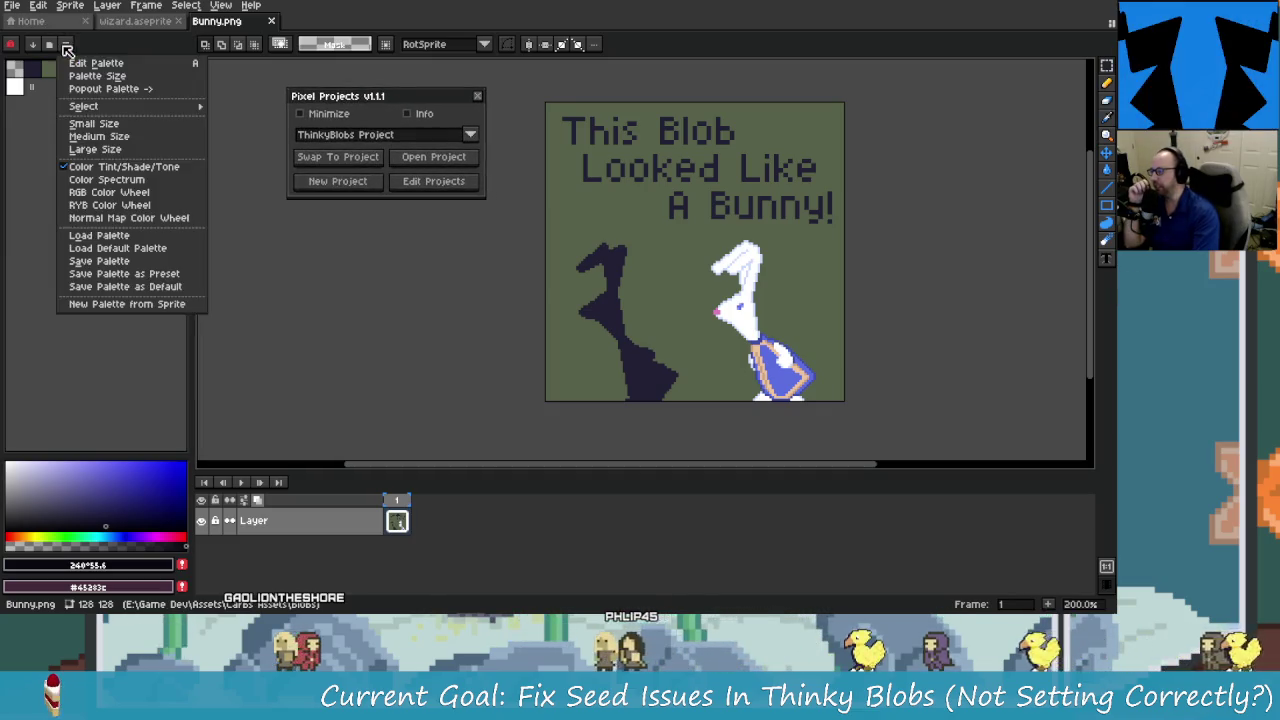
click(105, 88)
drag(253, 85, 346, 227)
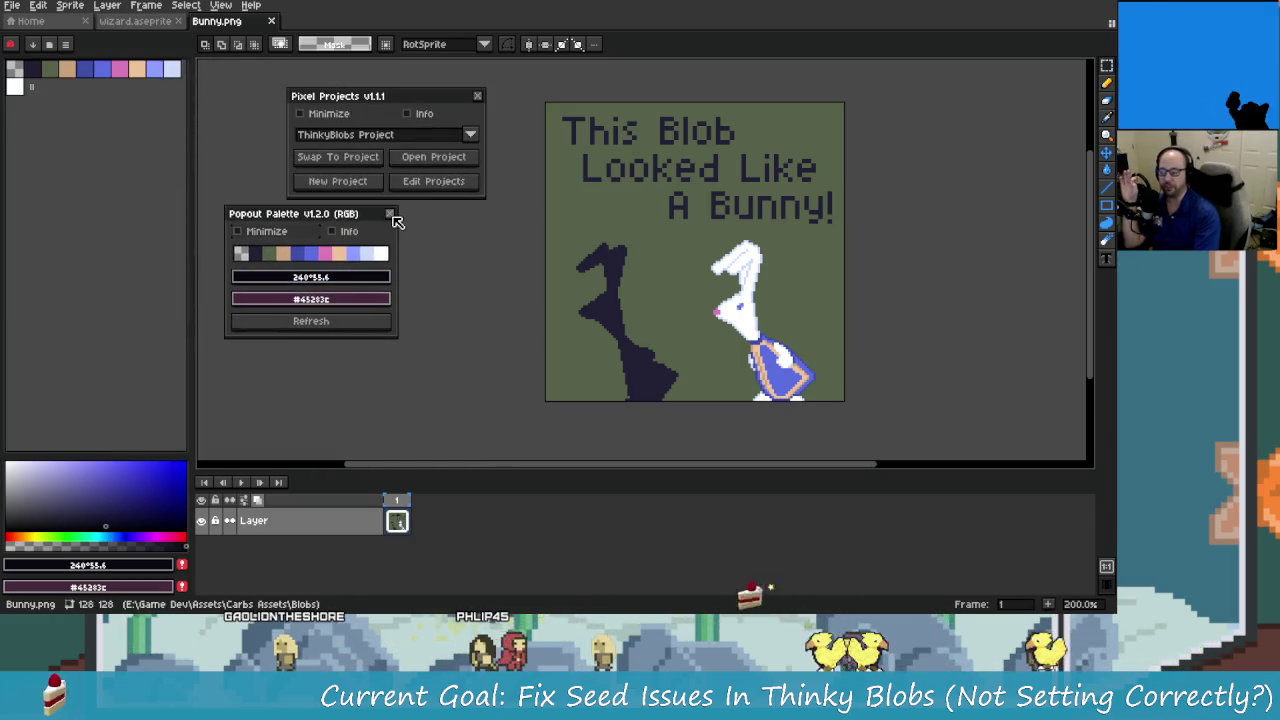
click(390, 214)
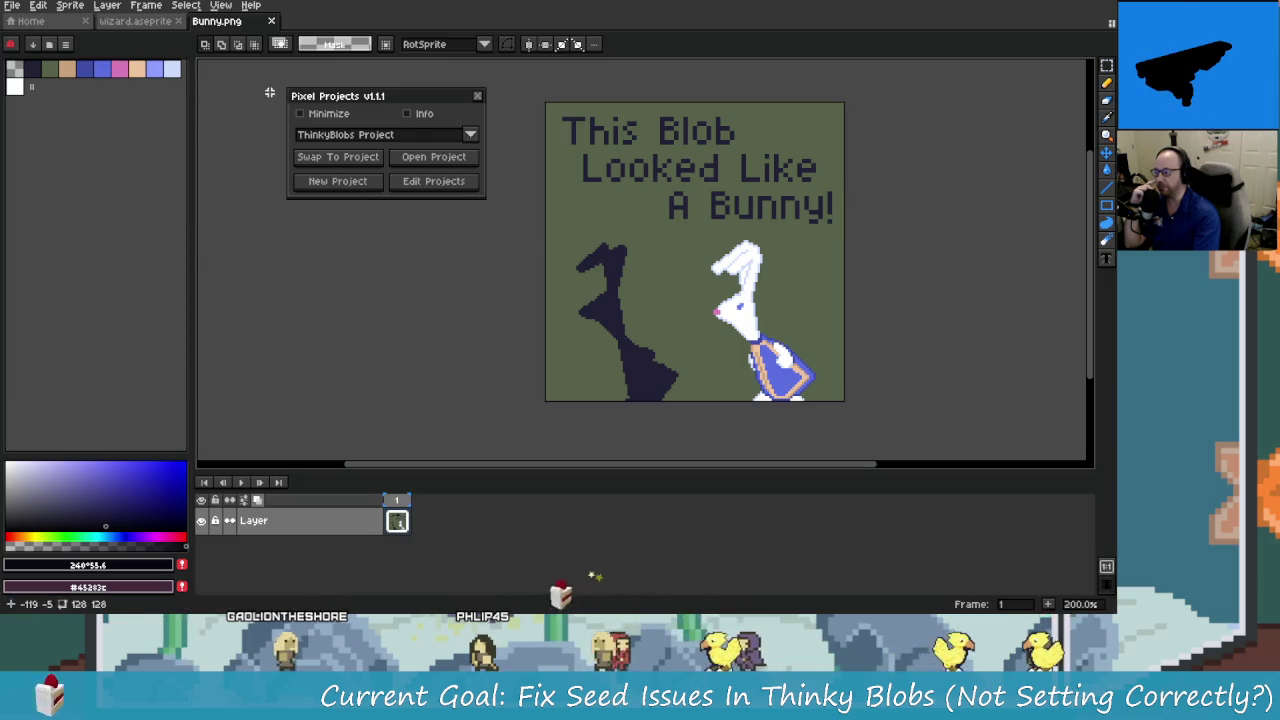
click(66, 45)
click(110, 88)
drag(230, 58, 390, 233)
On the wizard sprite, hide the editor UI, pick red #ac3232 as foreground, and close the palette.
click(133, 21)
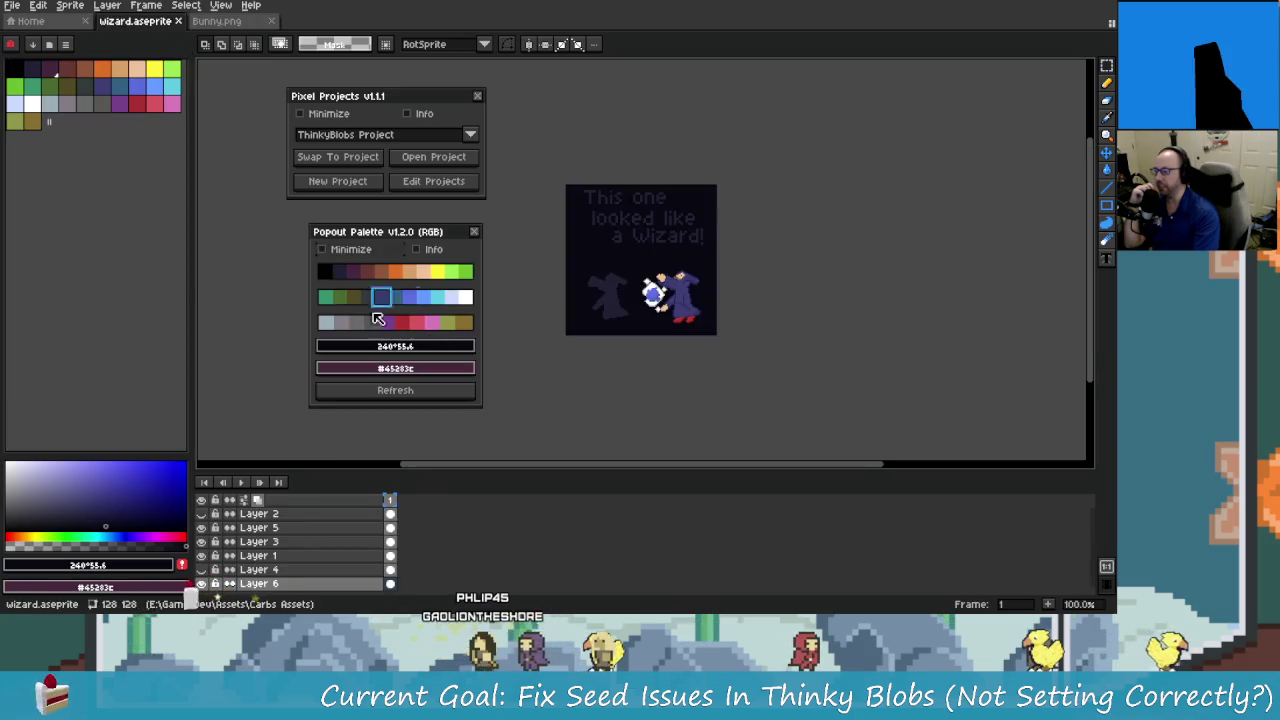
mouse_move(420, 245)
mouse_down()
mouse_move(801, 228)
mouse_move(757, 209)
mouse_move(815, 203)
mouse_move(904, 122)
mouse_up()
key(ctrl+f)
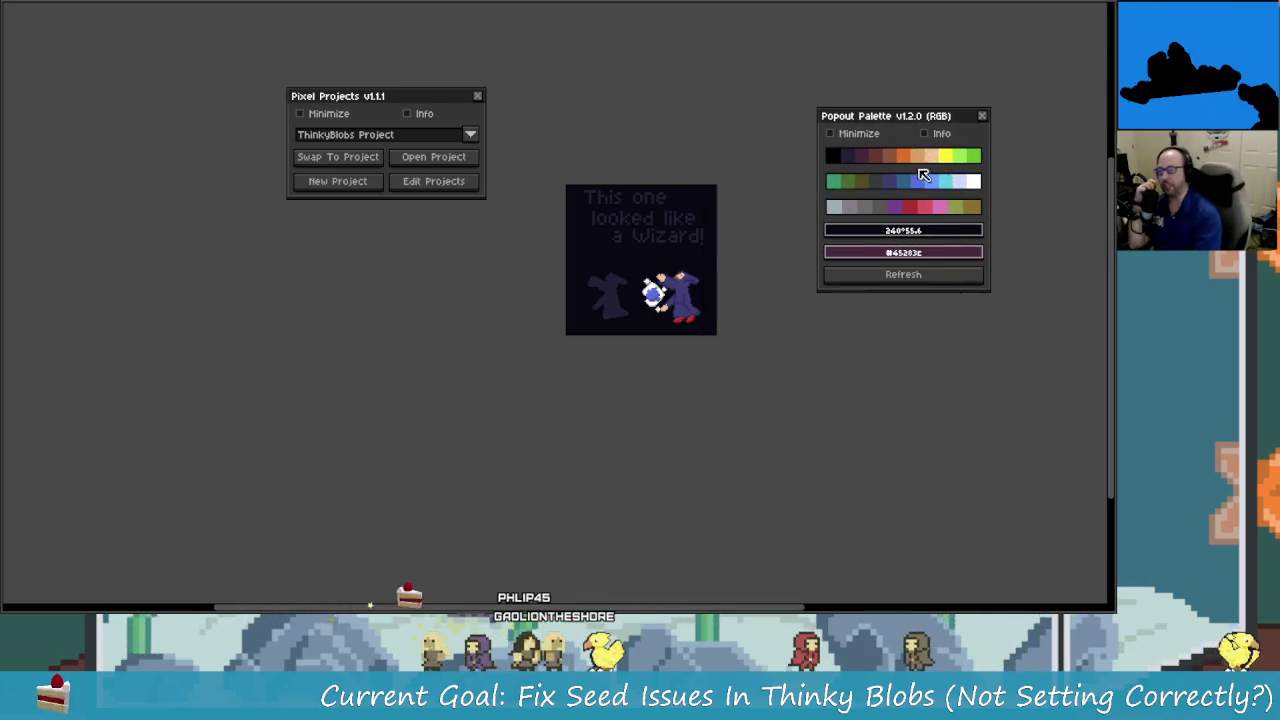
click(922, 158)
click(910, 206)
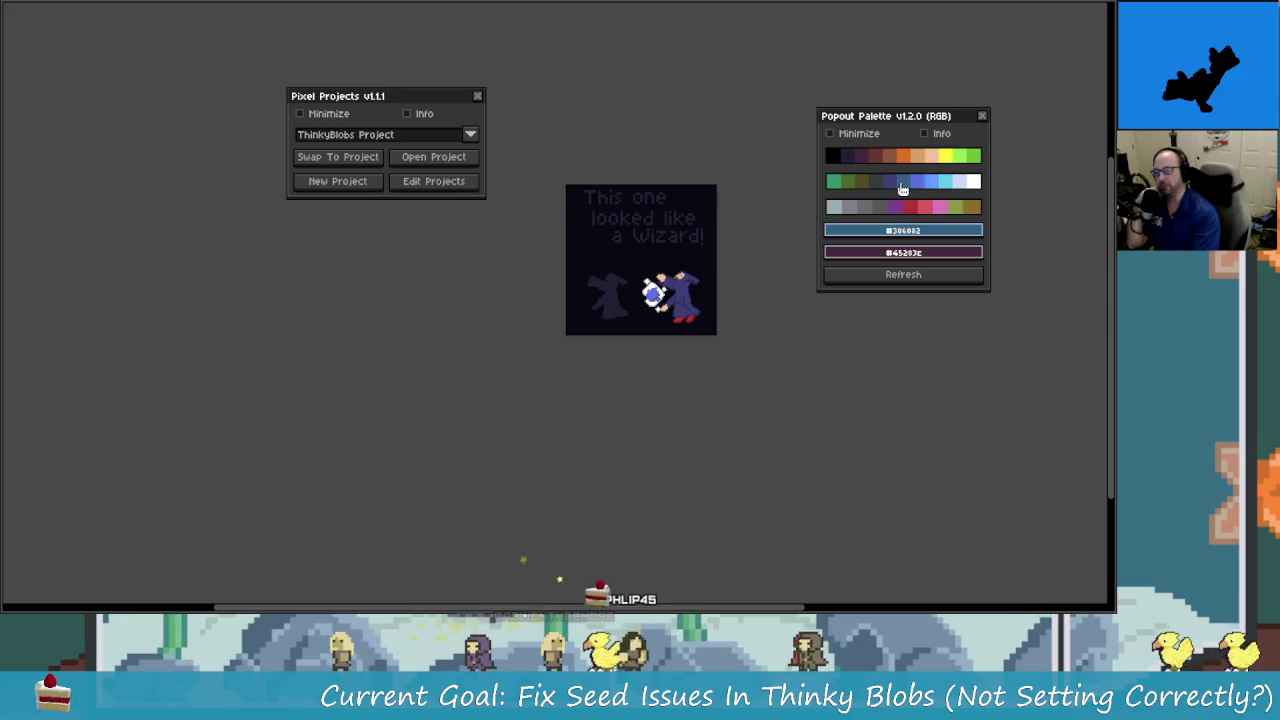
click(983, 118)
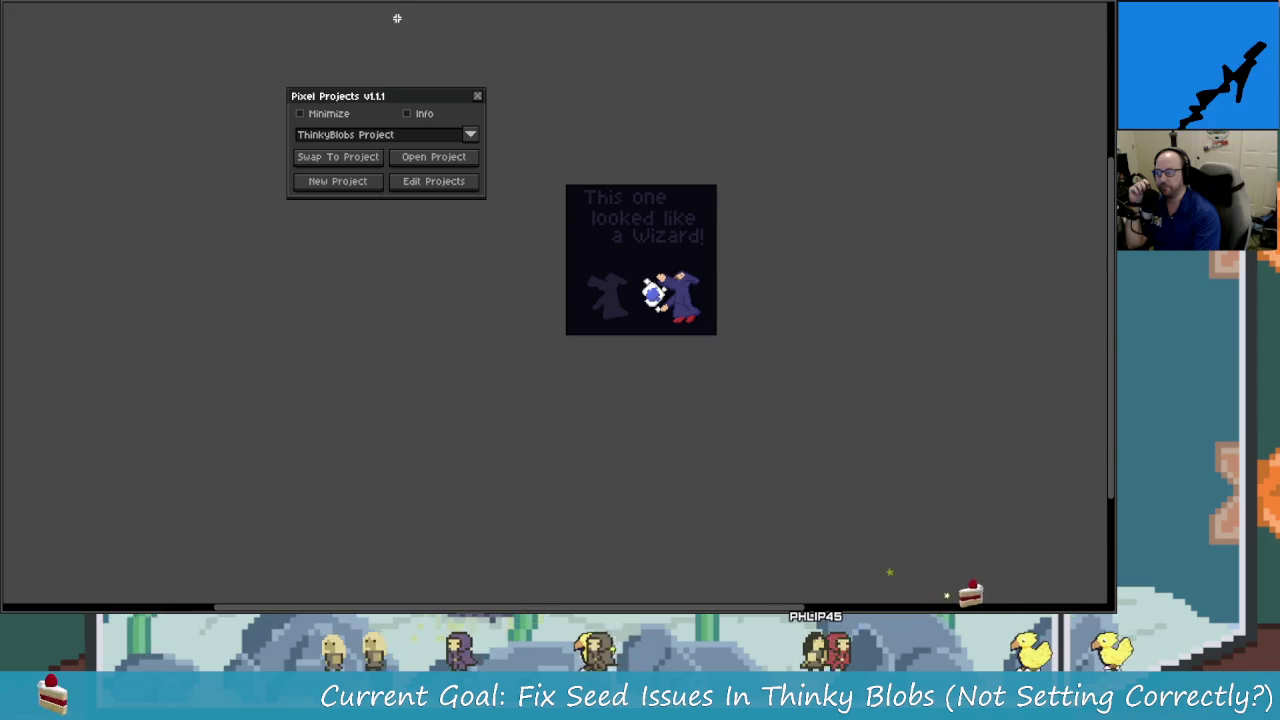
Open the ThinkyBlobs Project, then zoom and pan to the wizard sprite and blob silhouette.
click(457, 156)
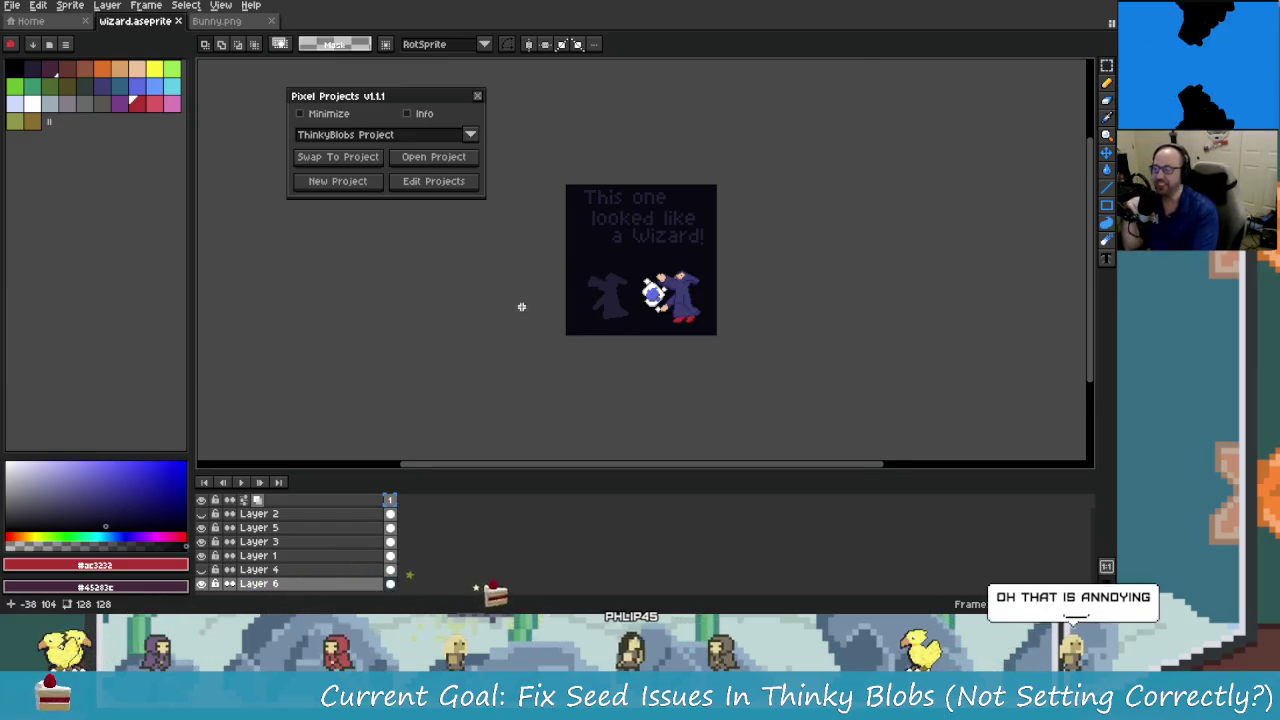
scroll(560, 308, up, 1)
drag(660, 289, 578, 306)
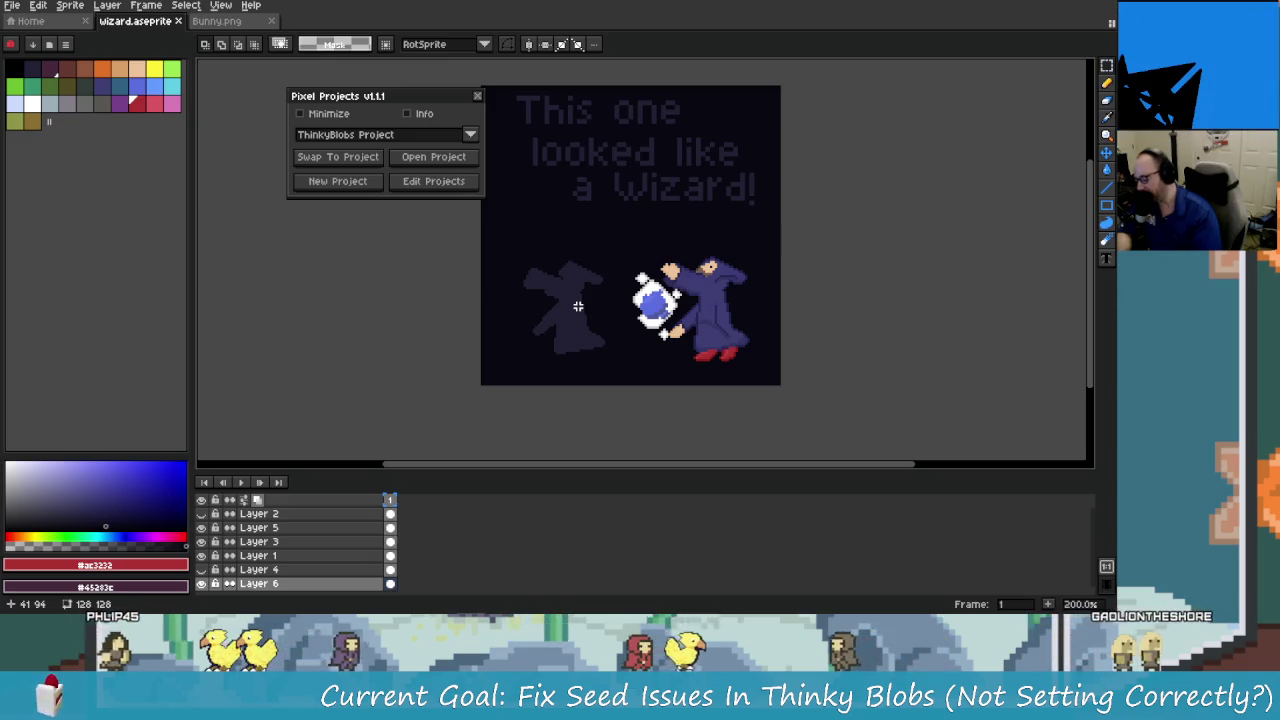
key(alt+Tab)
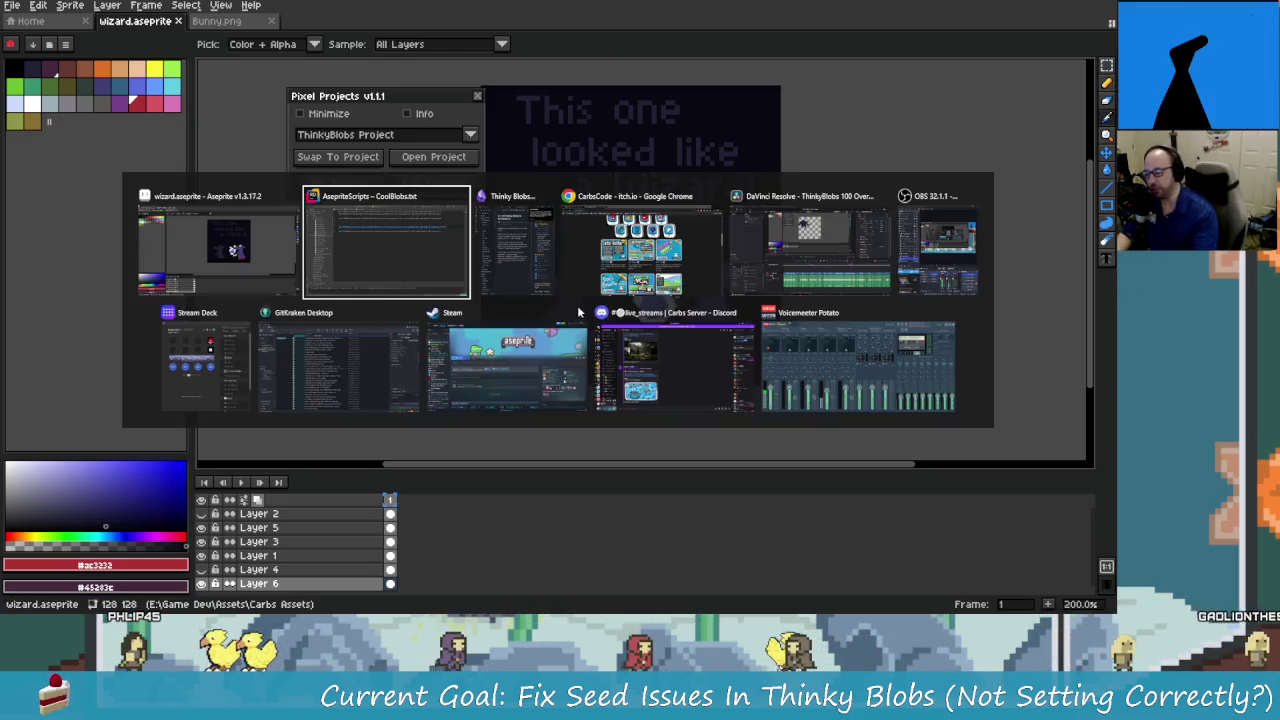
Bring Chrome forward and open the Carbs Toolbar product page on carbscode.itch.io.
click(585, 253)
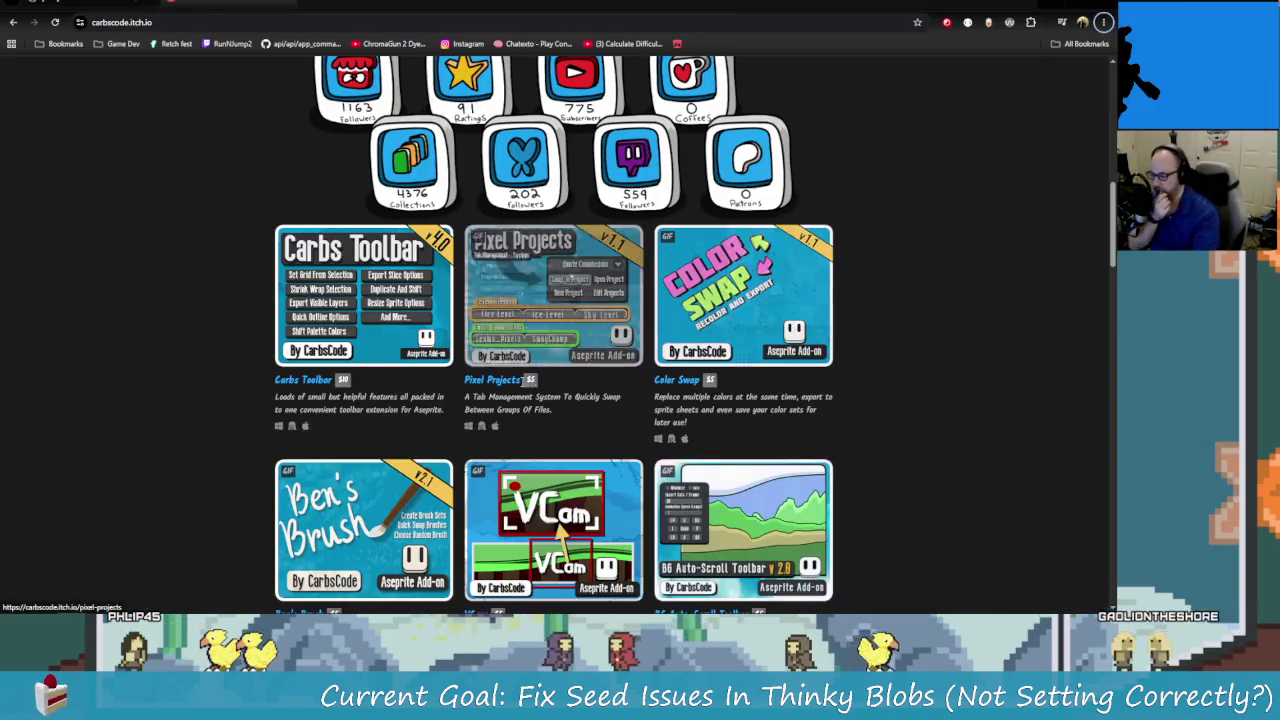
click(437, 357)
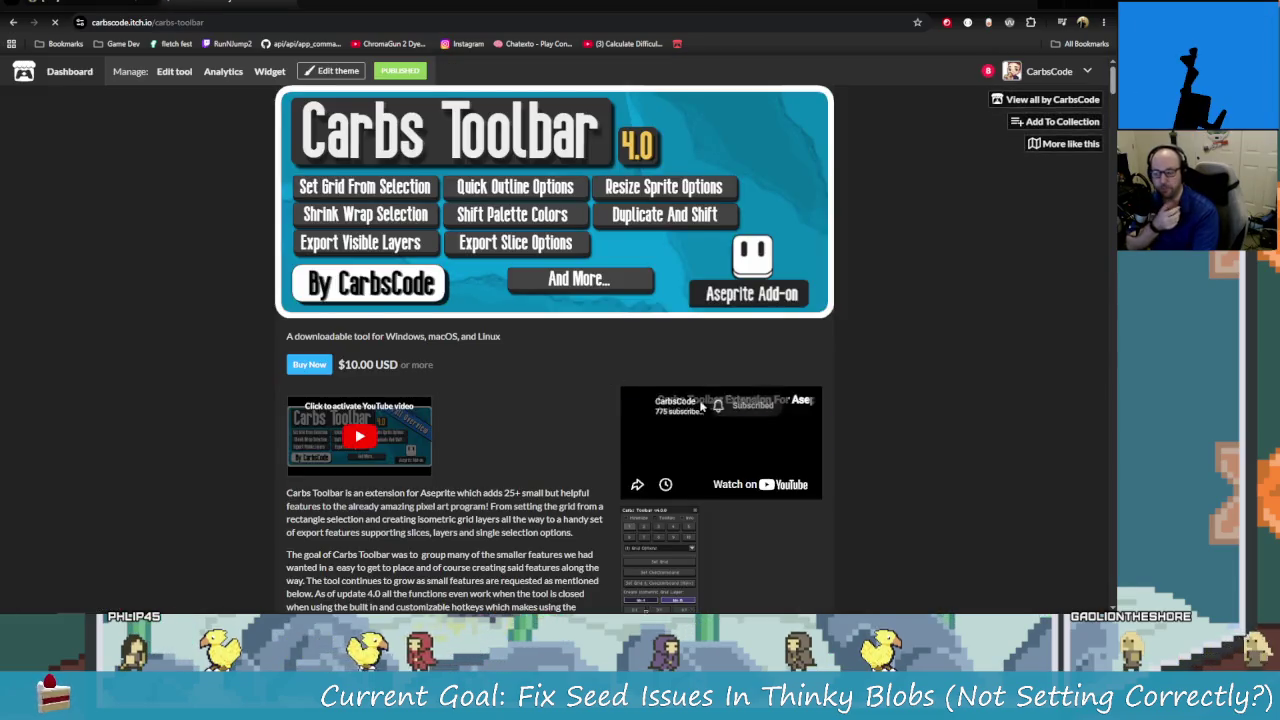
scroll(864, 467, down, 2)
scroll(864, 467, down, 2)
scroll(866, 470, down, 1)
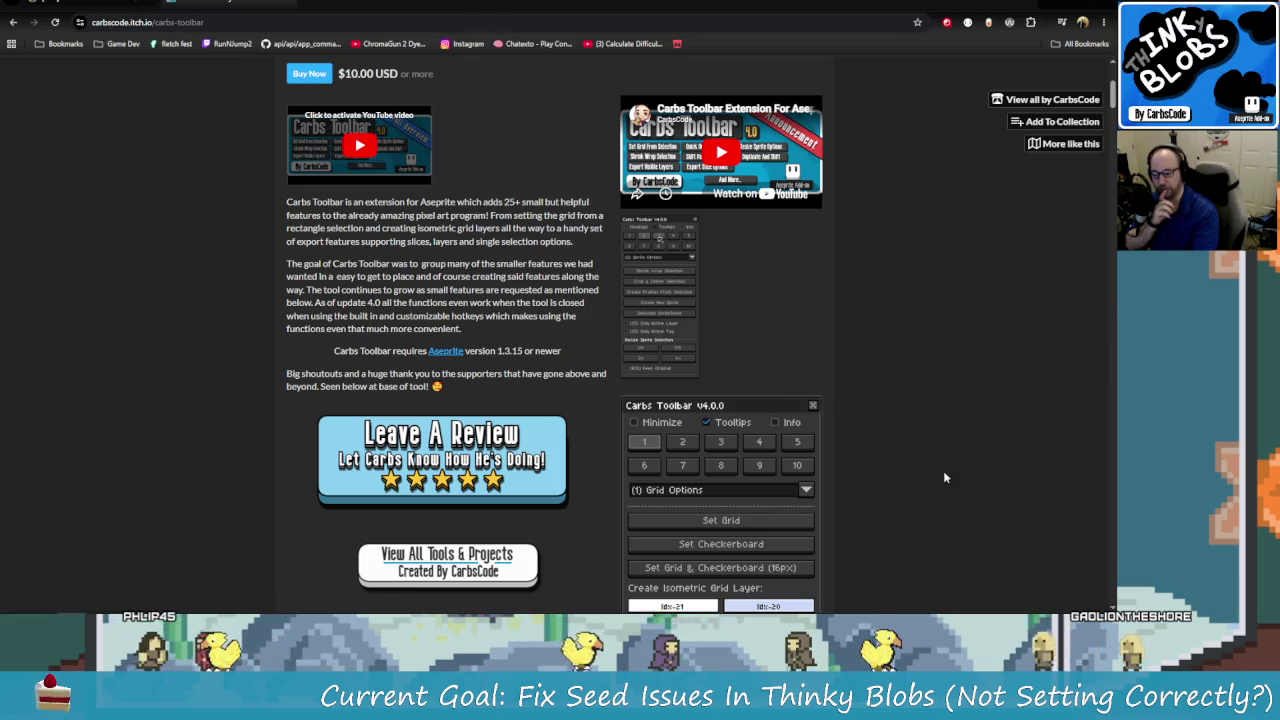
scroll(943, 470, down, 3)
scroll(917, 445, down, 3)
Scroll down through the Carbs Toolbar feature sections and back up the page.
scroll(922, 442, down, 1)
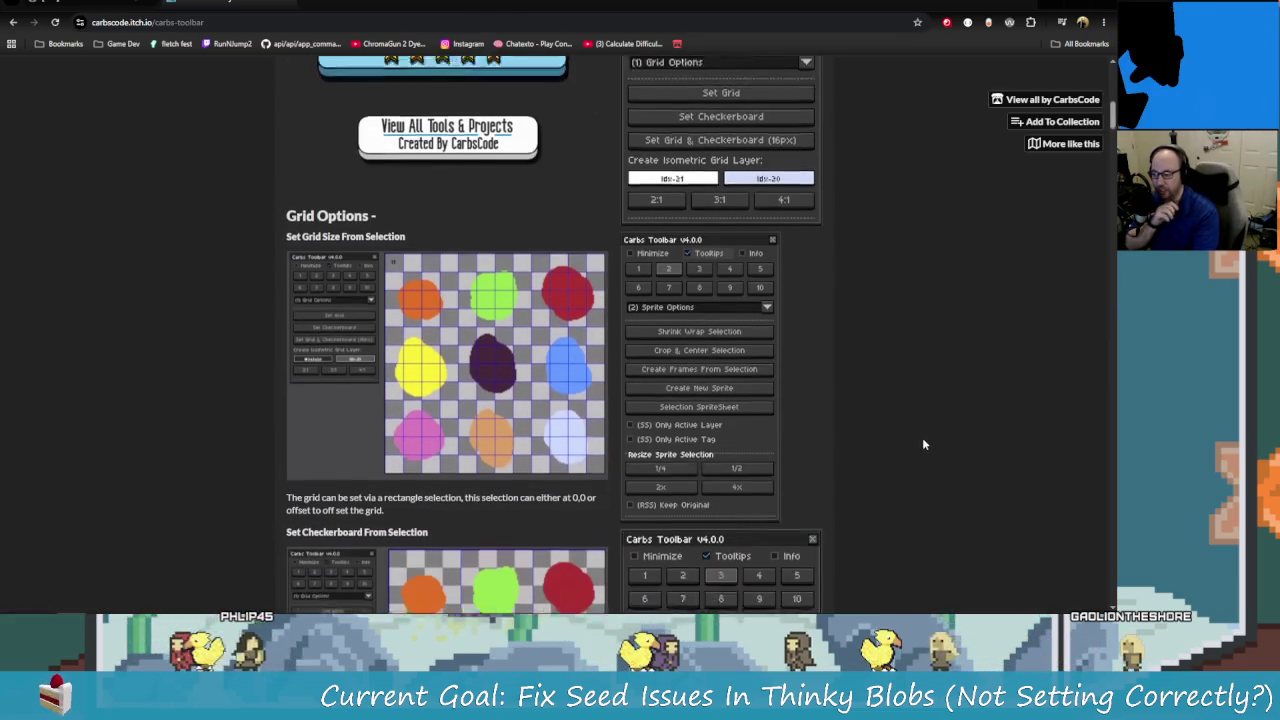
scroll(922, 442, down, 1)
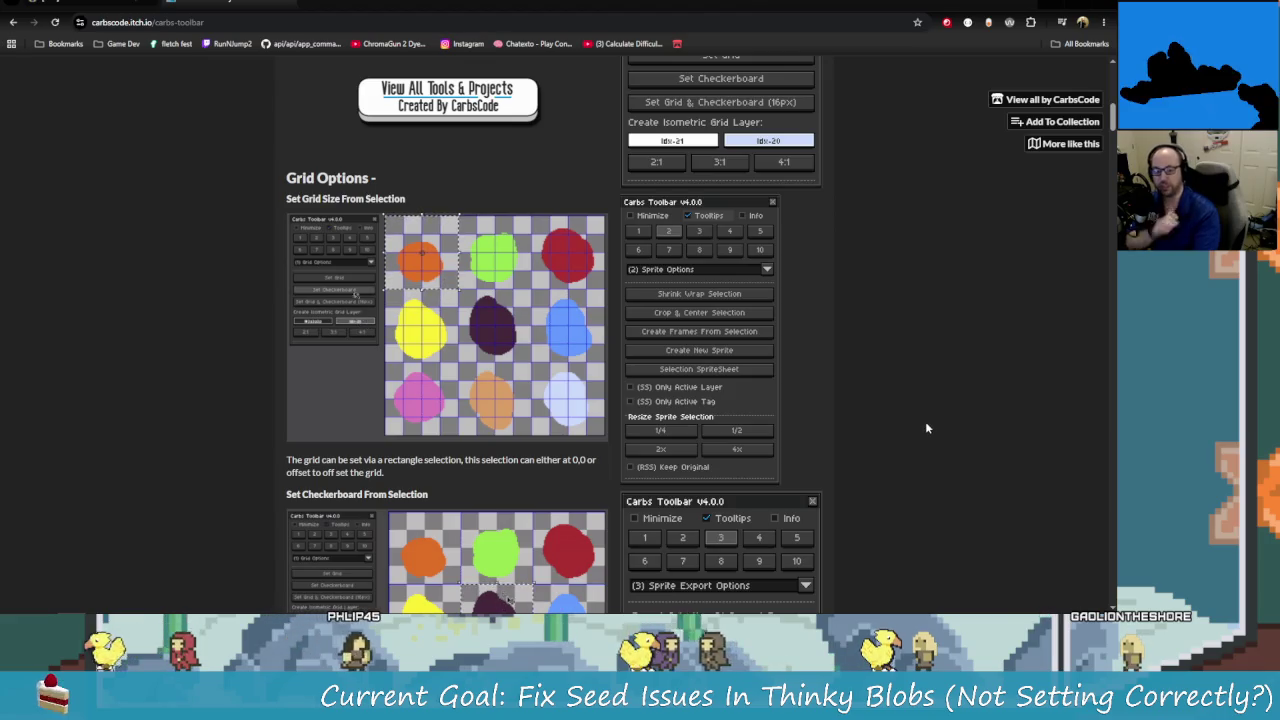
scroll(937, 407, down, 2)
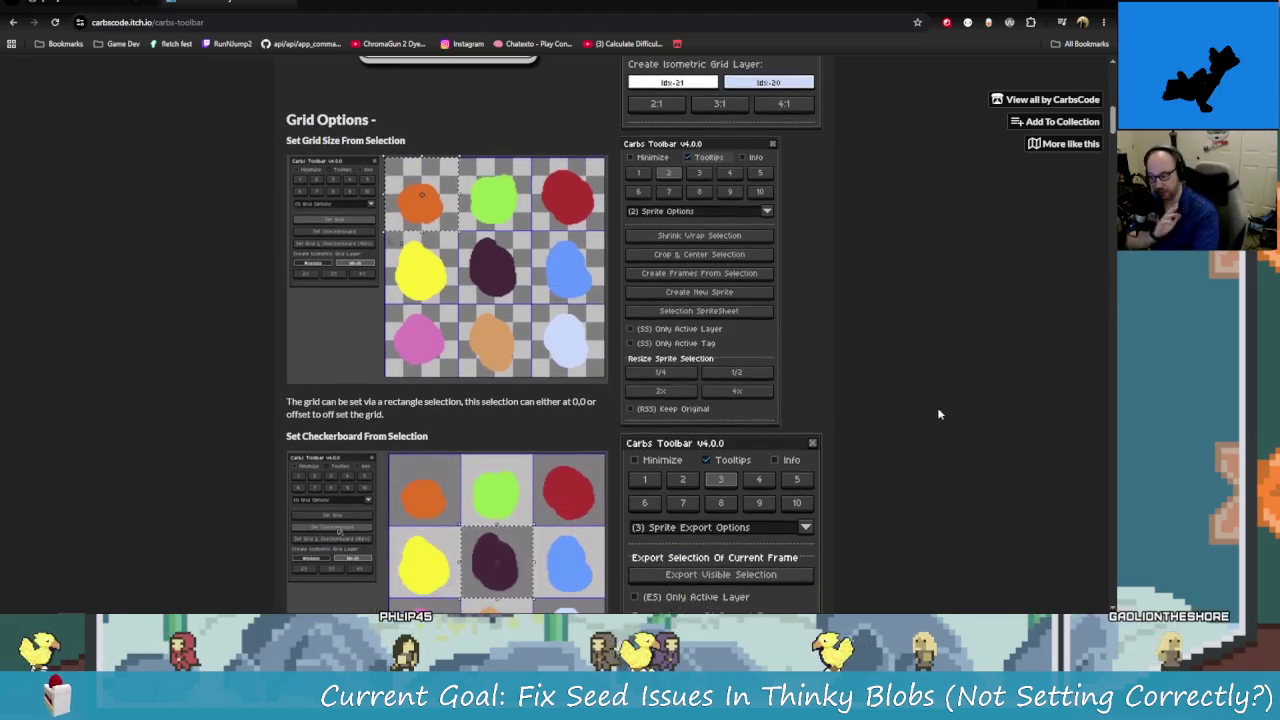
scroll(906, 442, down, 2)
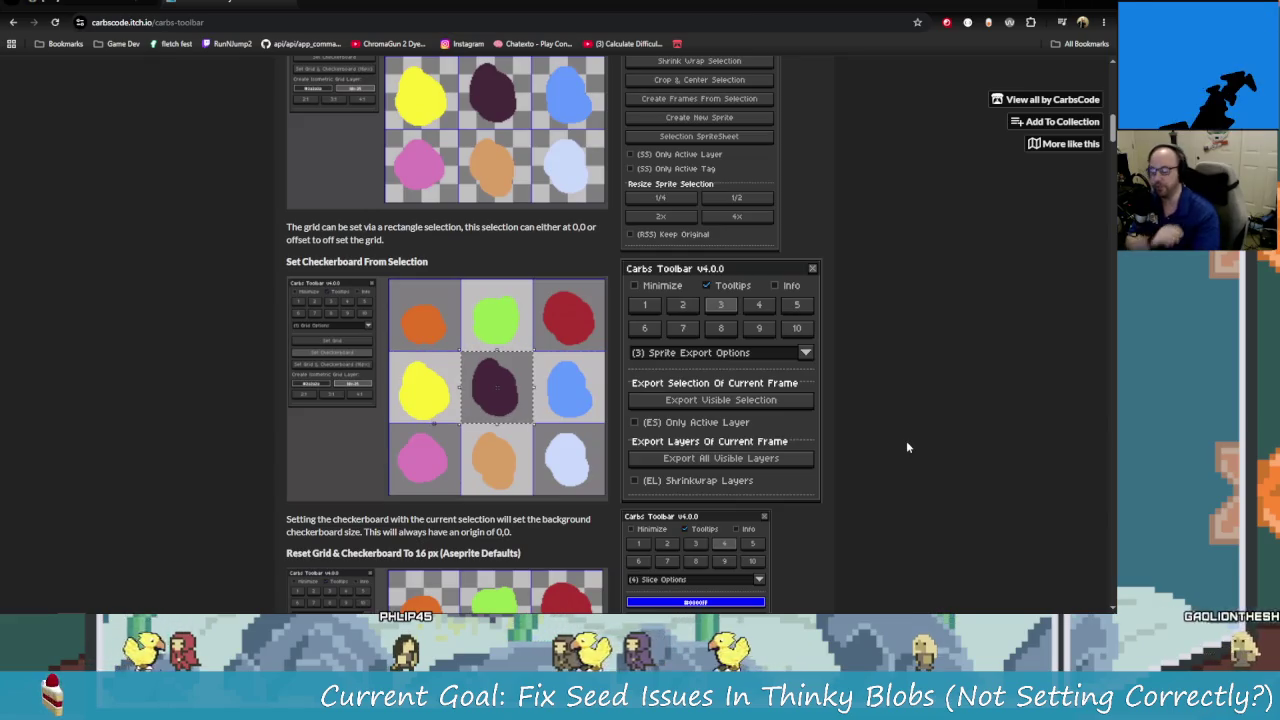
scroll(906, 444, down, 2)
scroll(930, 460, down, 3)
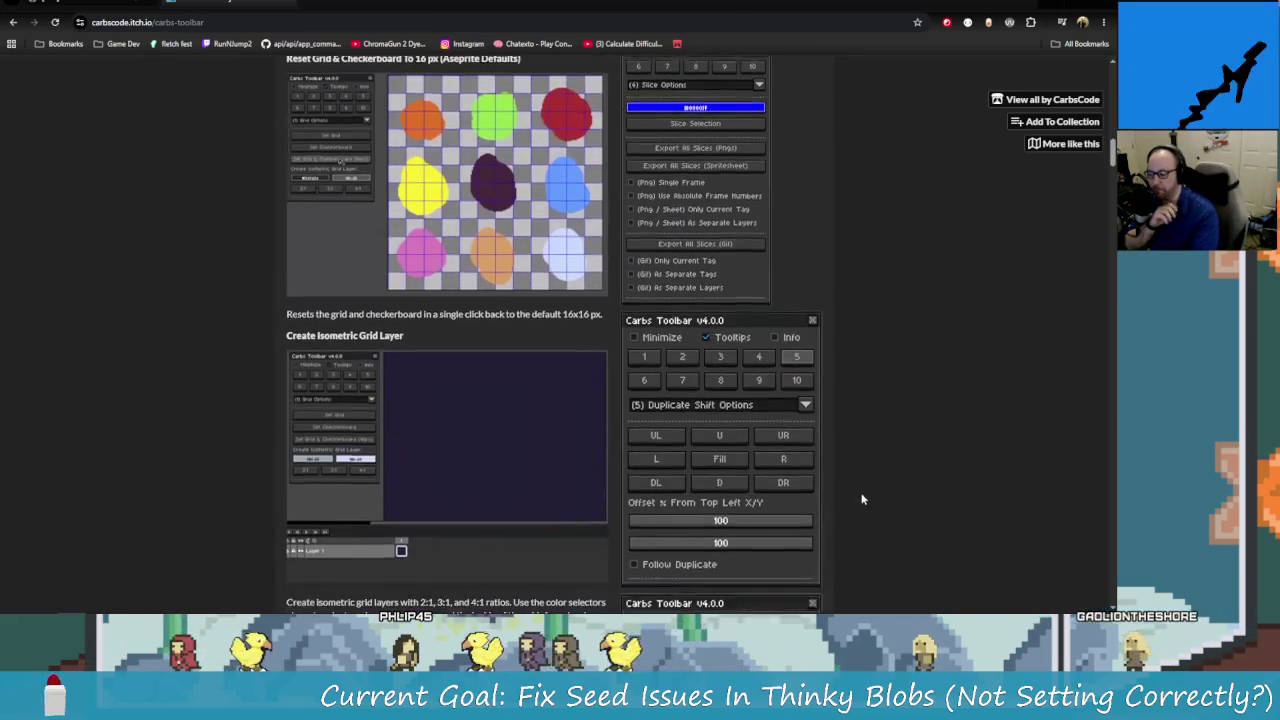
scroll(855, 495, down, 1)
scroll(860, 530, up, 1)
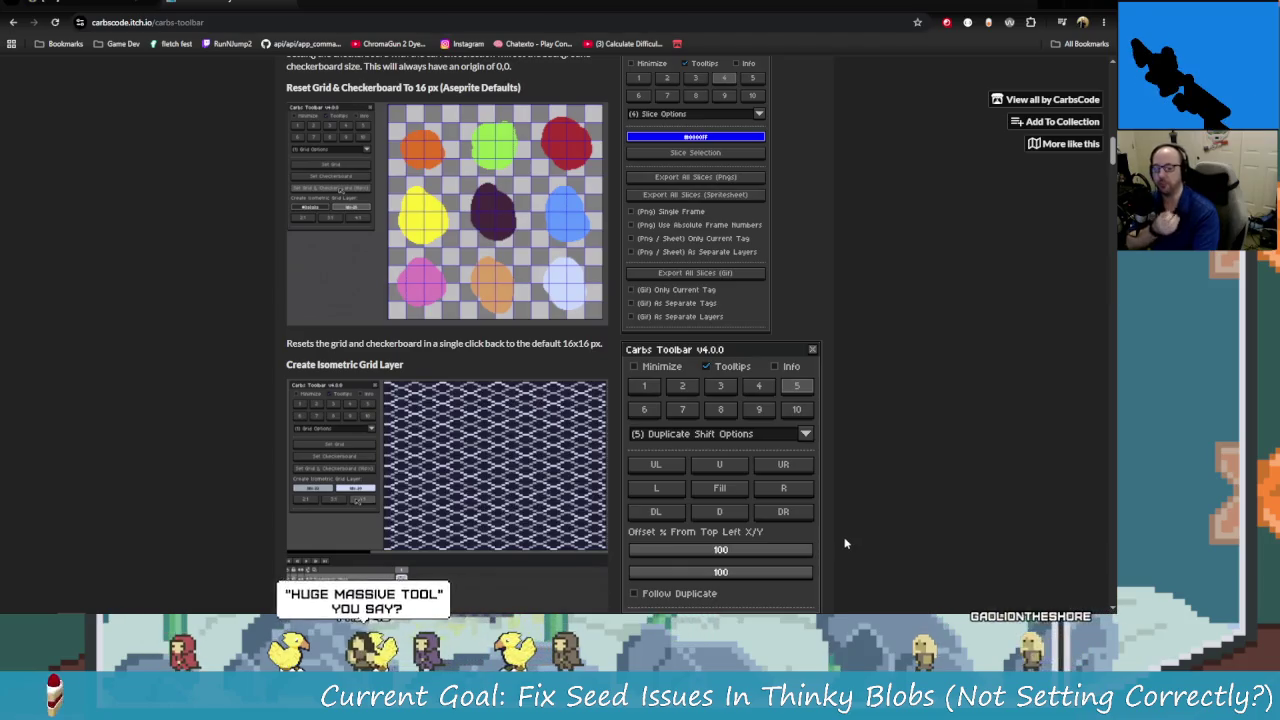
scroll(850, 555, up, 1)
scroll(840, 550, up, 4)
scroll(838, 548, up, 4)
scroll(845, 556, up, 4)
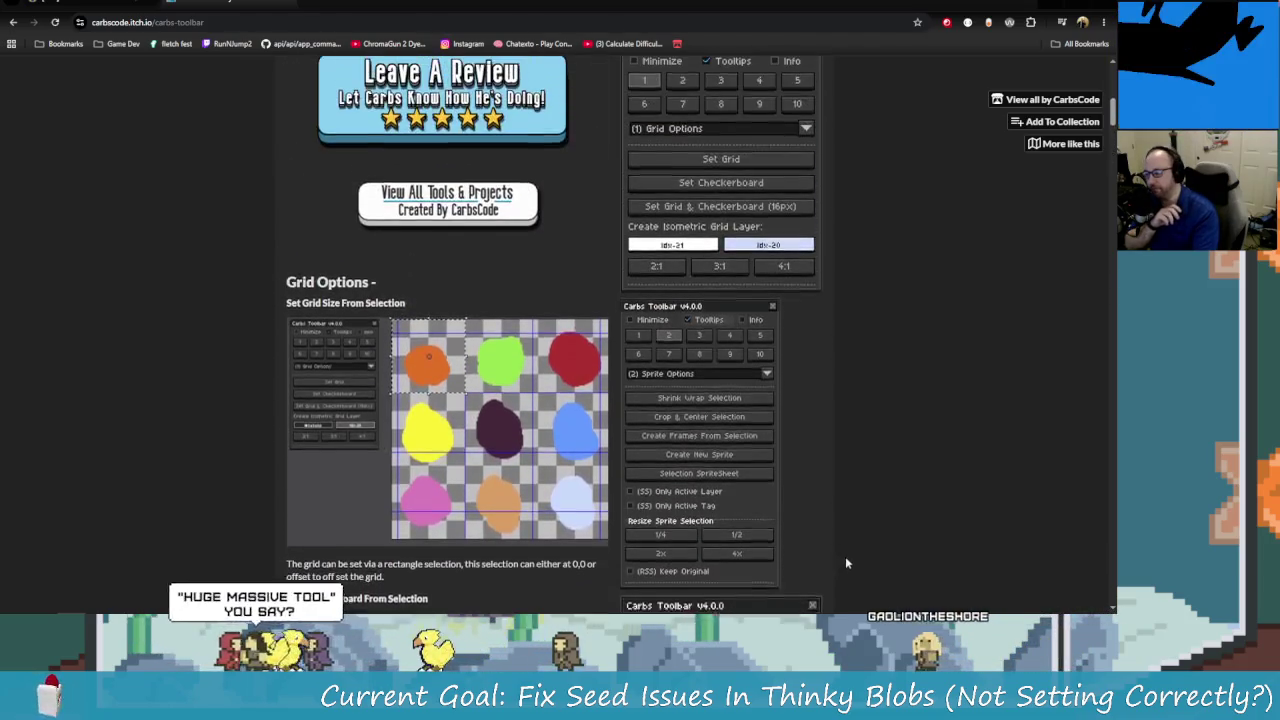
scroll(851, 570, up, 4)
scroll(851, 570, up, 3)
scroll(848, 565, up, 3)
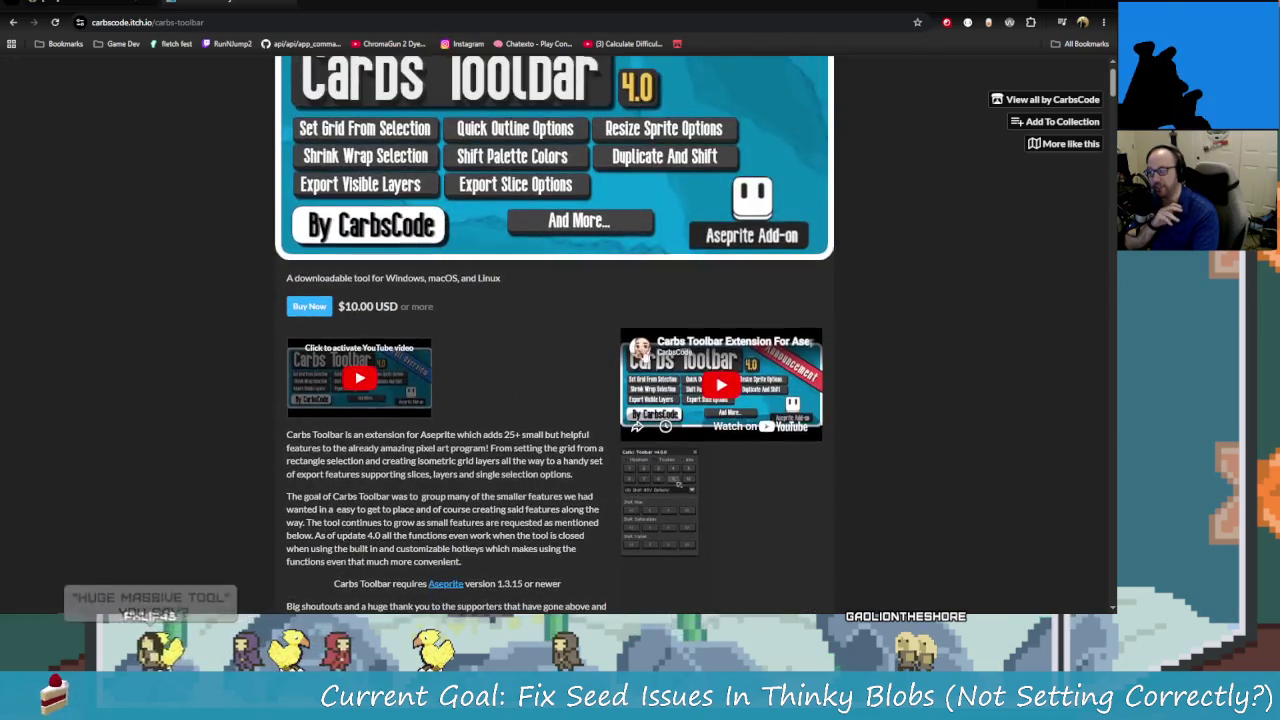
Activate the embedded YouTube overview video, then scroll down to the Grid Options section.
click(361, 385)
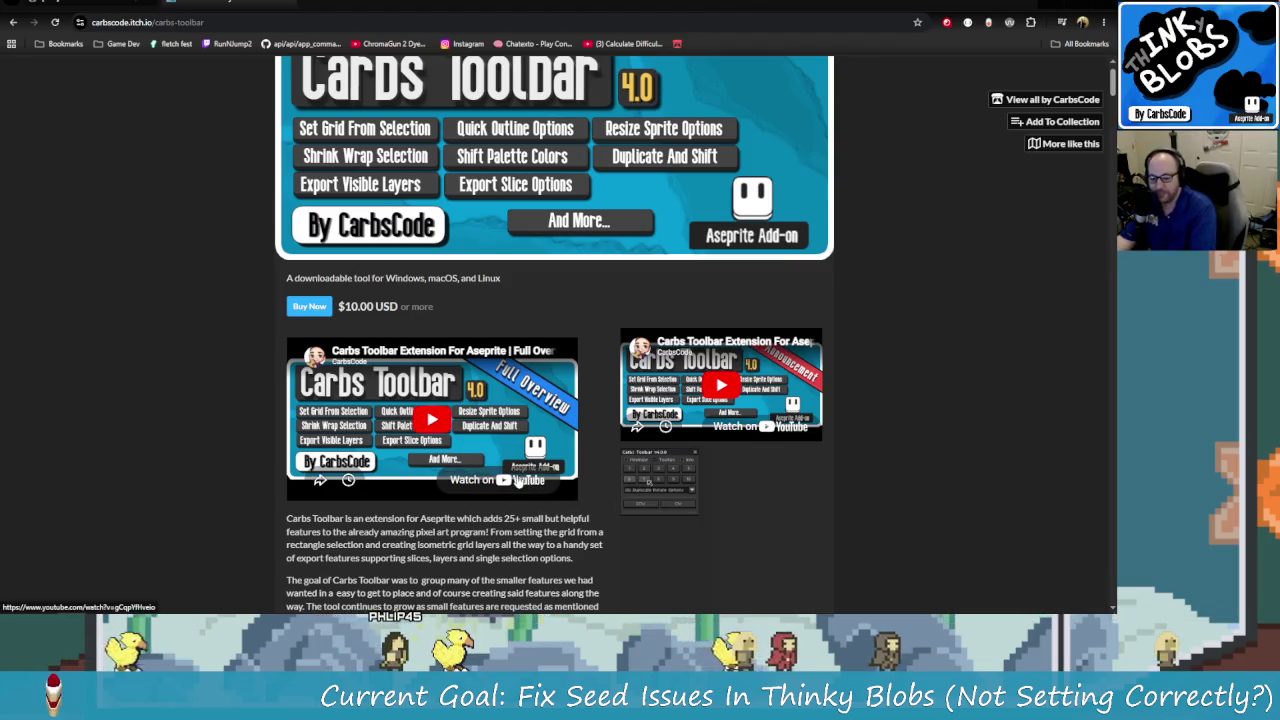
scroll(557, 509, down, 1)
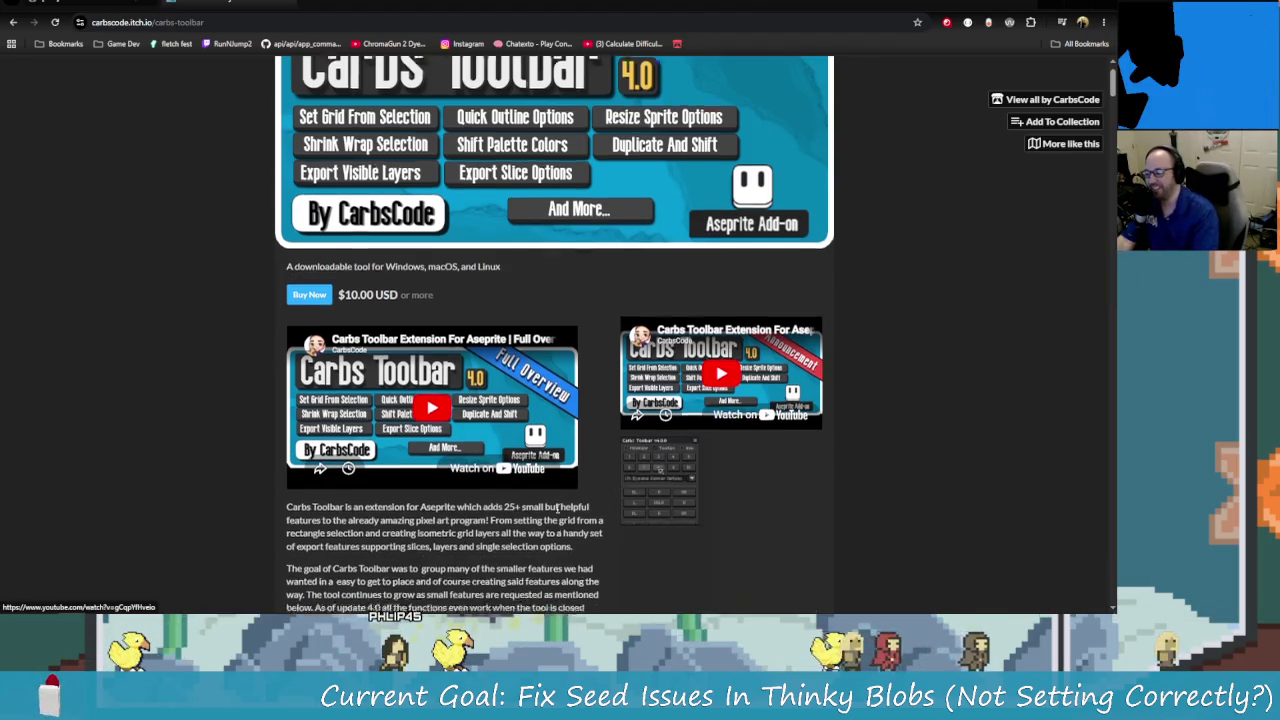
scroll(557, 509, down, 3)
scroll(550, 500, down, 3)
scroll(540, 480, down, 3)
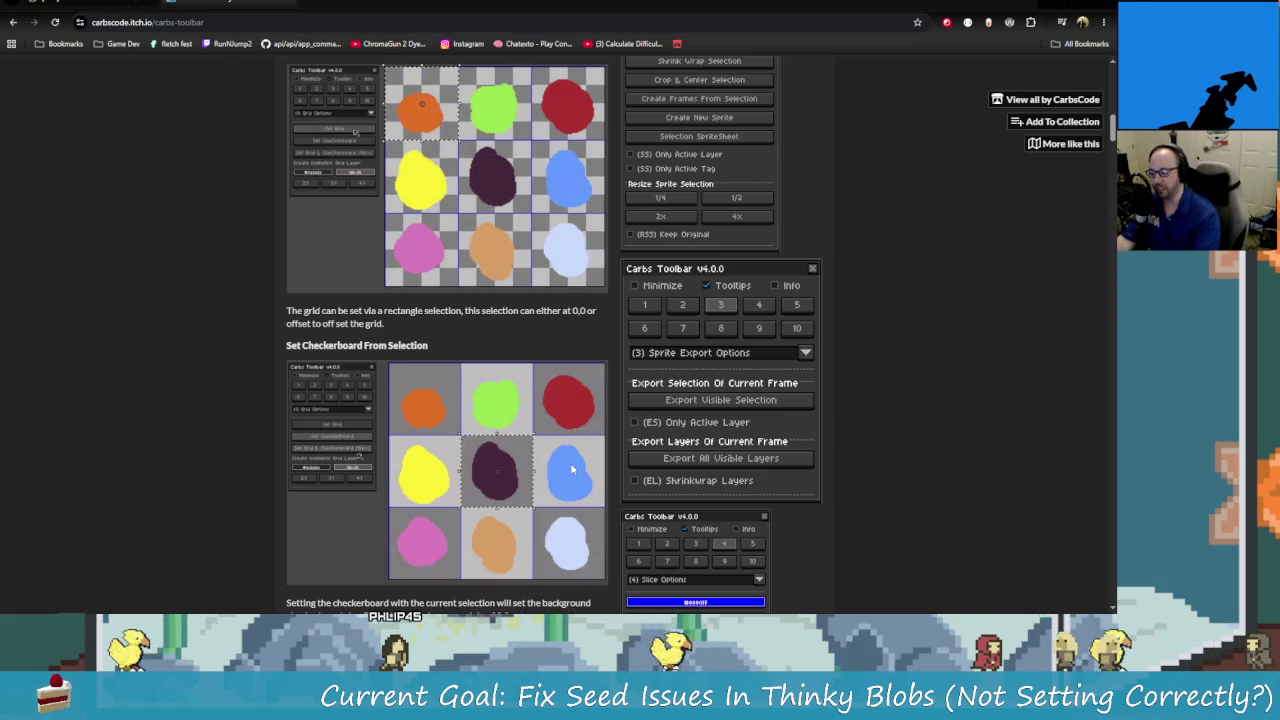
scroll(572, 469, down, 1)
scroll(577, 475, down, 1)
scroll(590, 477, down, 2)
scroll(599, 479, down, 2)
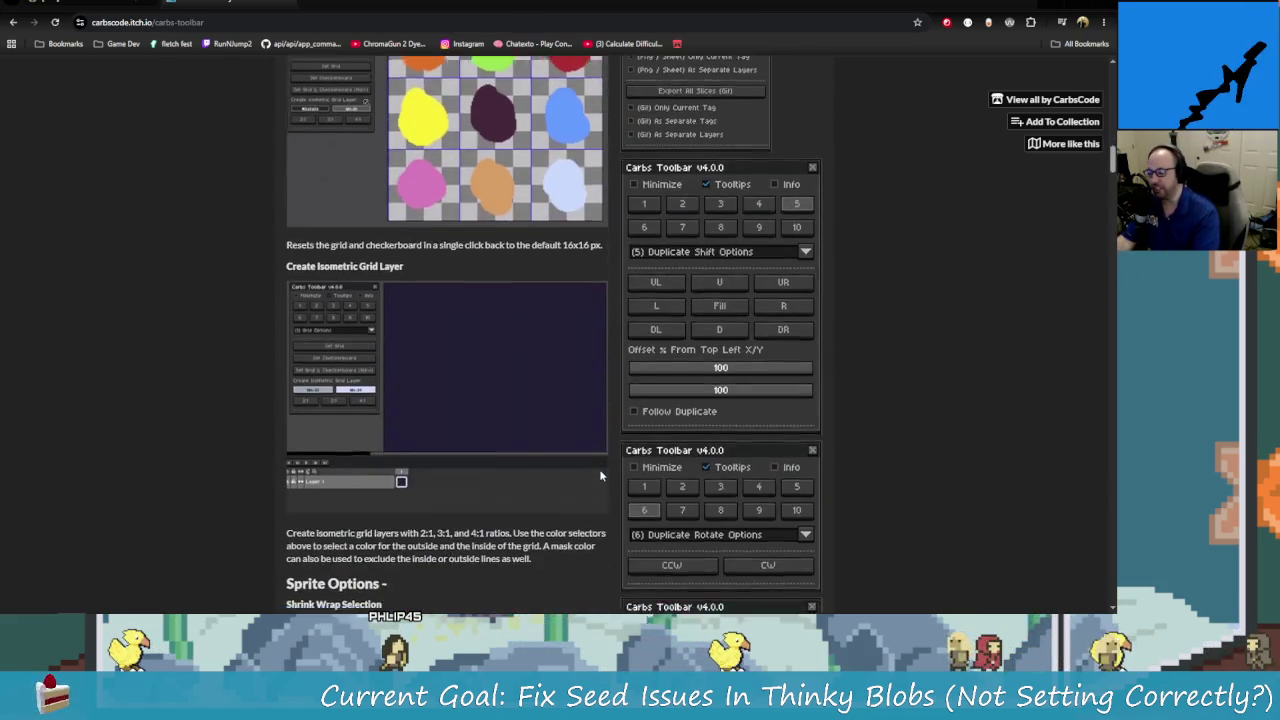
scroll(598, 474, down, 3)
scroll(592, 470, down, 2)
scroll(585, 465, down, 3)
scroll(570, 457, down, 2)
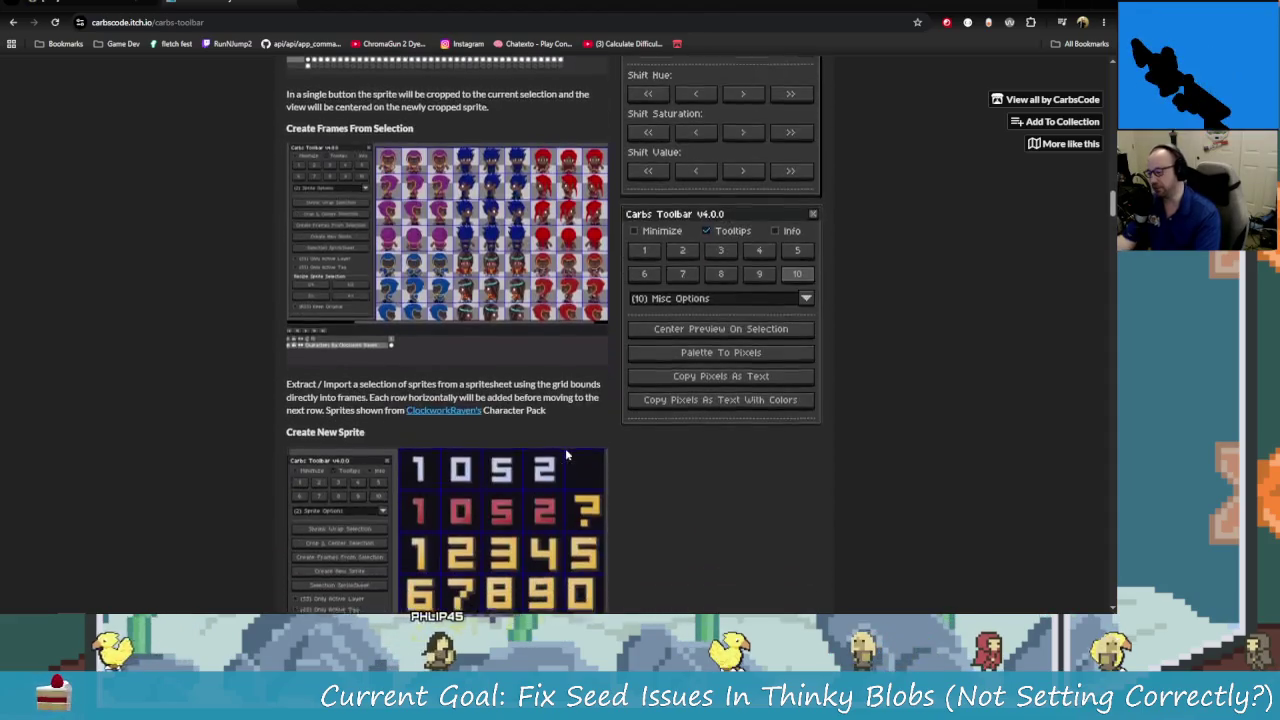
scroll(566, 455, down, 1)
scroll(564, 448, down, 3)
scroll(540, 430, down, 3)
scroll(480, 403, down, 2)
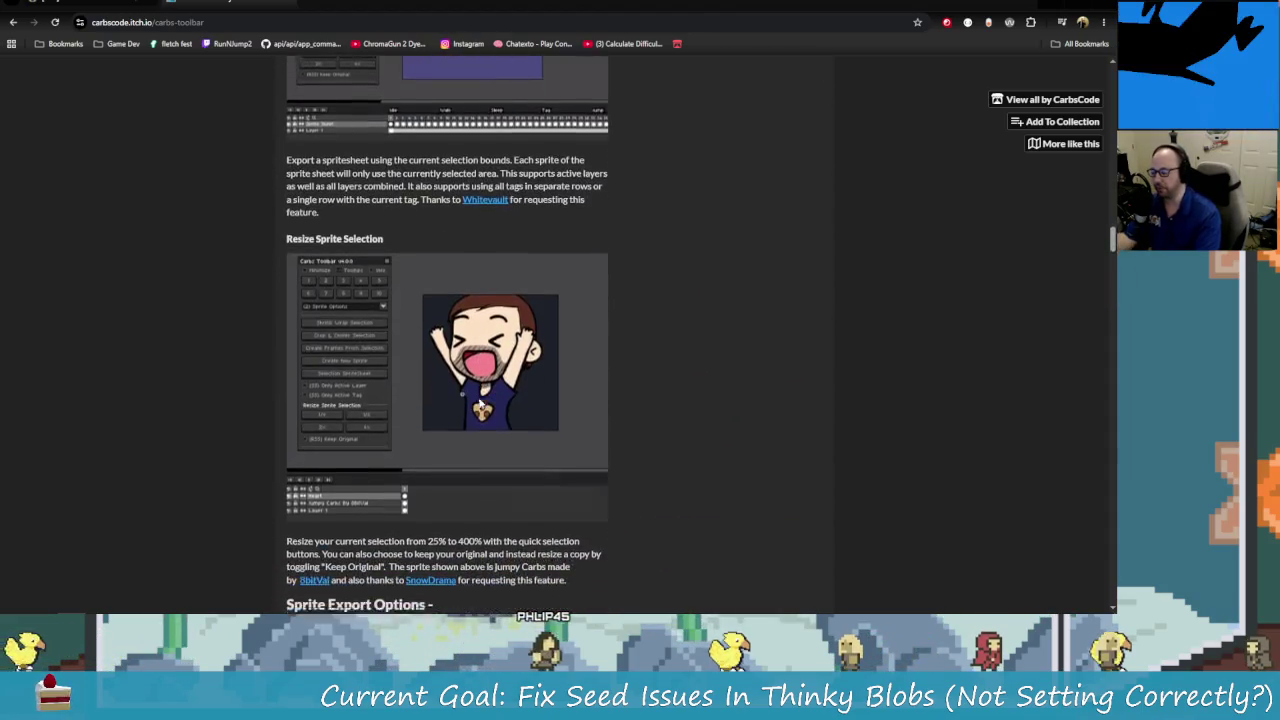
scroll(478, 400, down, 2)
scroll(473, 392, down, 3)
scroll(480, 394, down, 1)
scroll(488, 396, down, 2)
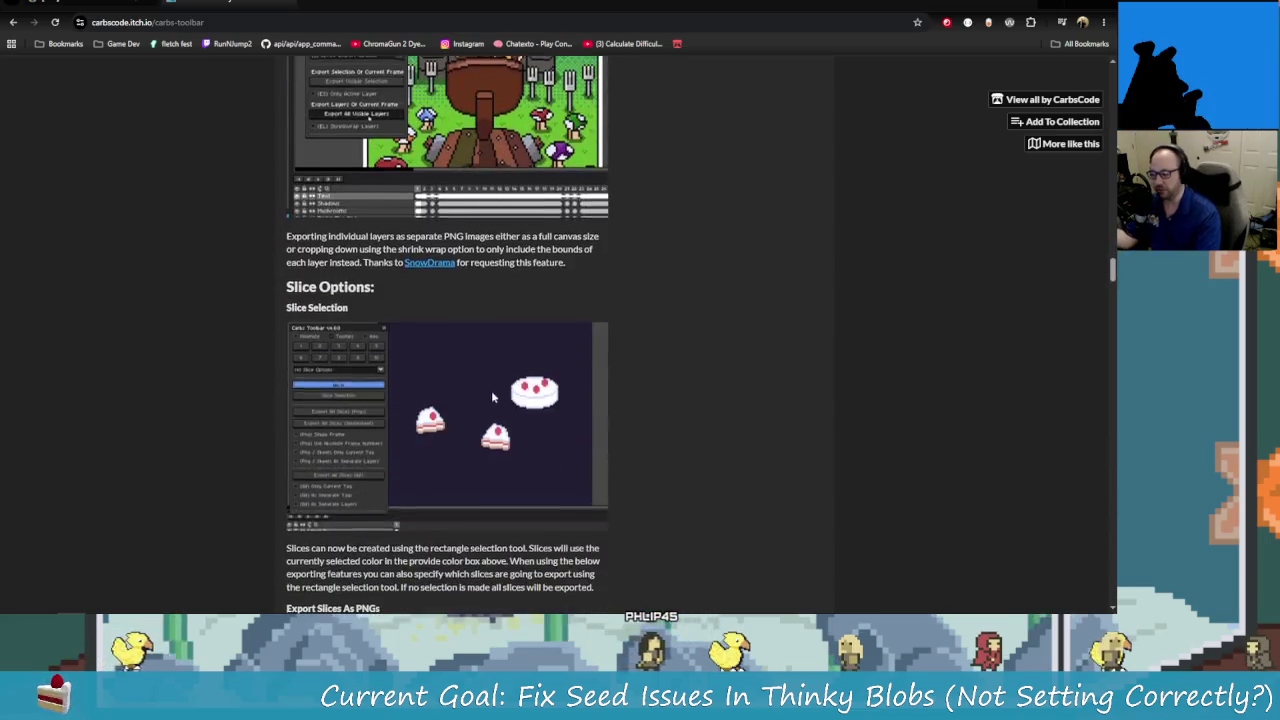
scroll(495, 400, down, 3)
scroll(505, 410, down, 3)
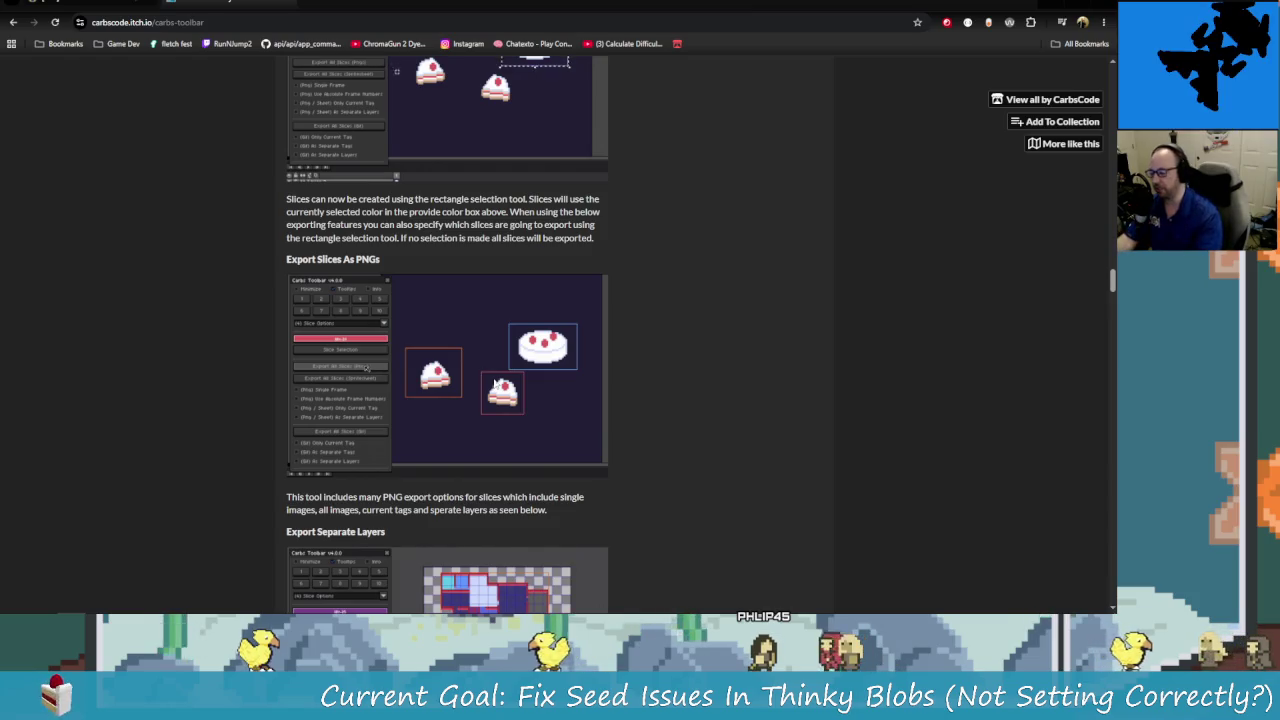
scroll(492, 390, down, 3)
scroll(495, 410, down, 3)
scroll(497, 420, down, 2)
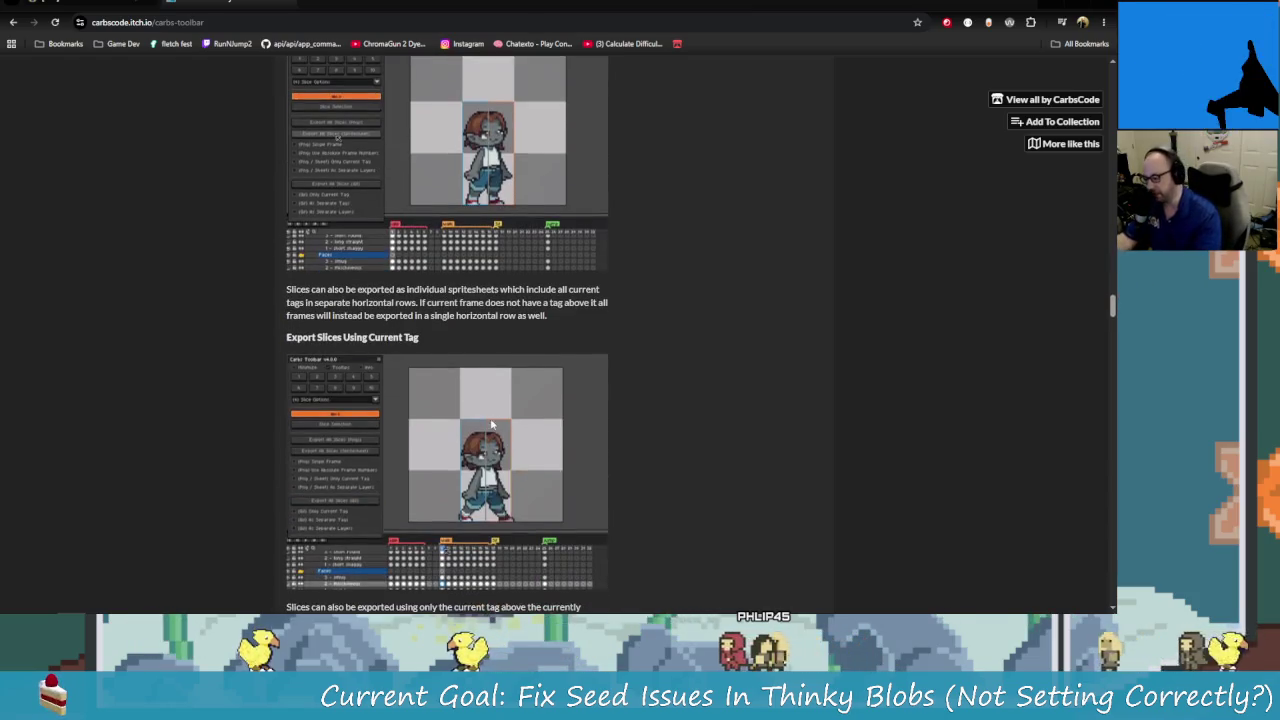
scroll(697, 543, down, 2)
scroll(690, 546, up, 2)
scroll(488, 579, down, 1)
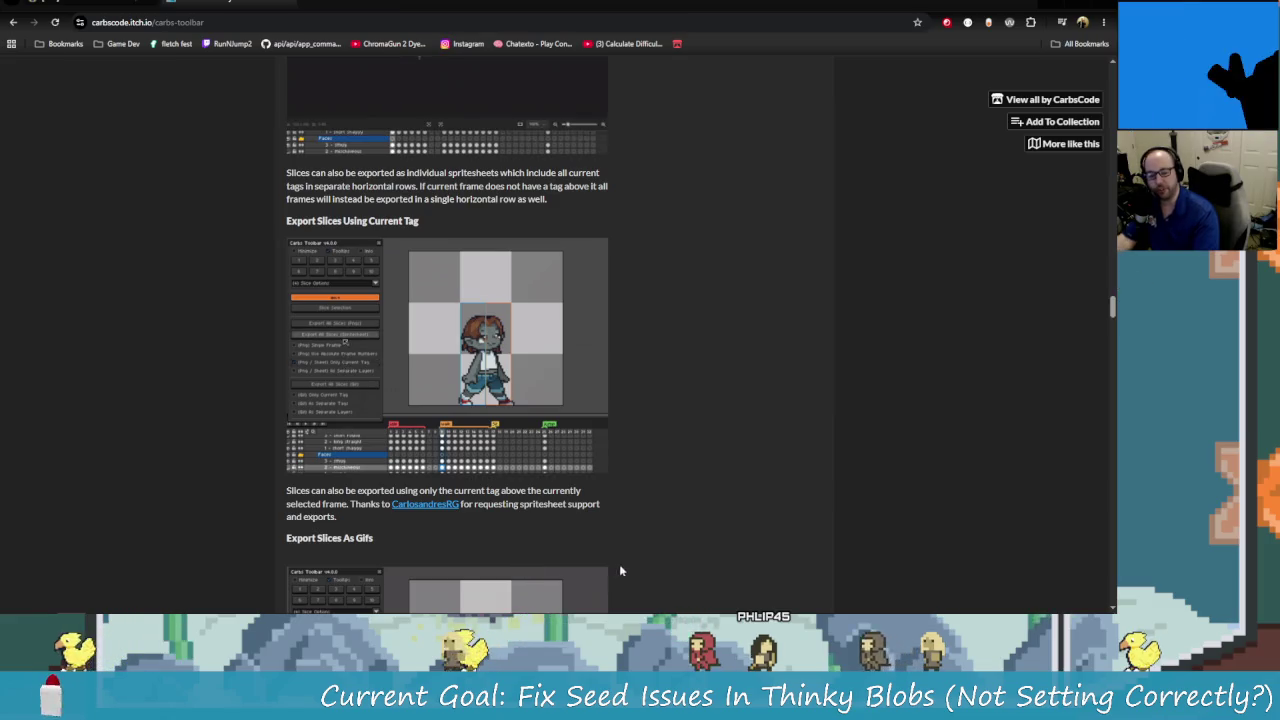
scroll(619, 564, up, 10)
scroll(632, 400, up, 10)
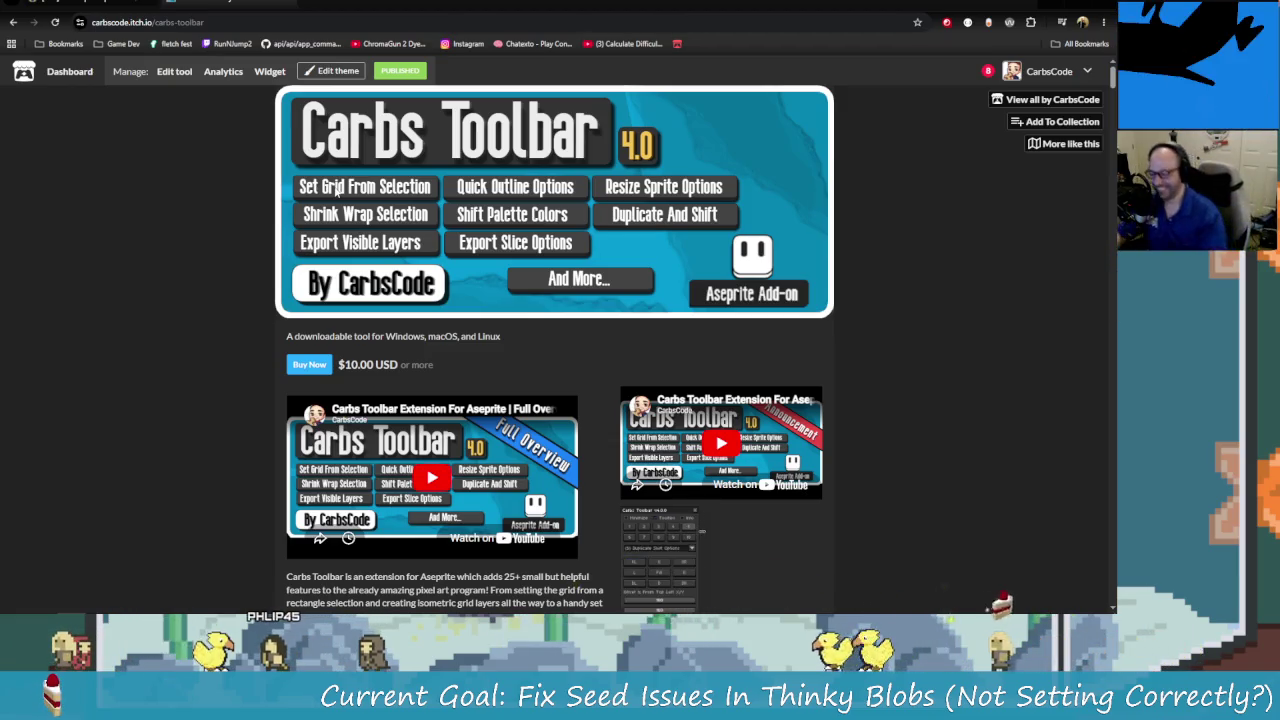
click(287, 4)
key(alt+Tab)
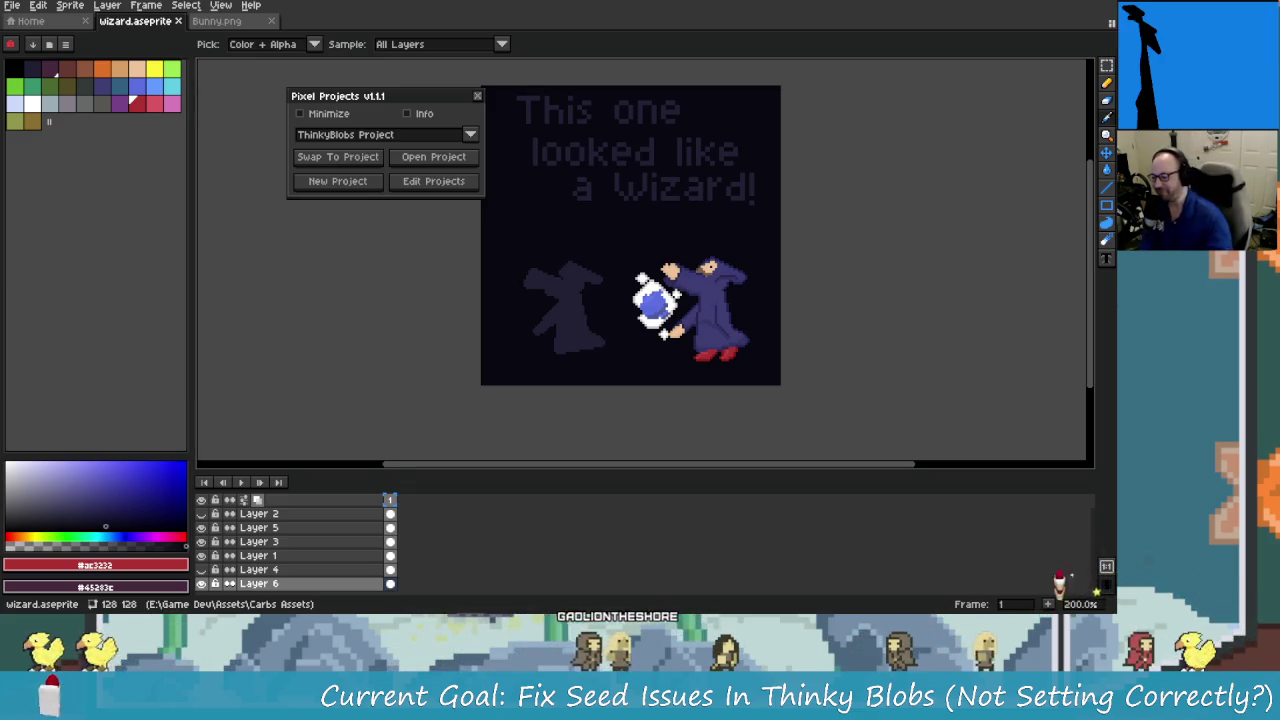
Switch Aseprite to the selection tool with M, then bring the 6-1-26 recap in Obsidian forward.
key(m)
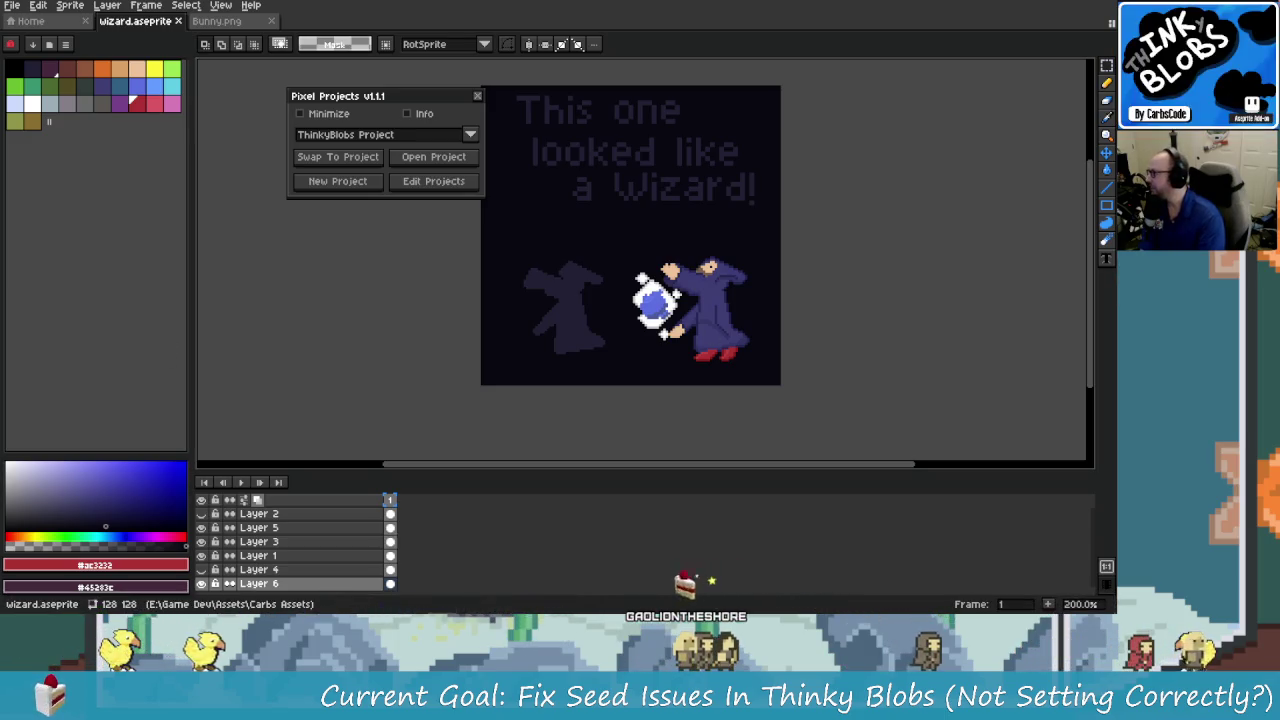
key(alt+Tab)
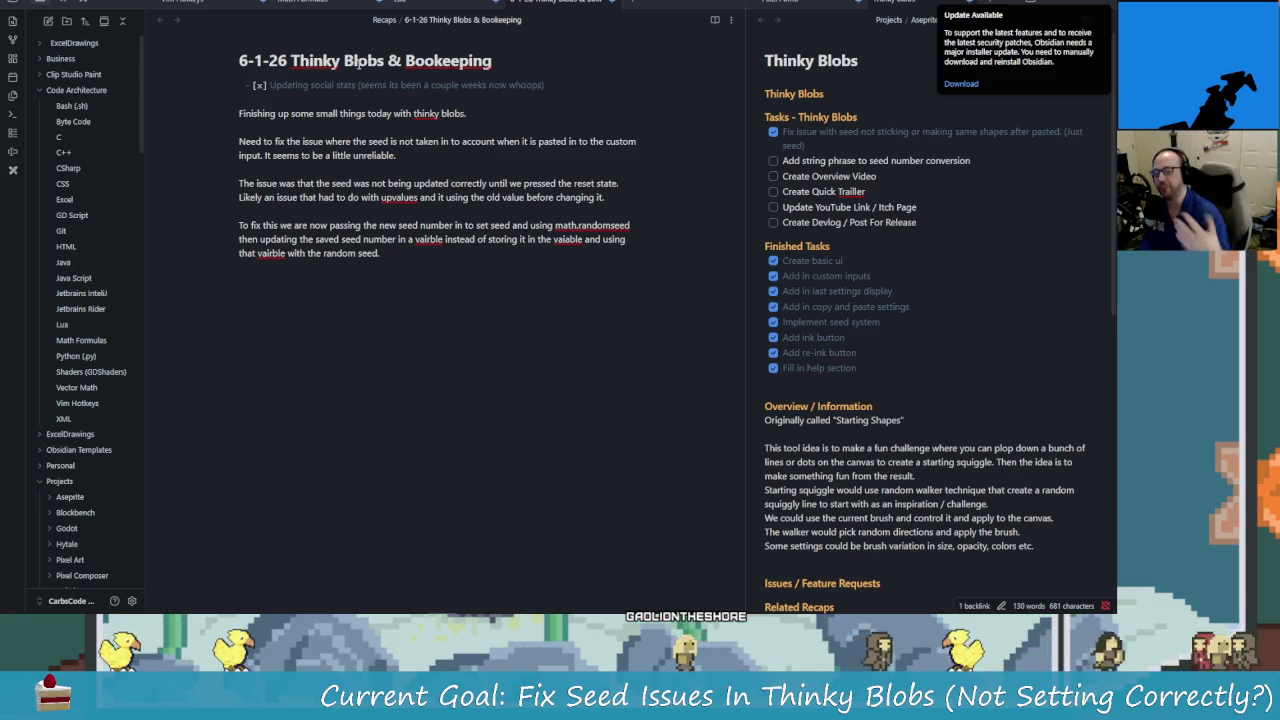
Scroll through the 6-1-26 recap and expand the 2025 recaps folder.
click(416, 183)
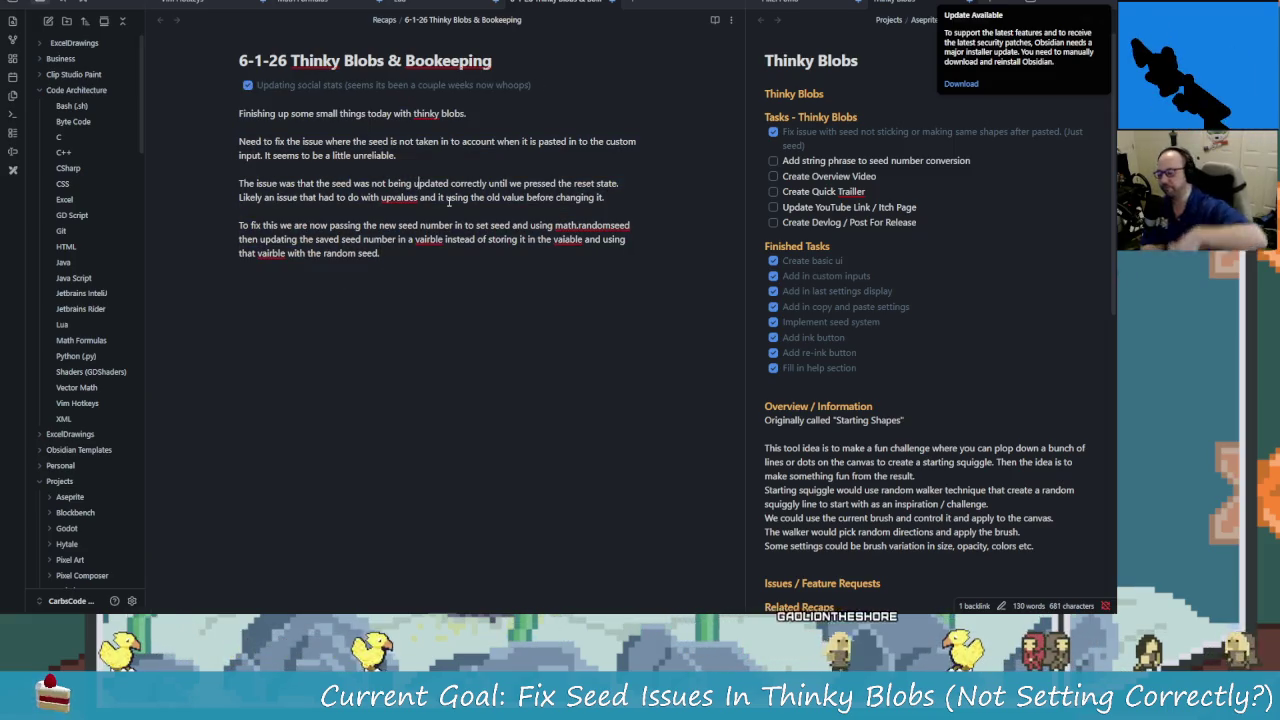
scroll(85, 300, down, 3)
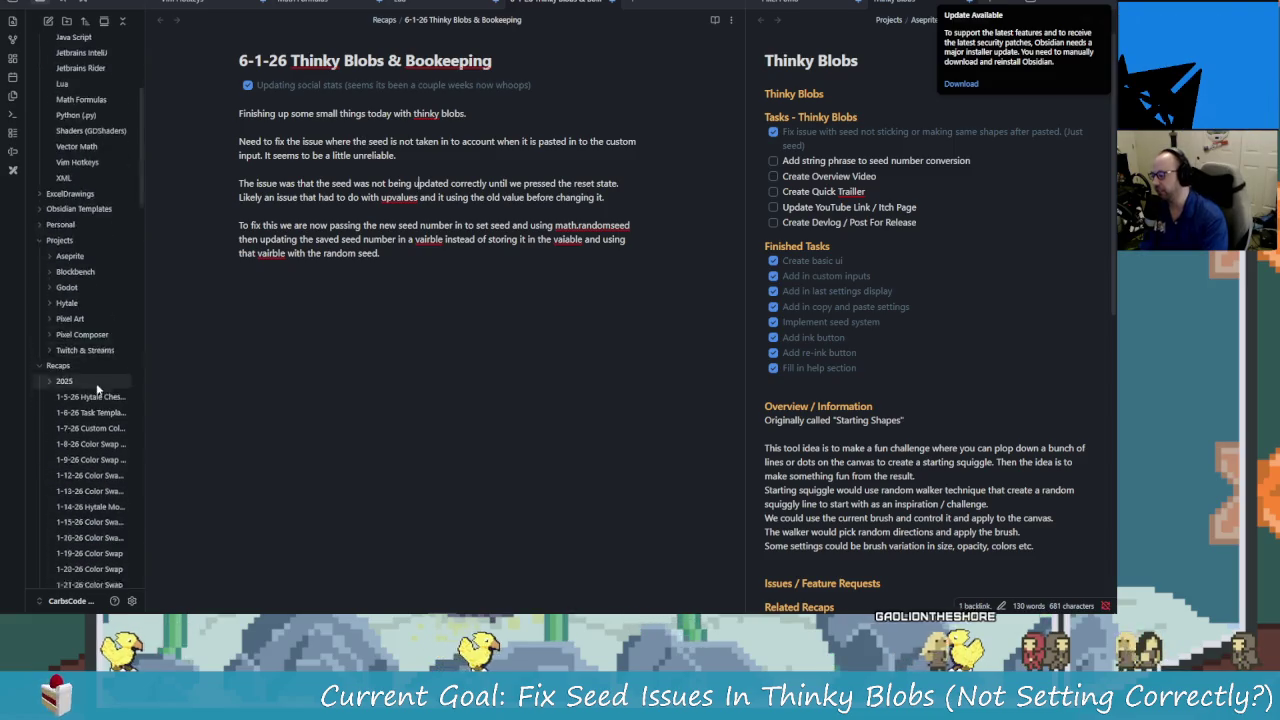
scroll(89, 175, down, 3)
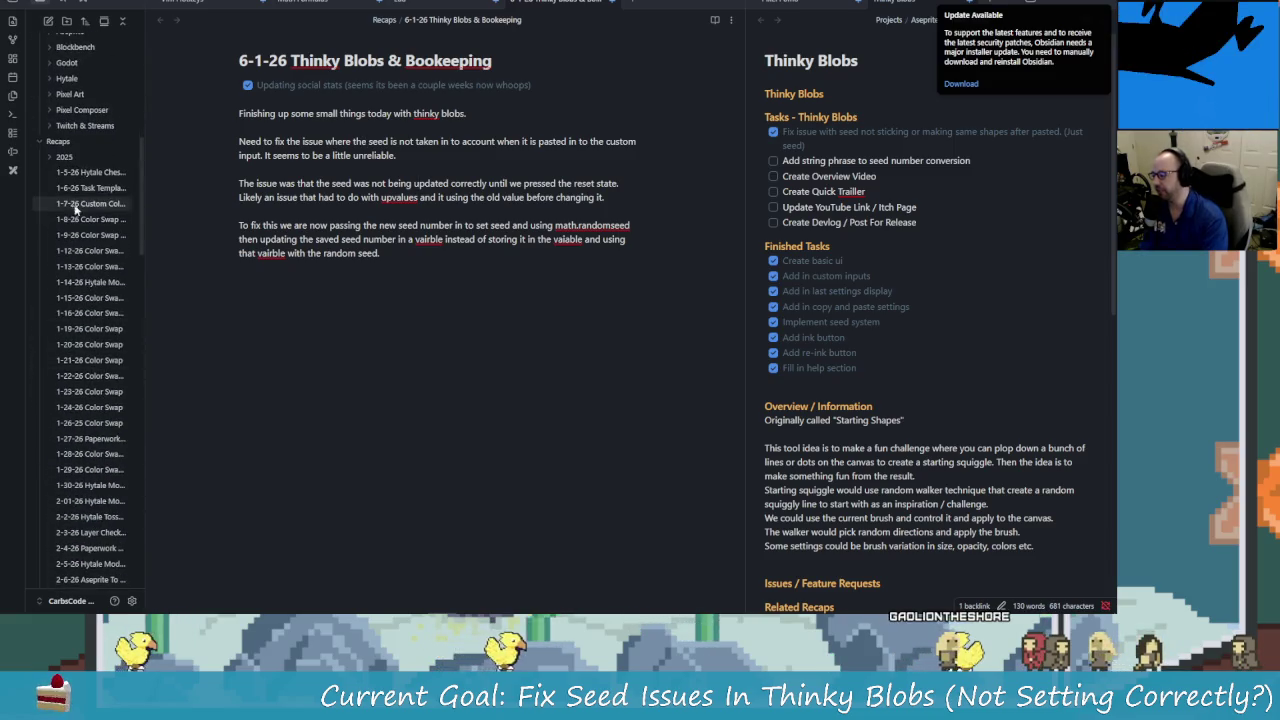
click(60, 157)
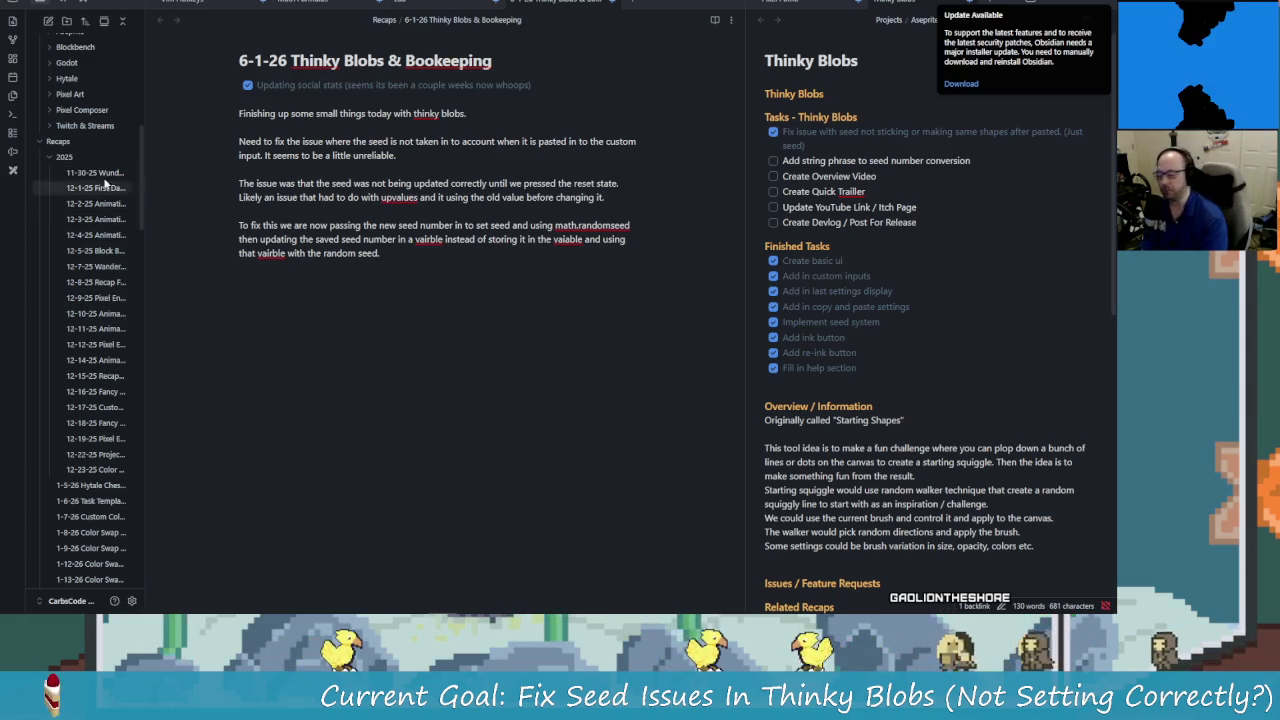
scroll(84, 220, down, 3)
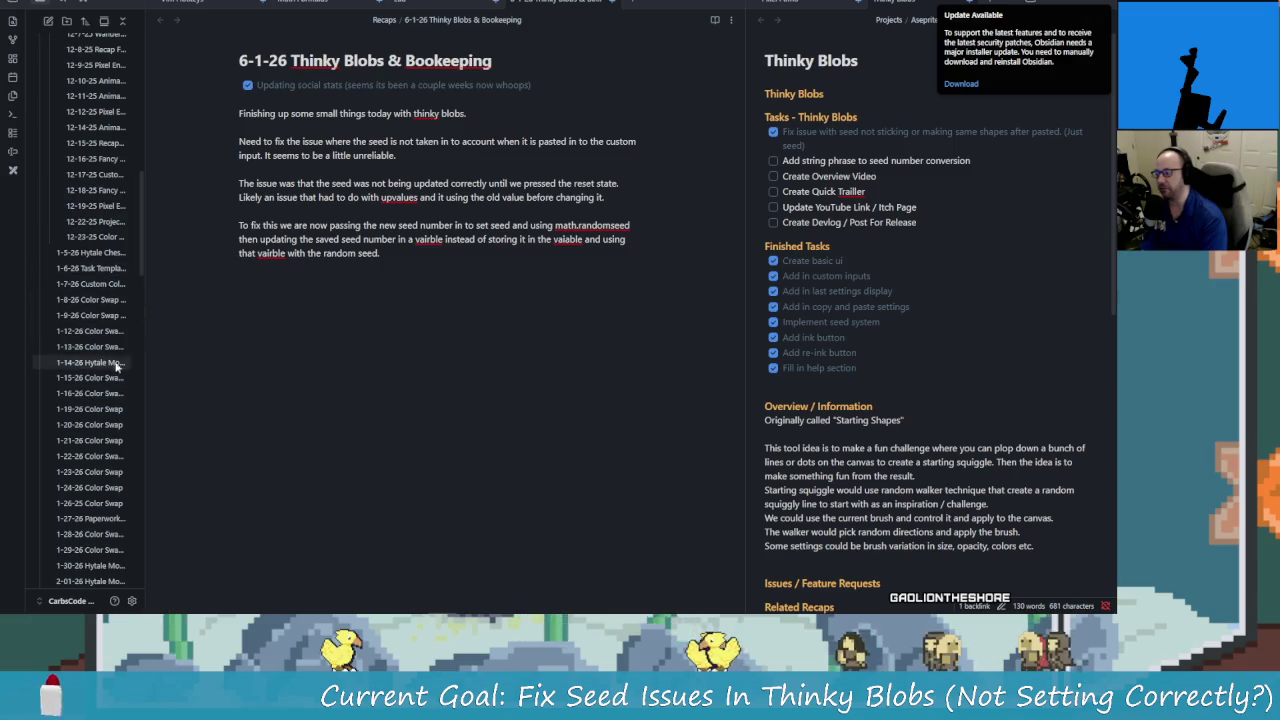
scroll(122, 375, up, 2)
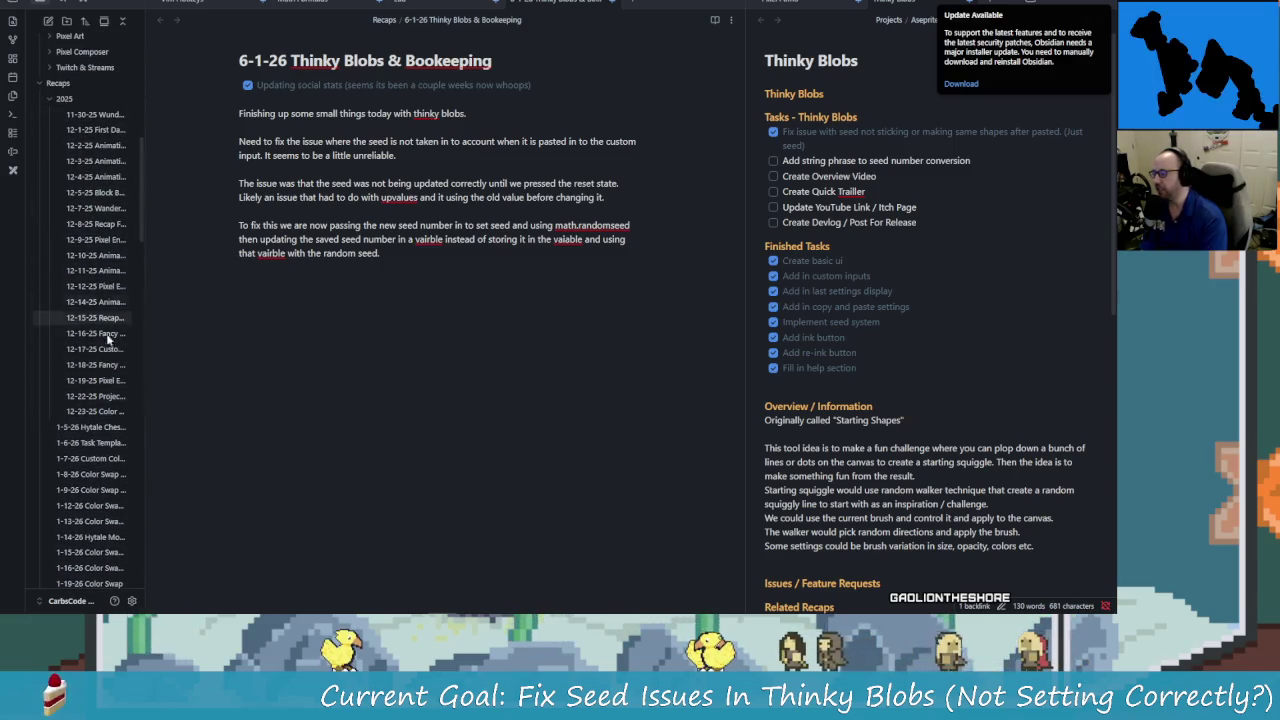
Open the 12-14-25, 12-12-25, then 12-18-25 Fancy Titles recaps and scroll through it.
click(110, 301)
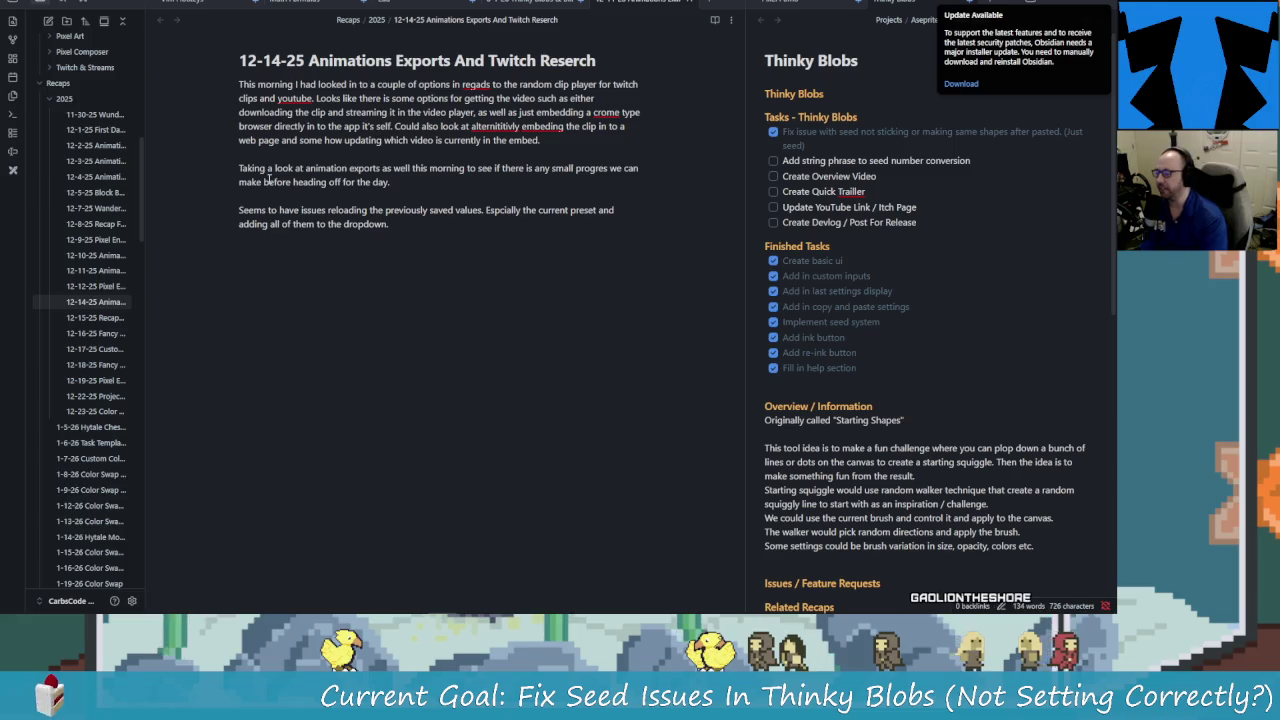
click(95, 286)
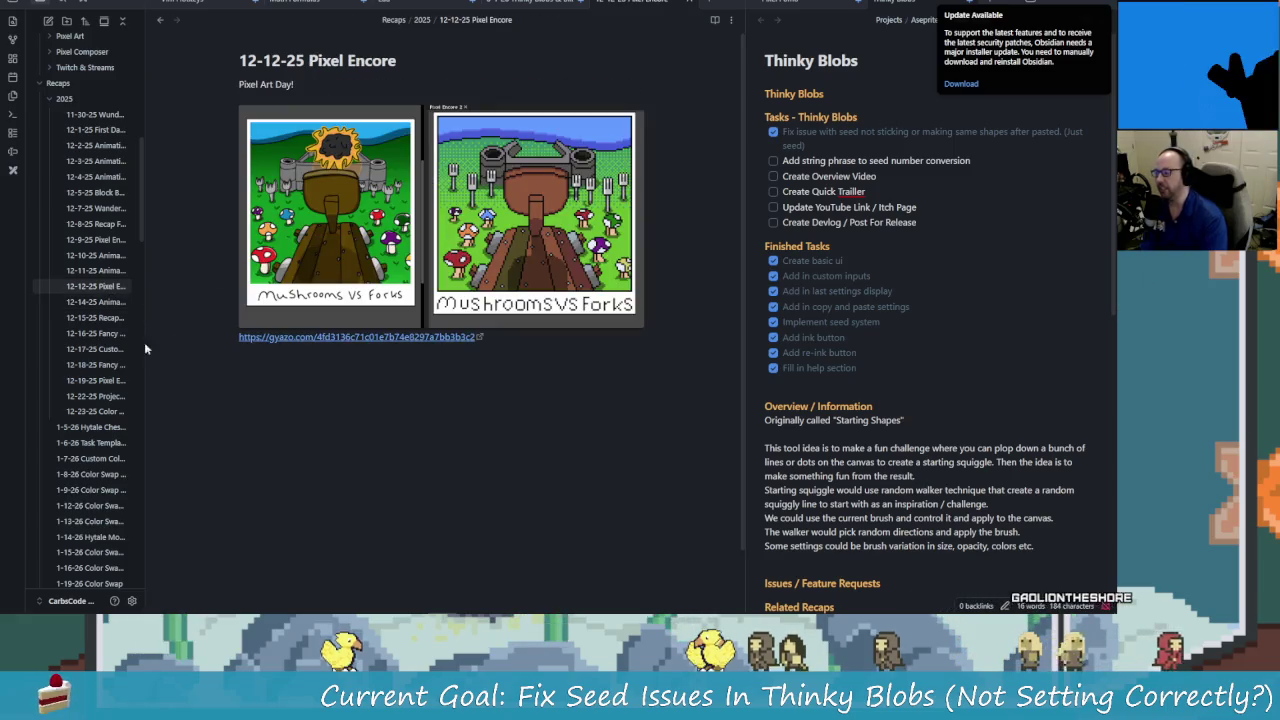
click(100, 364)
scroll(352, 348, down, 2)
scroll(348, 338, down, 4)
scroll(343, 328, down, 1)
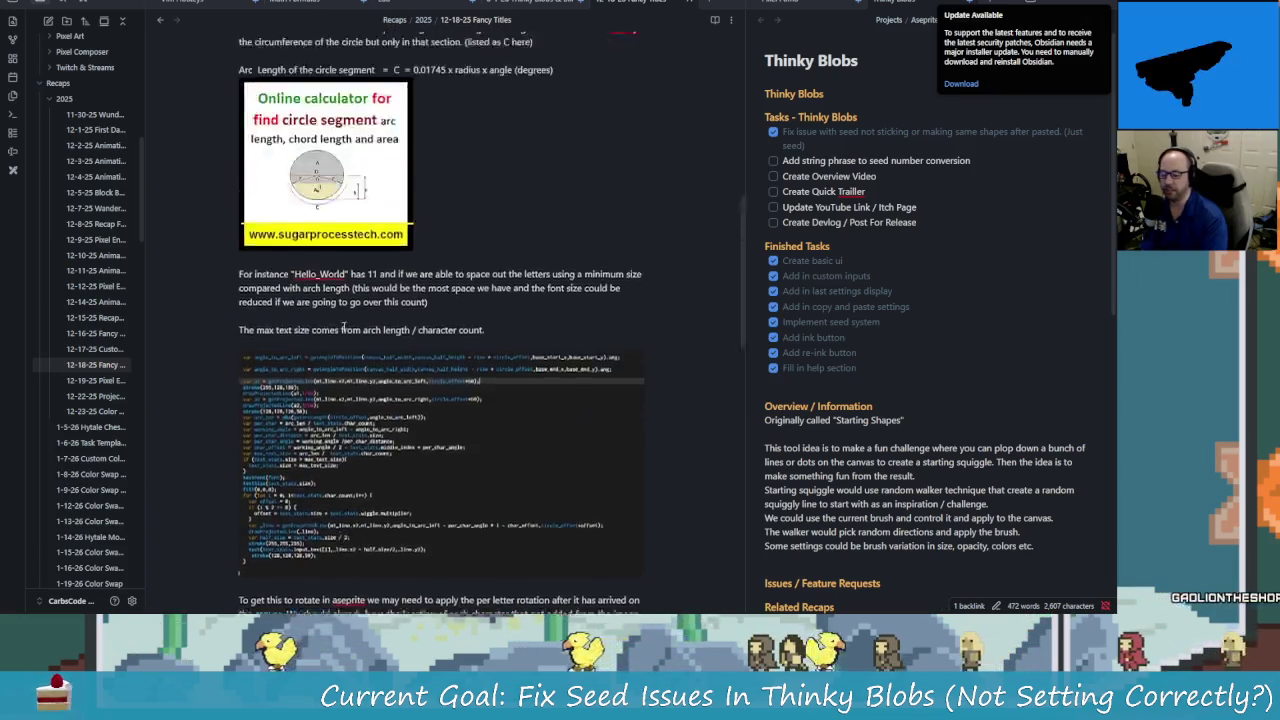
scroll(343, 328, up, 5)
scroll(103, 407, down, 2)
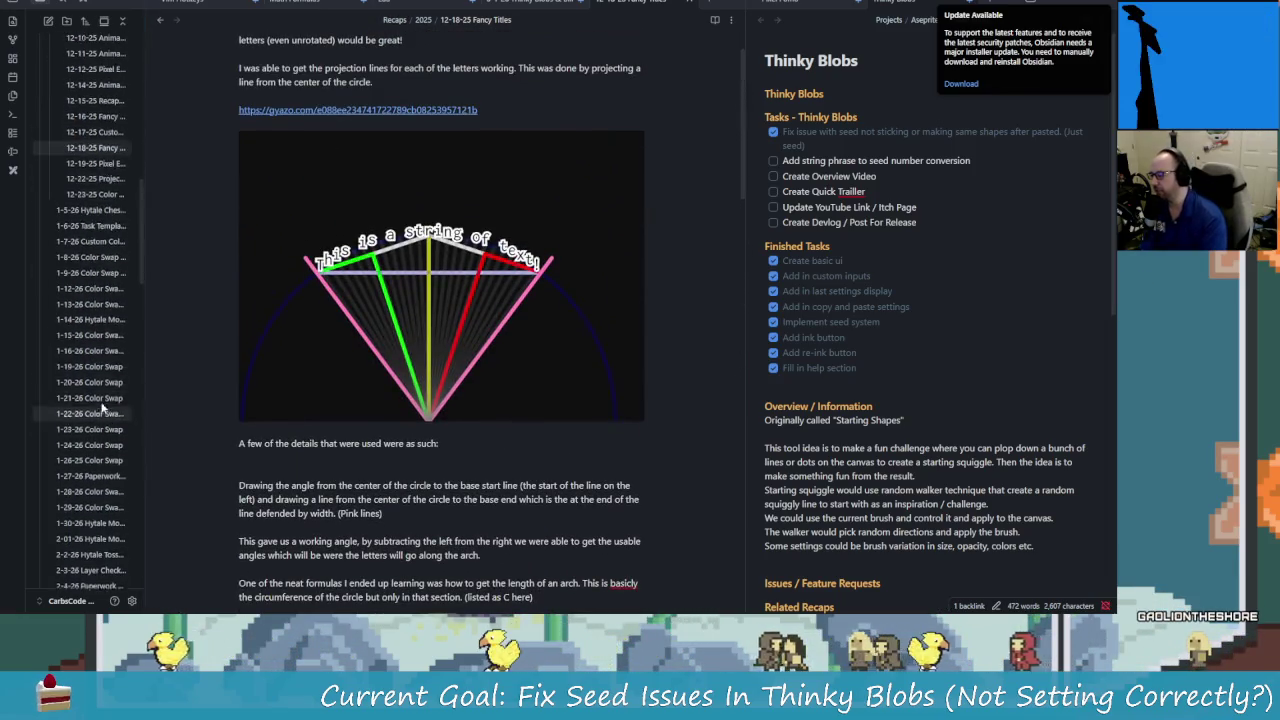
scroll(103, 407, up, 4)
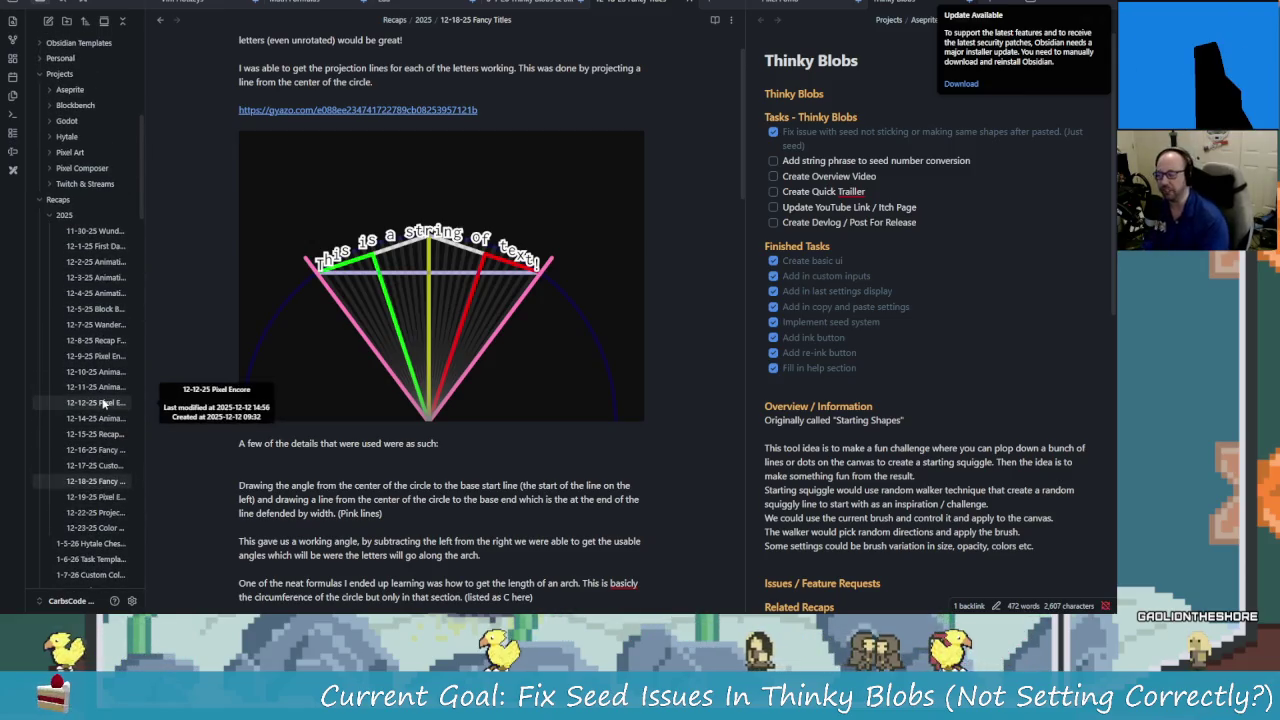
mouse_move(64, 215)
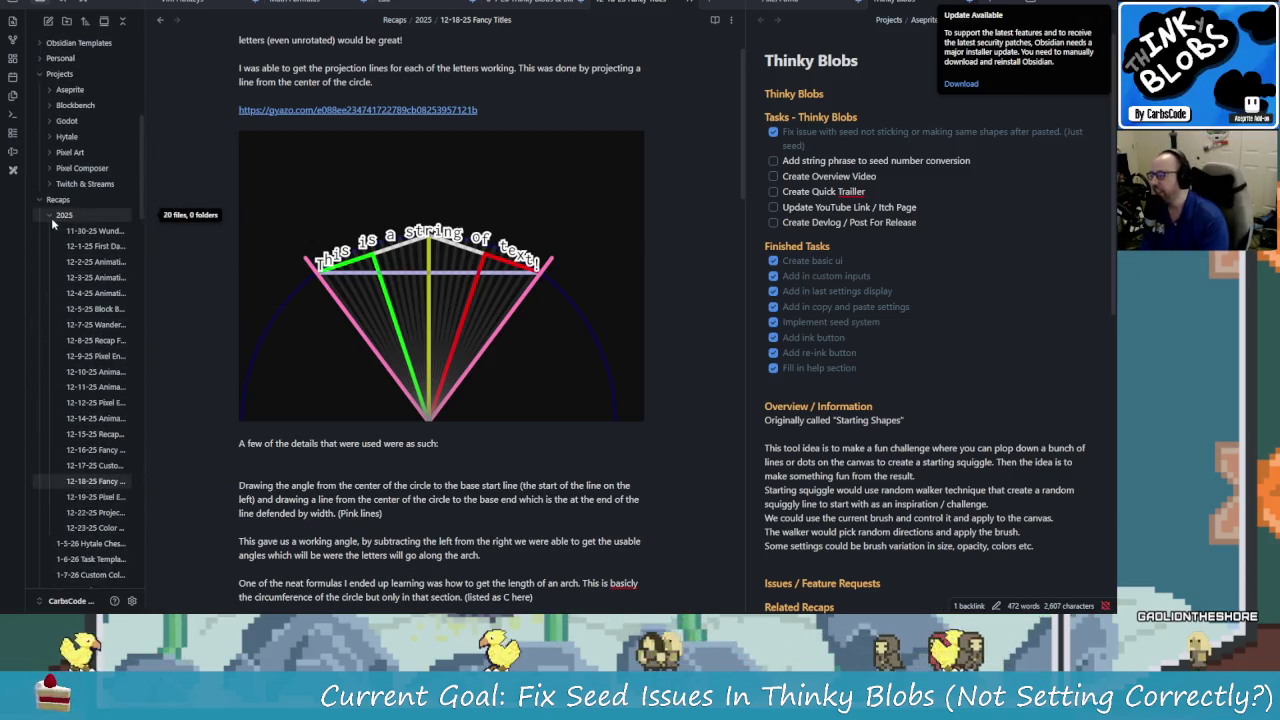
Collapse the 2025 recaps folder and briefly expand and collapse the Aseprite projects folder.
click(52, 218)
click(70, 89)
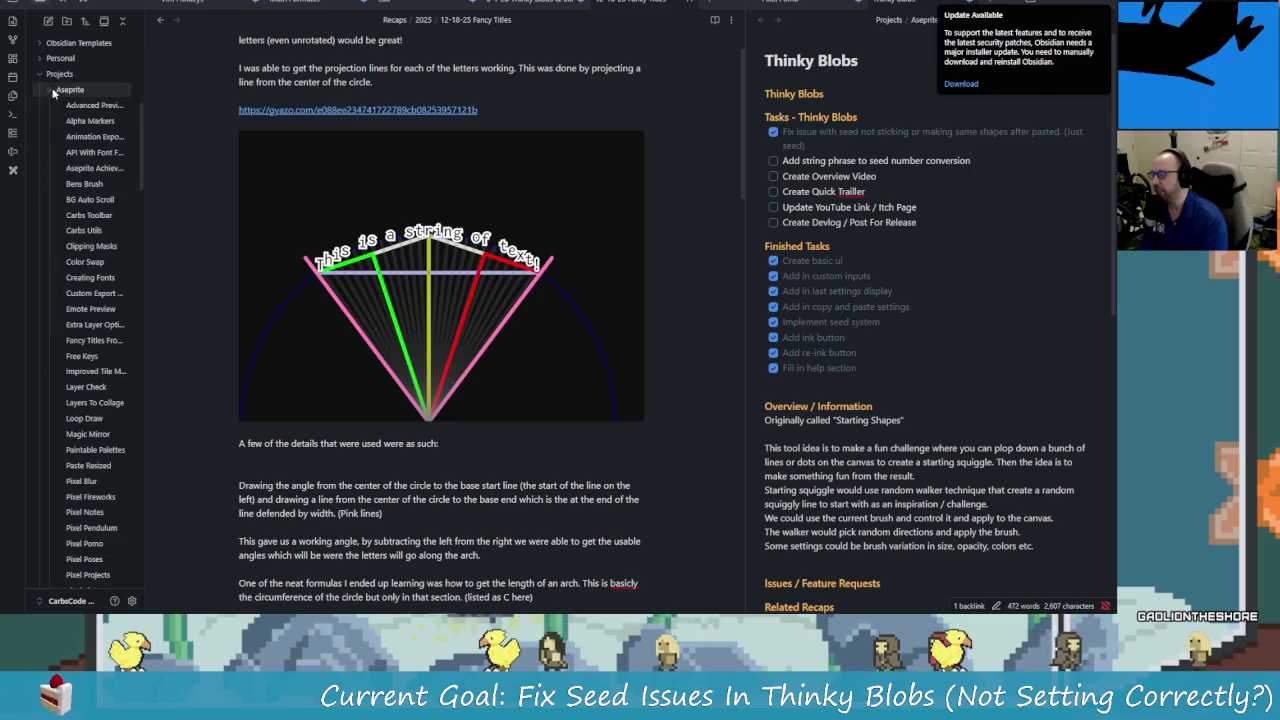
scroll(84, 238, up, 1)
scroll(82, 242, up, 1)
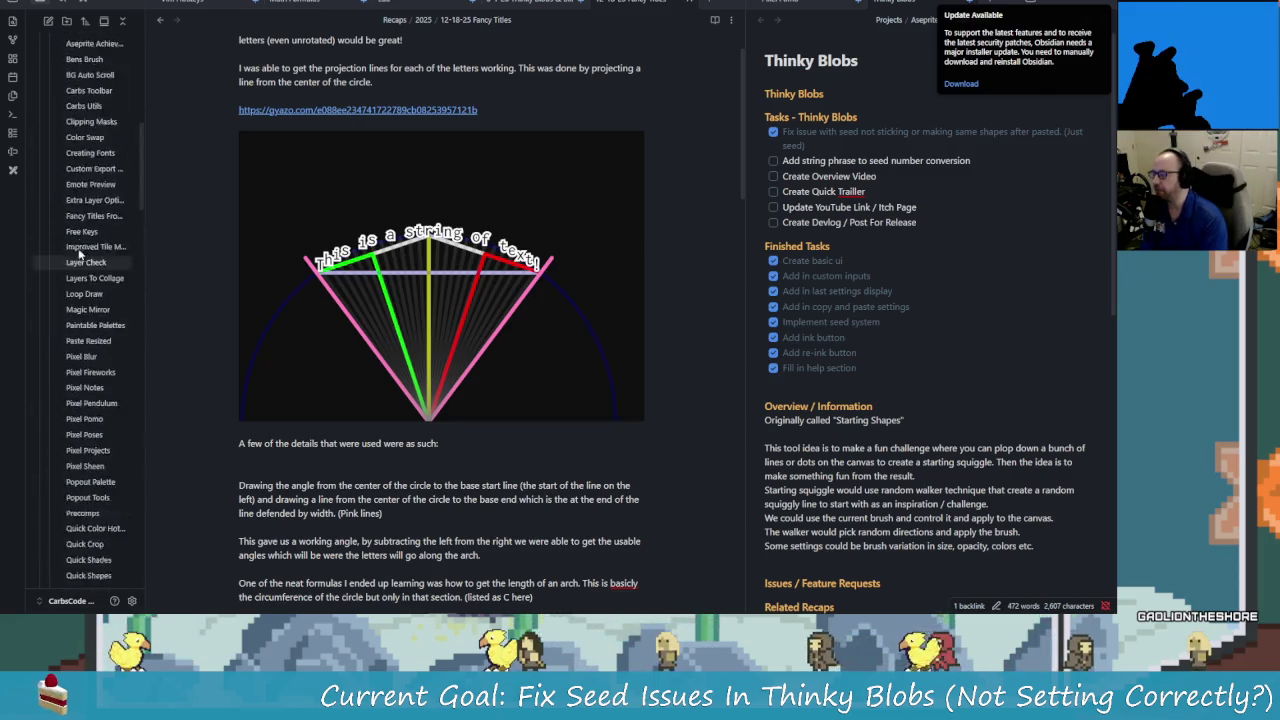
scroll(80, 246, up, 1)
click(70, 205)
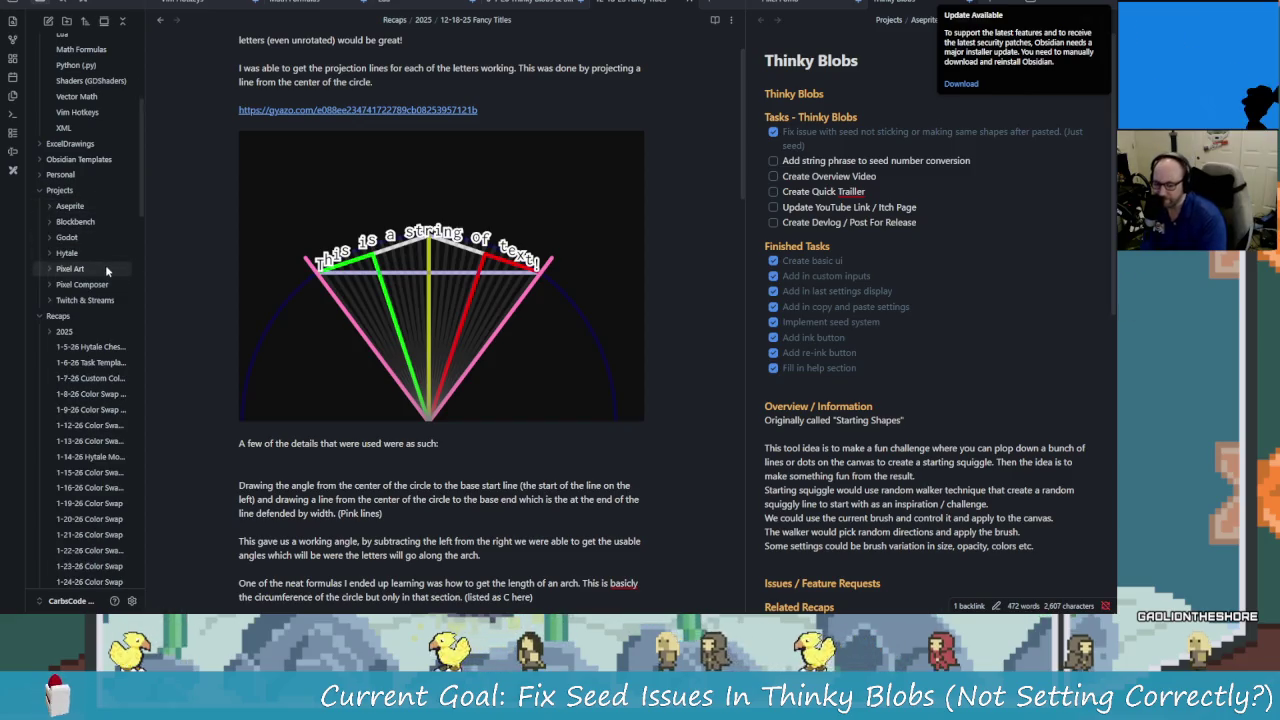
Scroll through the Thinky Blobs project note and its Related Recaps list.
scroll(100, 272, down, 8)
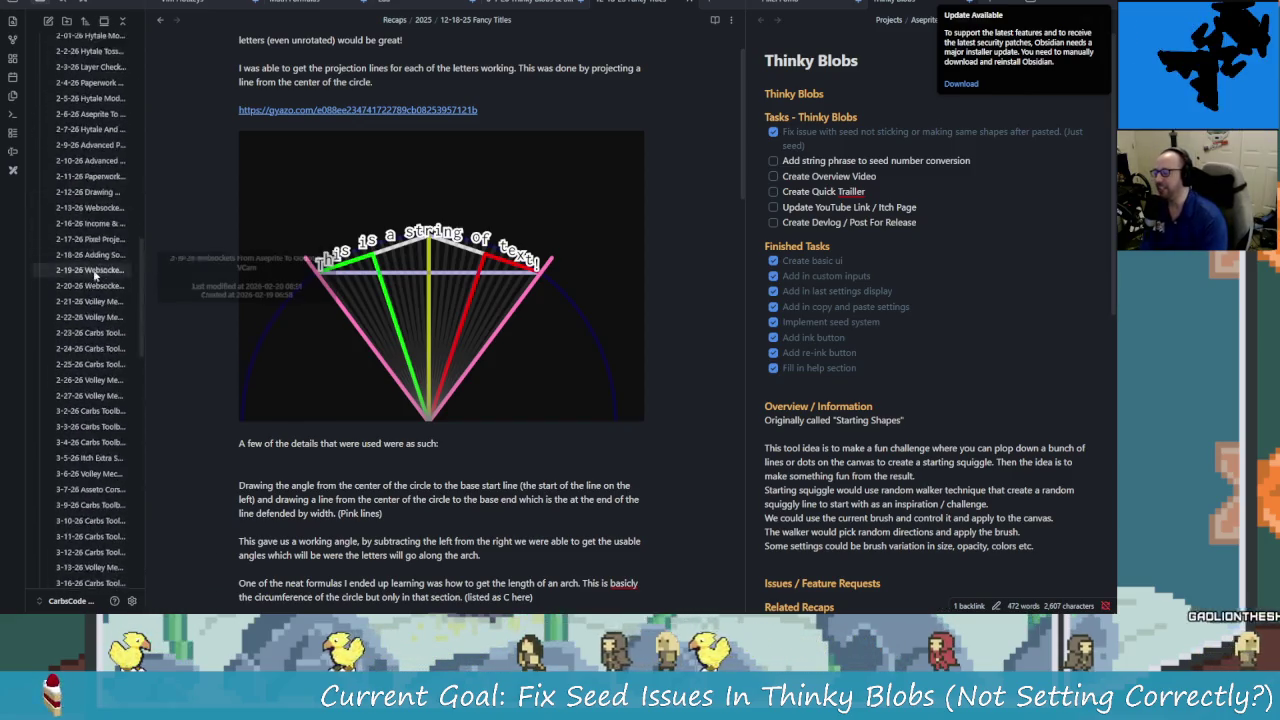
scroll(95, 275, down, 5)
scroll(95, 275, down, 5)
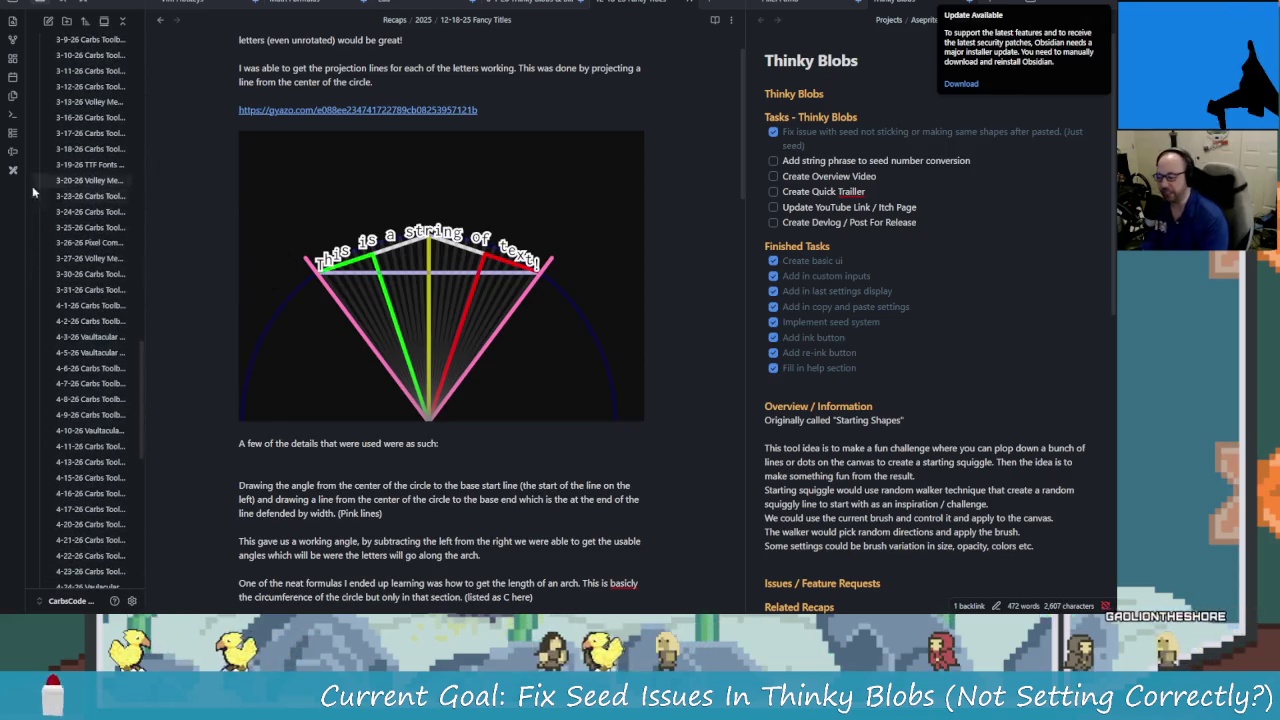
scroll(123, 328, down, 5)
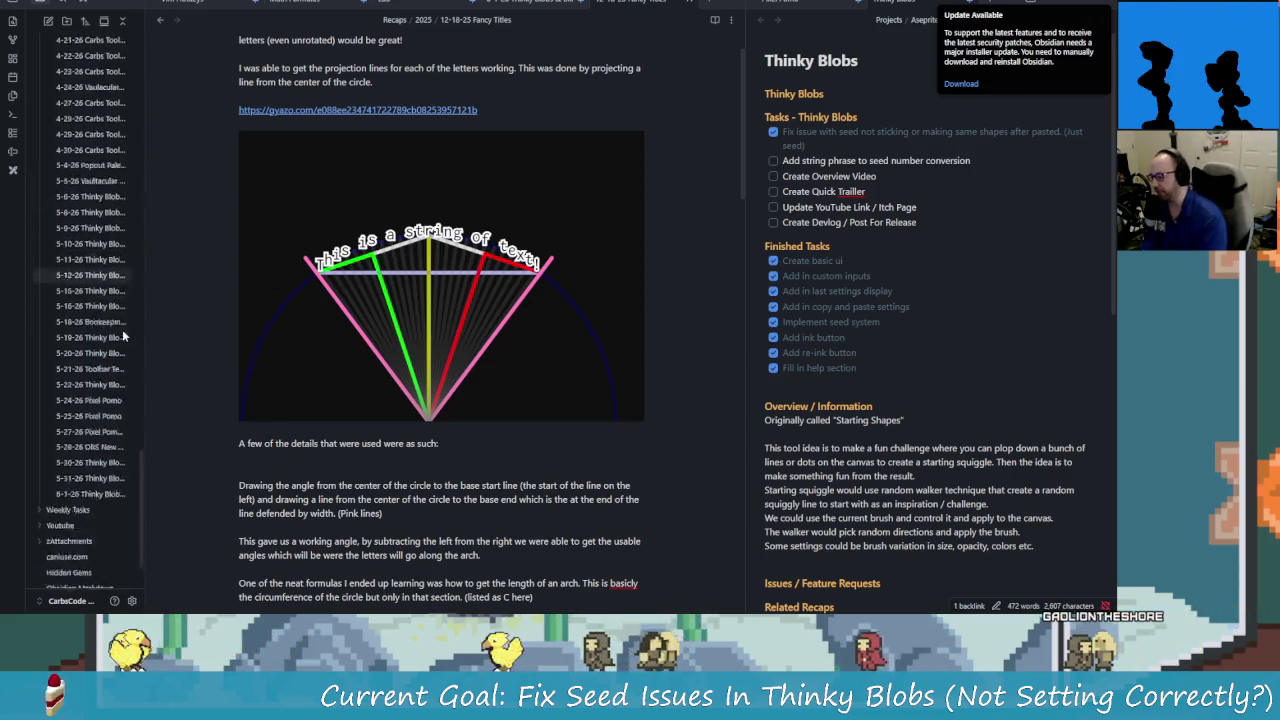
scroll(125, 360, down, 2)
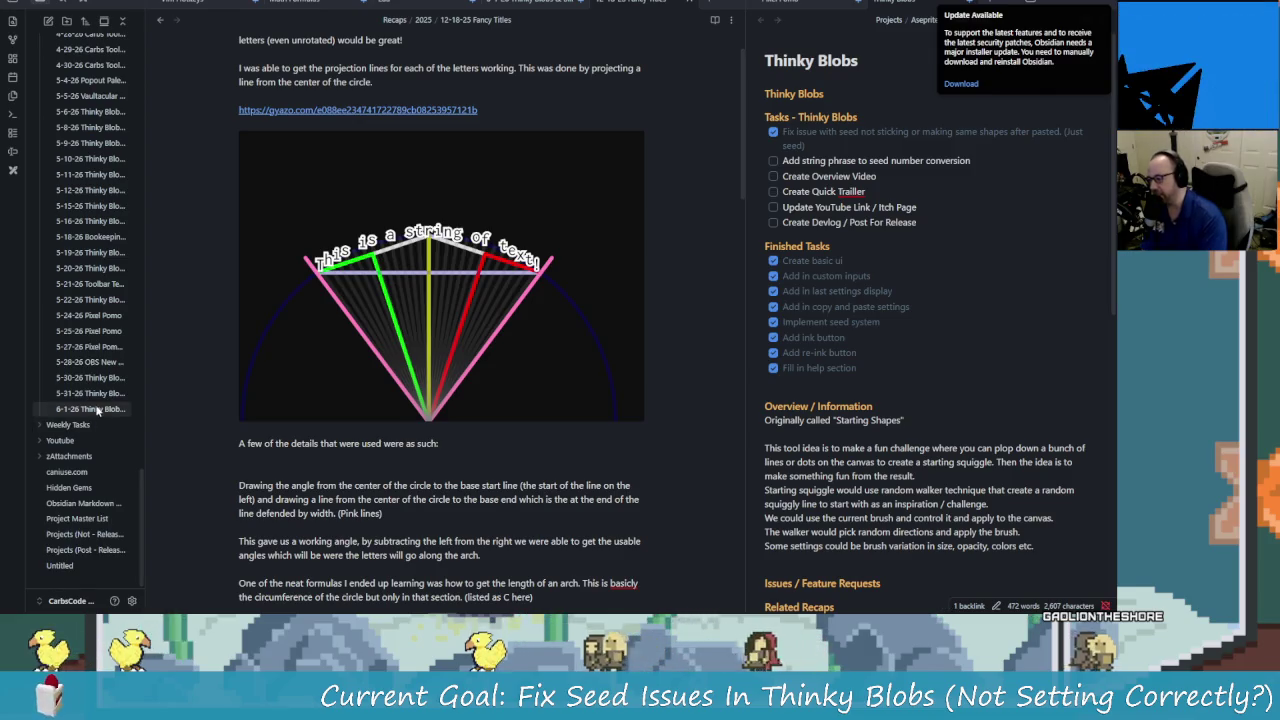
scroll(97, 410, up, 1)
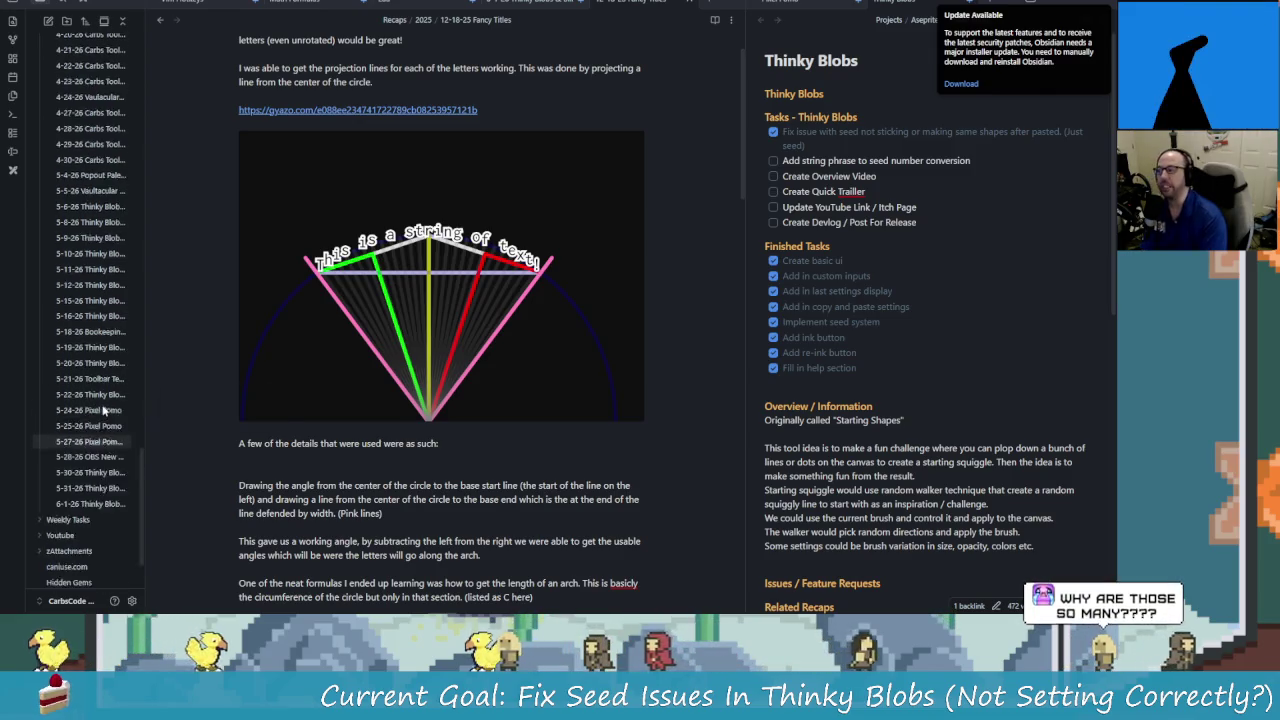
scroll(104, 410, up, 10)
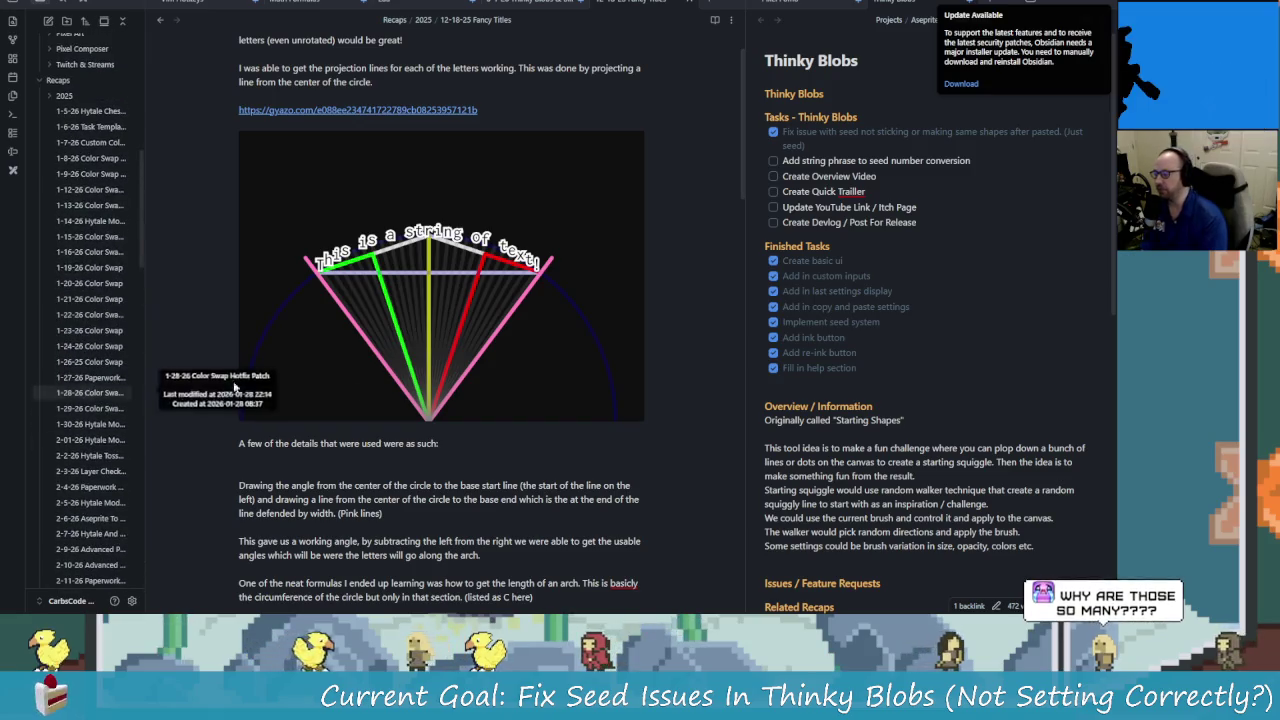
scroll(896, 448, down, 5)
scroll(896, 448, up, 2)
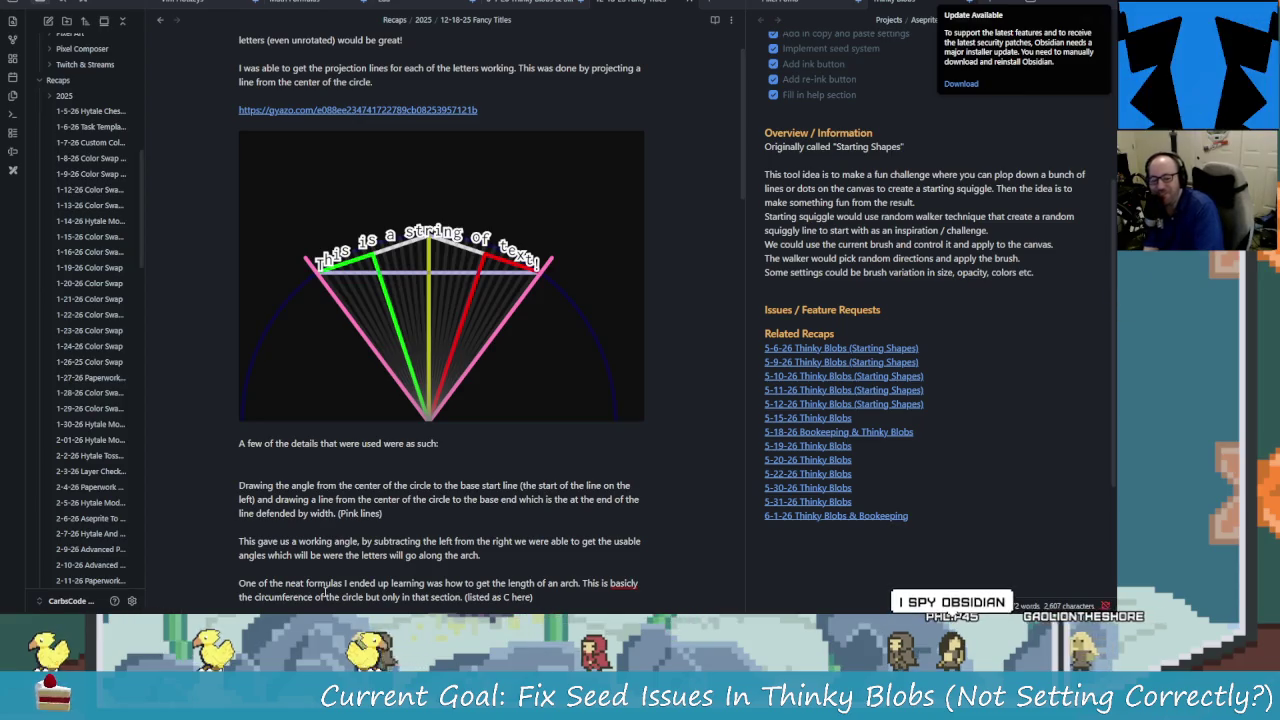
scroll(325, 592, down, 3)
scroll(378, 487, up, 4)
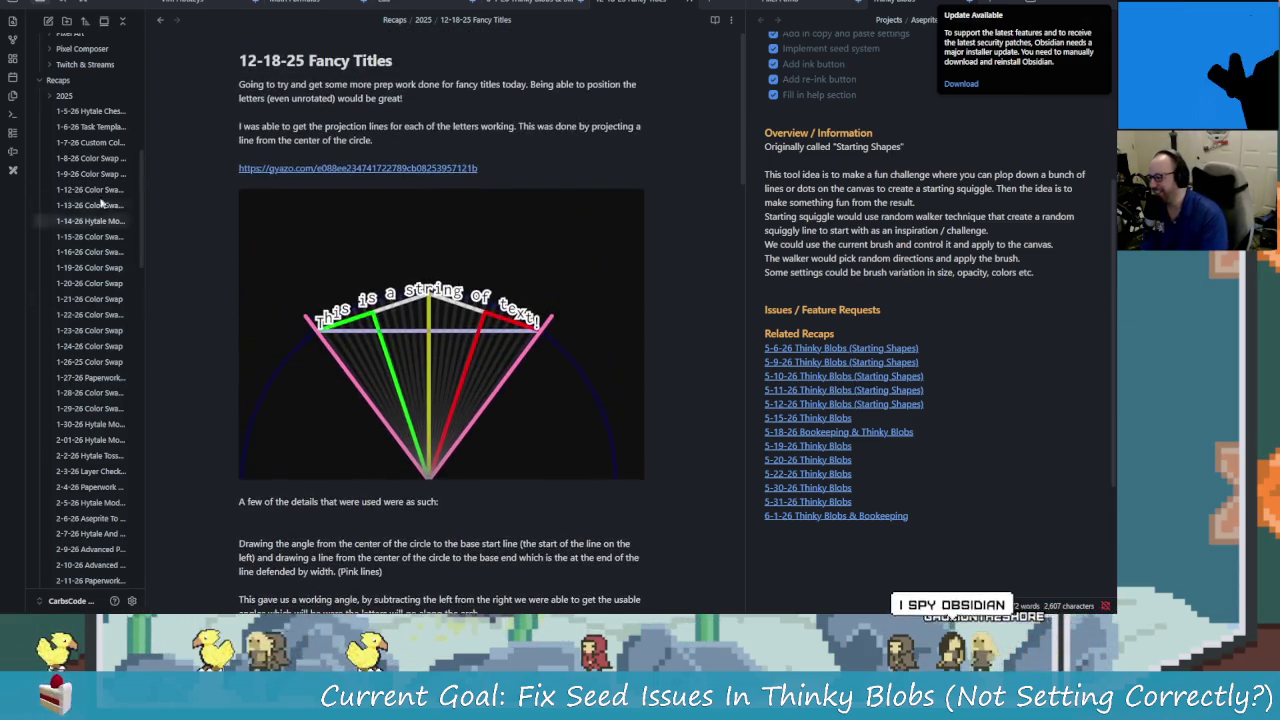
scroll(98, 315, up, 3)
scroll(132, 393, down, 10)
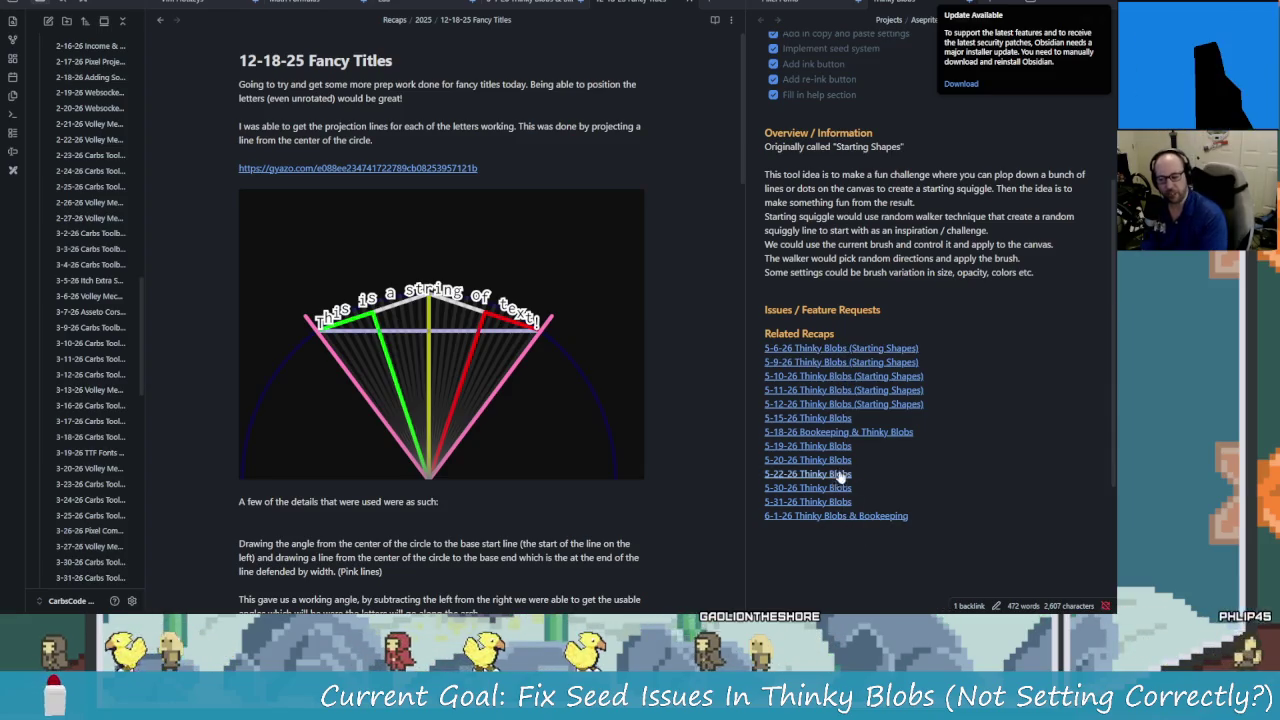
Open the 5-6-26, 5-9-26, 5-10-26 and 5-11-26 Thinky Blobs recaps in turn.
click(852, 348)
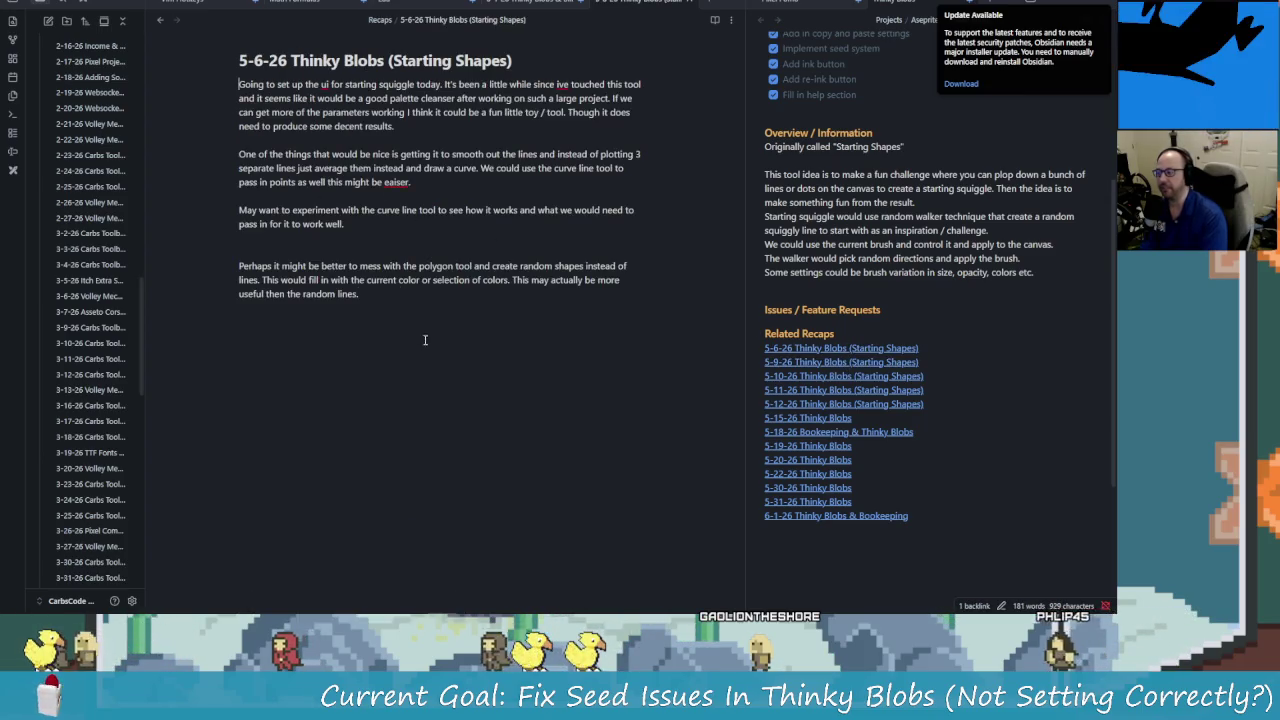
click(840, 363)
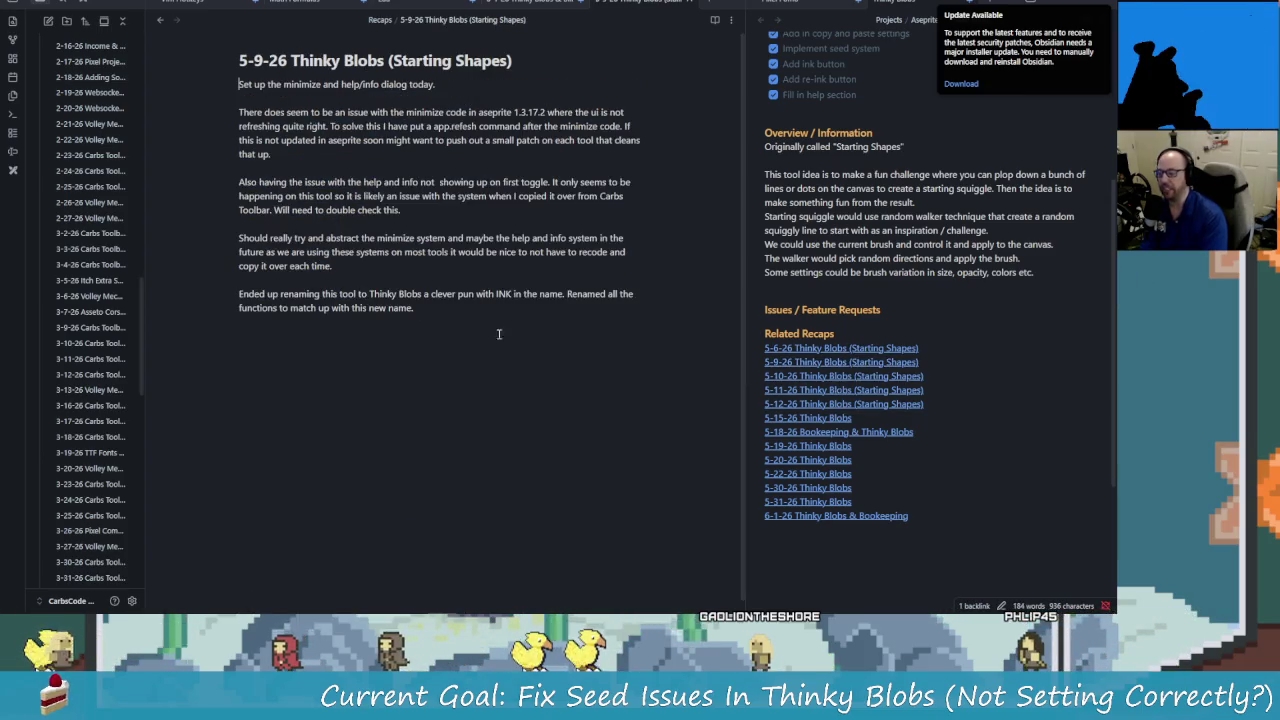
click(826, 377)
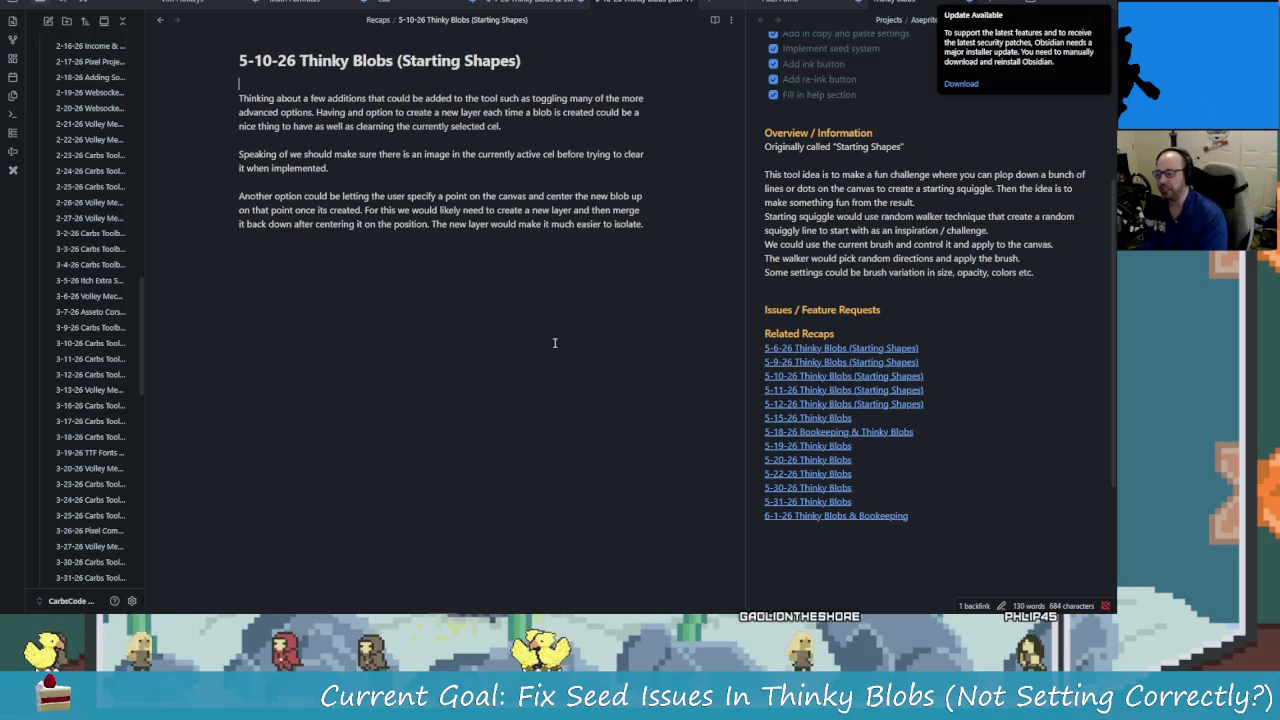
click(862, 392)
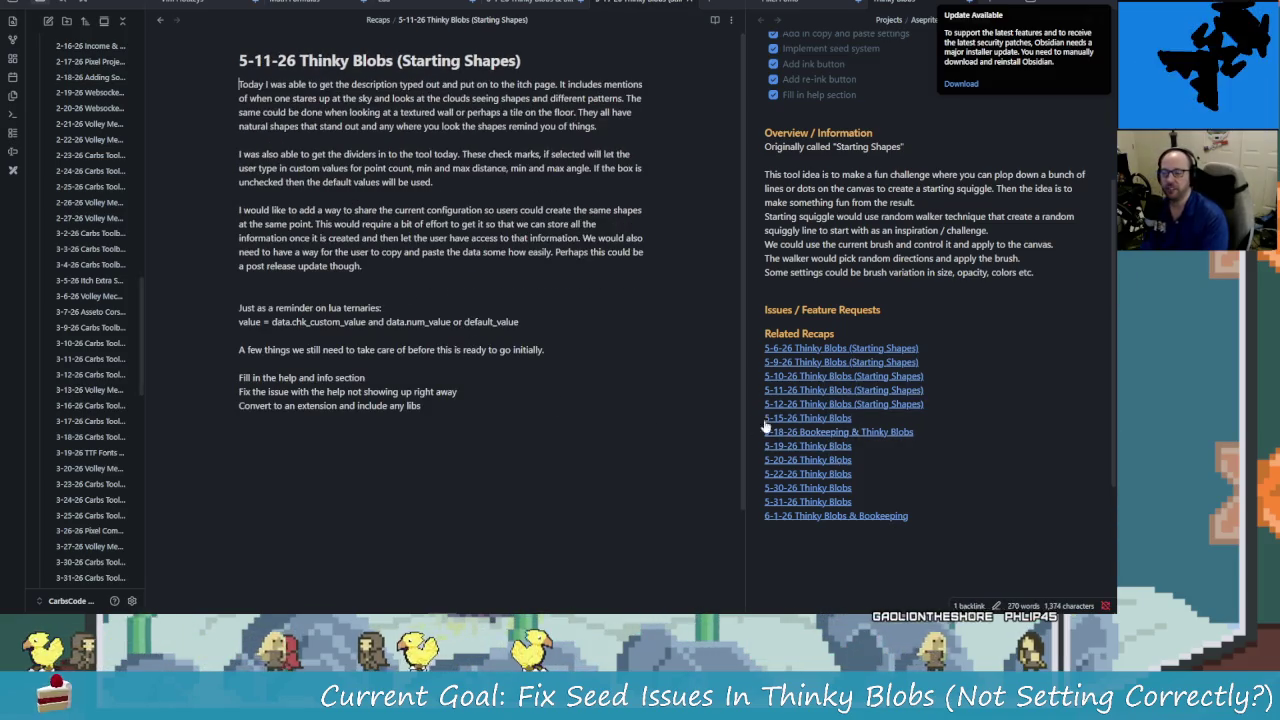
scroll(766, 427, up, 2)
scroll(830, 250, up, 3)
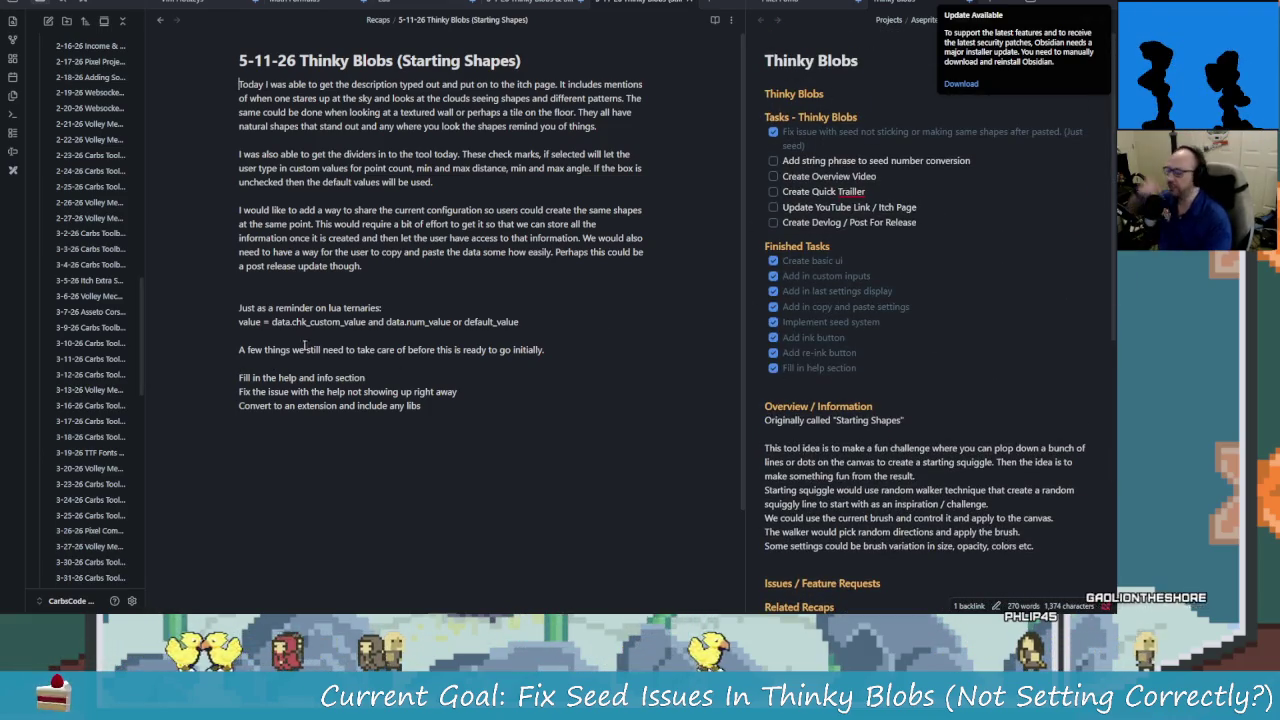
Scroll through the 5-11-26 Starting Shapes recap, then open the C++ Code Architecture note.
scroll(85, 420, down, 8)
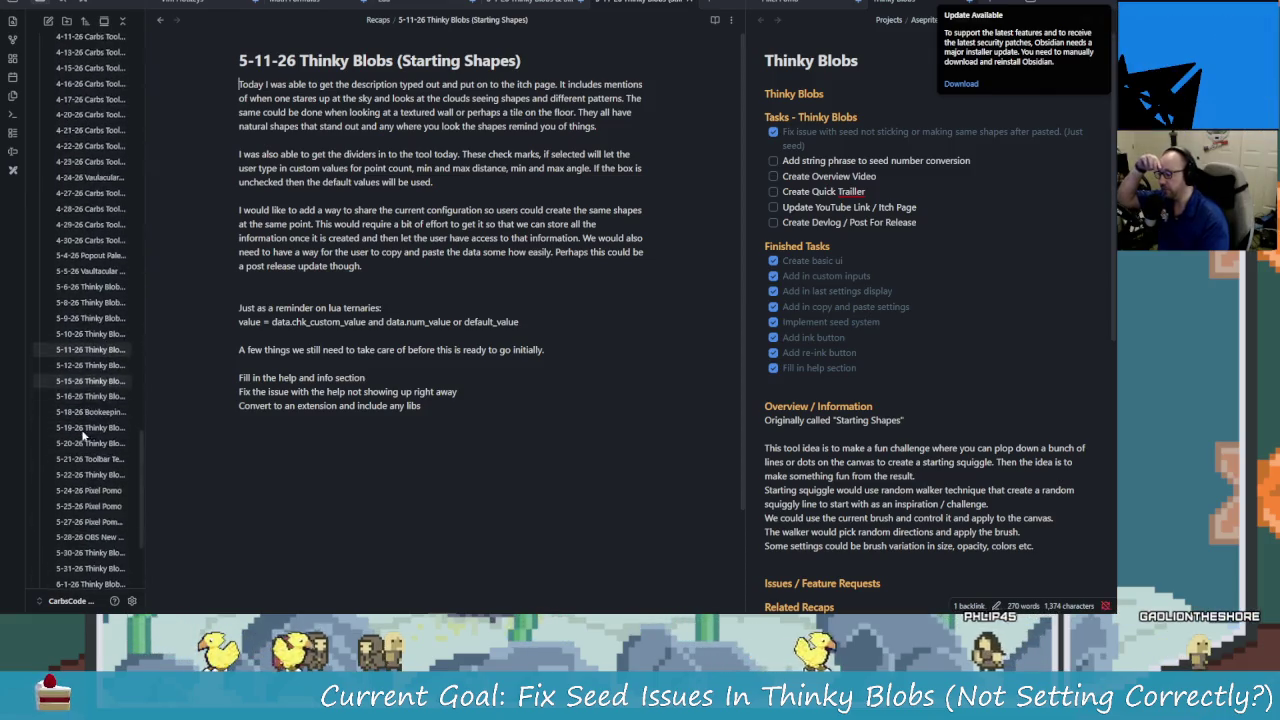
scroll(85, 435, down, 3)
scroll(85, 440, down, 2)
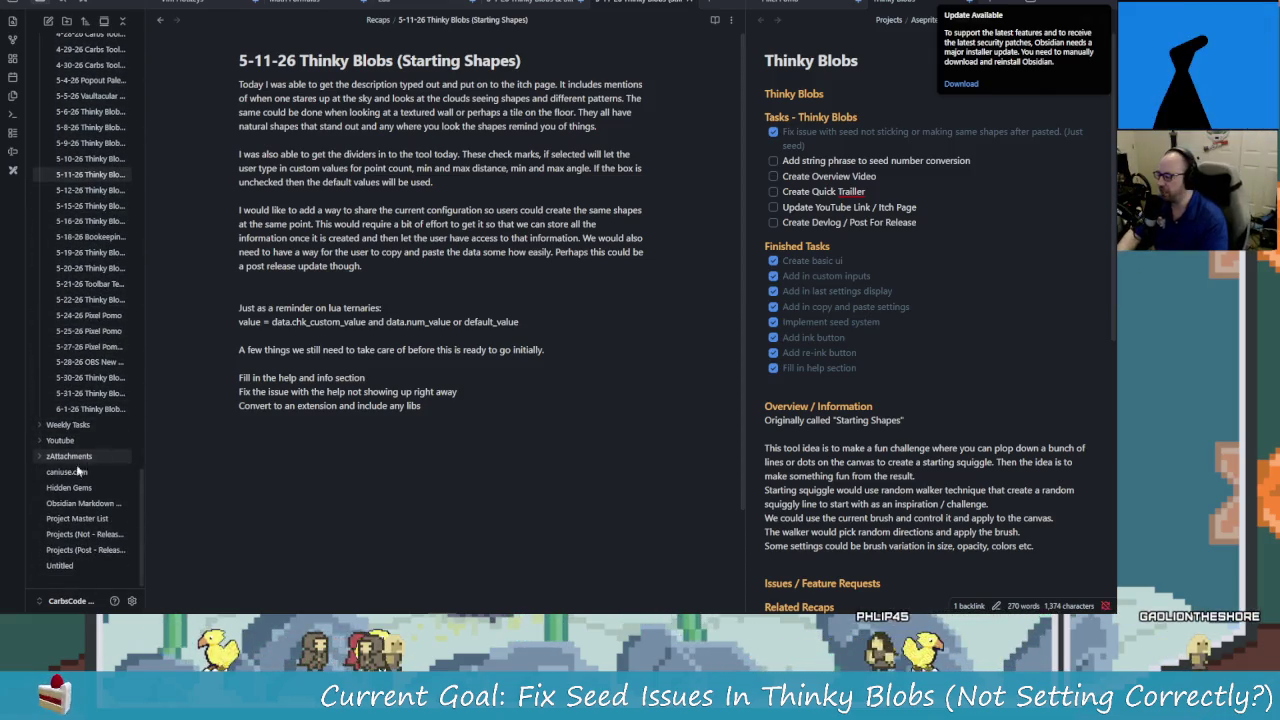
scroll(79, 465, up, 5)
scroll(80, 450, up, 5)
scroll(82, 430, up, 5)
scroll(84, 409, up, 5)
scroll(88, 403, up, 3)
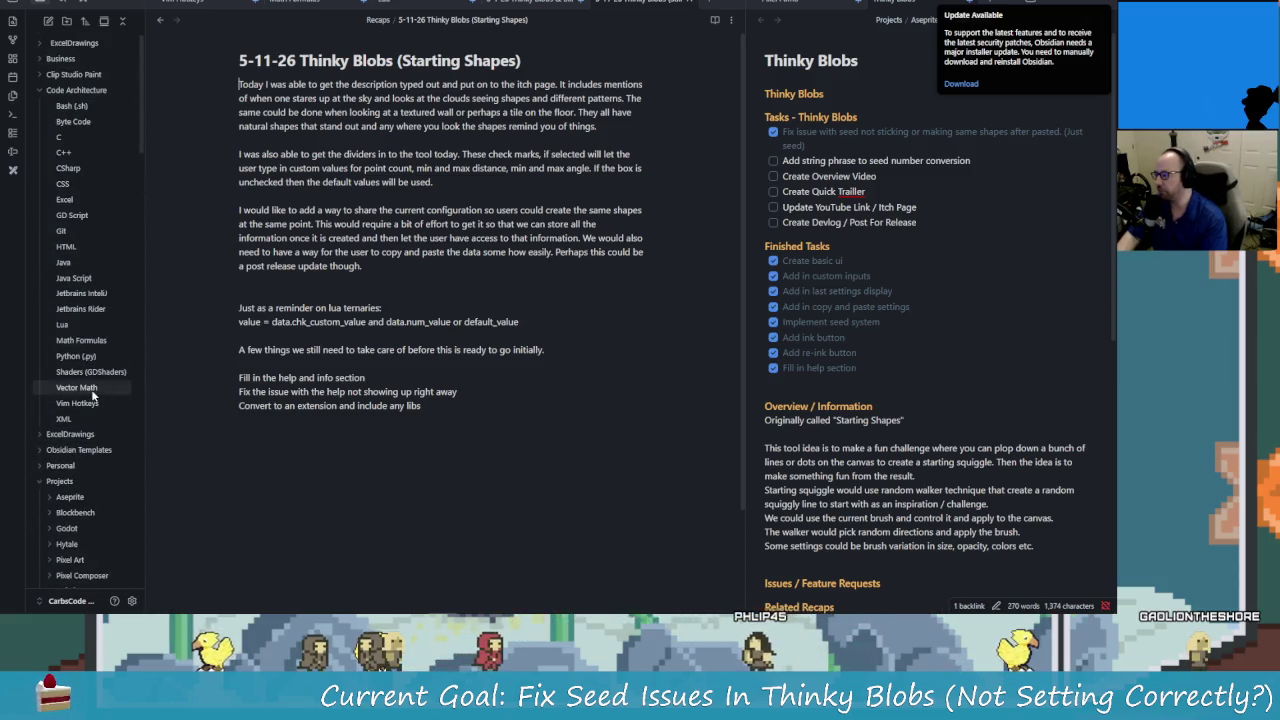
click(76, 151)
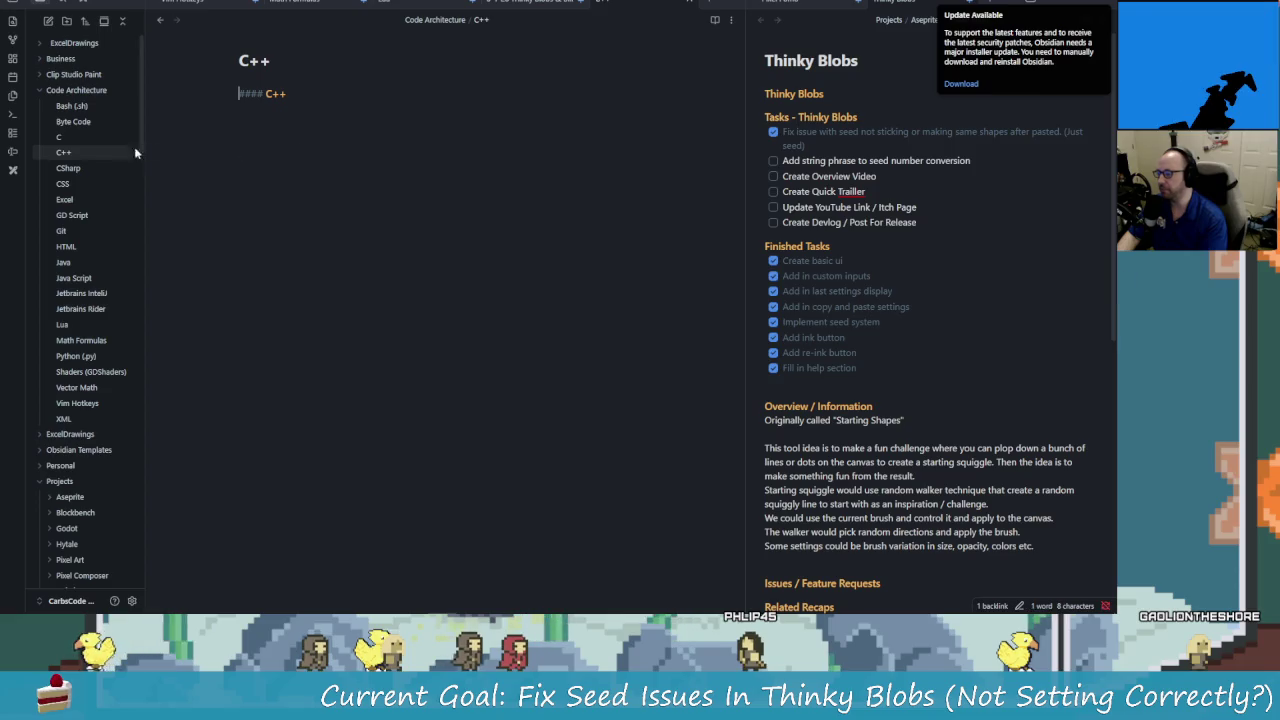
Open the C, GD Script, Git and Lua notes, scrolling through the Lua note.
click(72, 137)
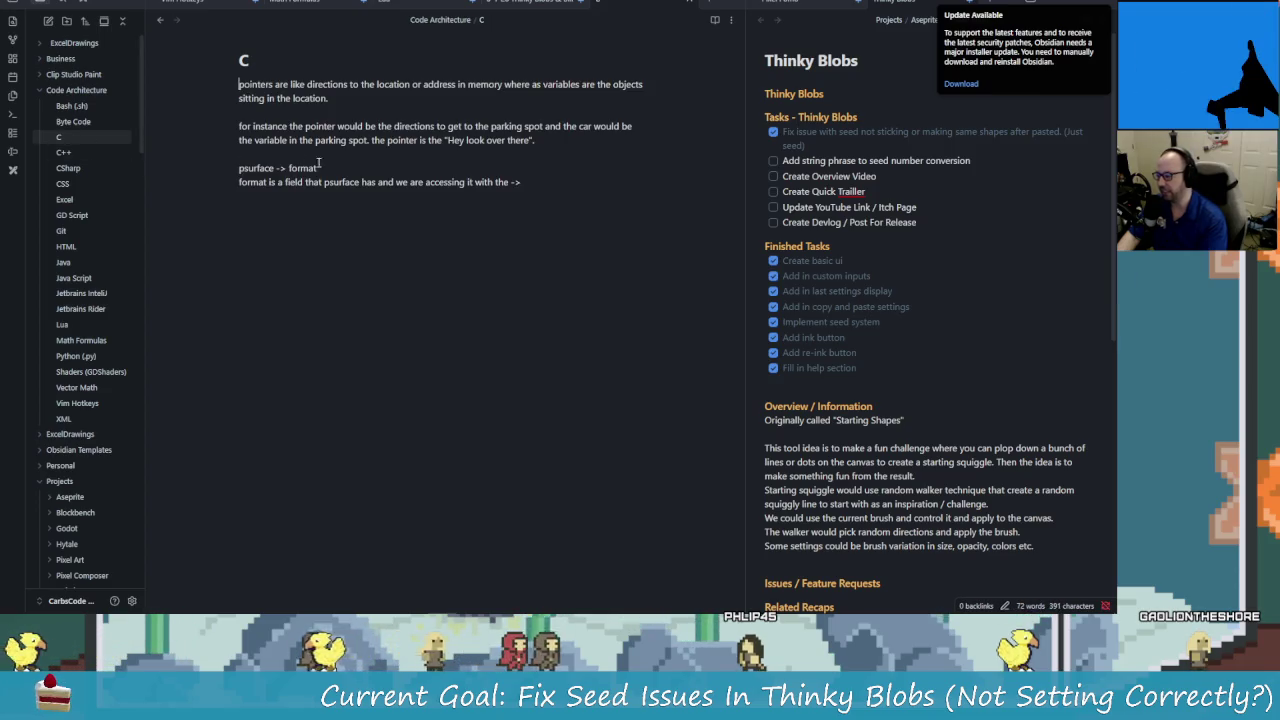
click(72, 215)
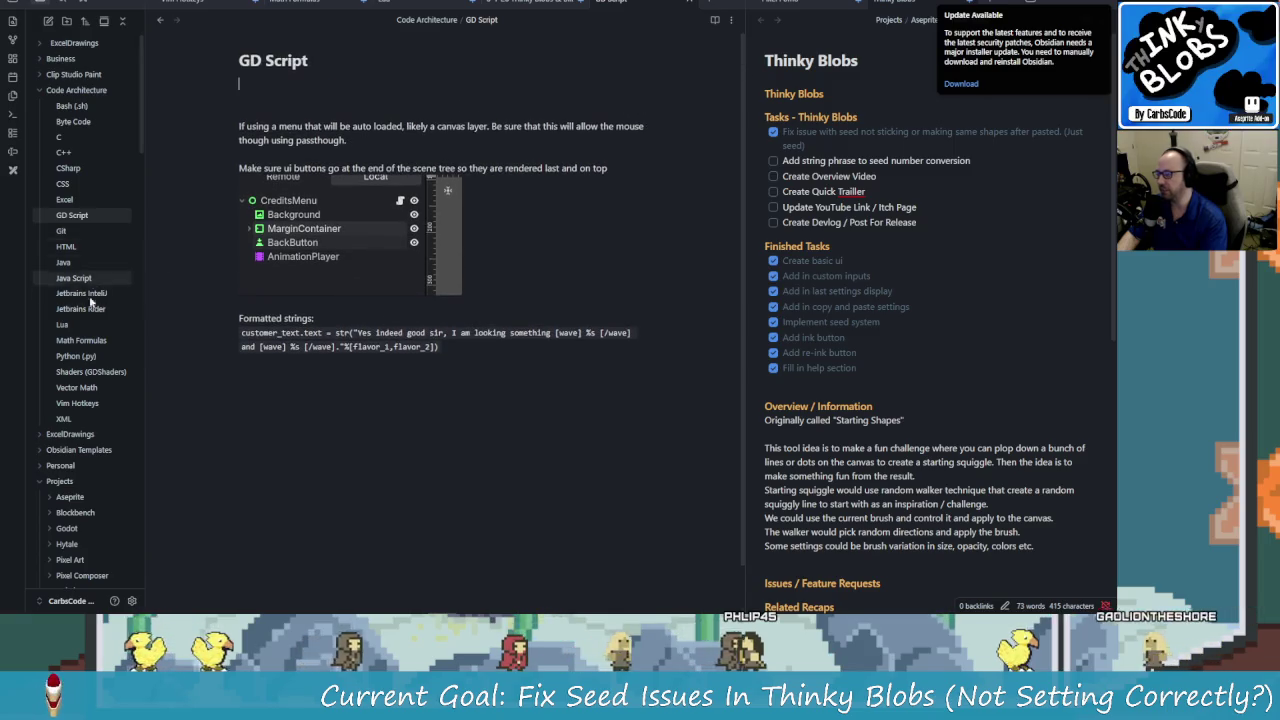
click(69, 228)
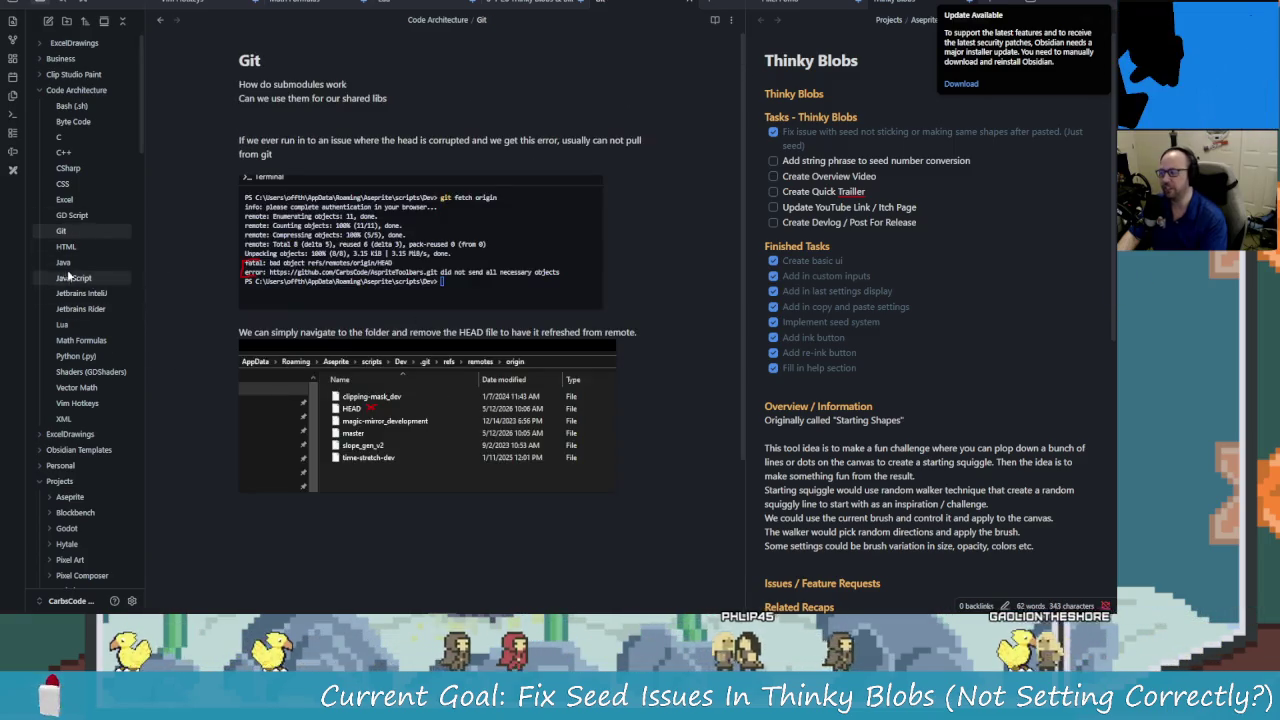
click(62, 324)
scroll(427, 418, down, 3)
scroll(427, 418, down, 4)
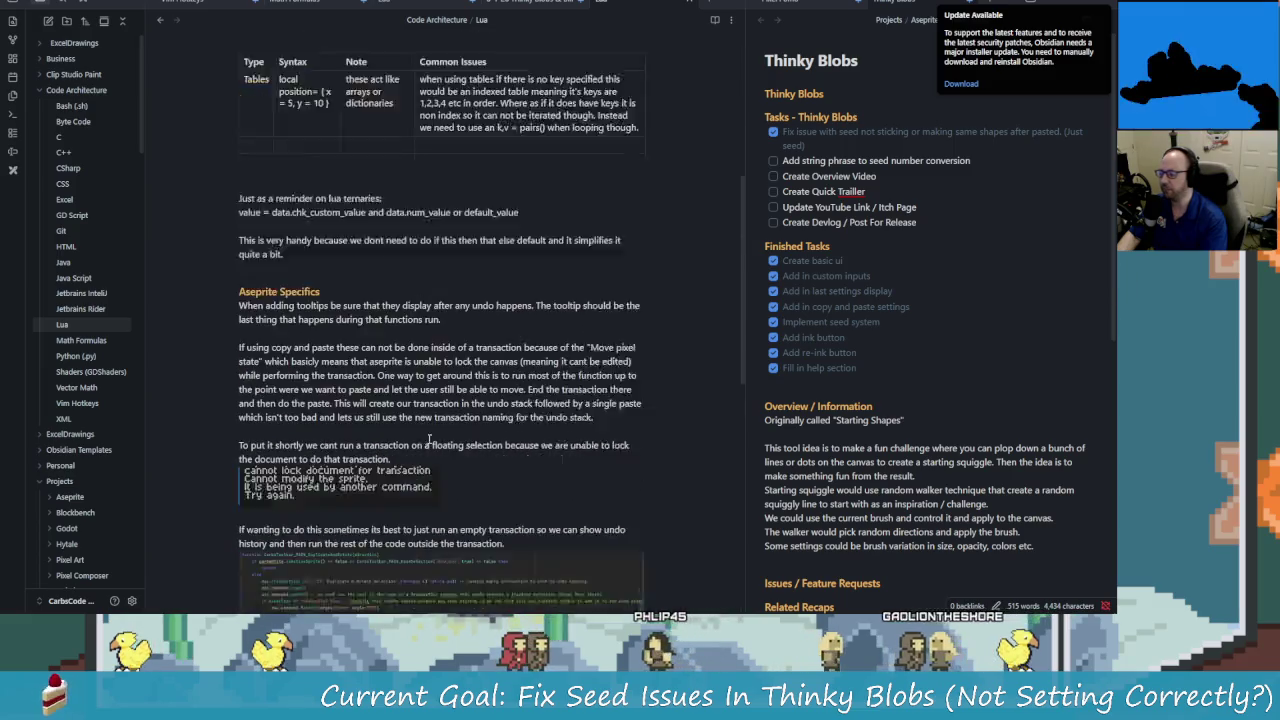
scroll(427, 418, down, 3)
scroll(427, 430, down, 3)
scroll(427, 440, down, 2)
scroll(427, 440, up, 4)
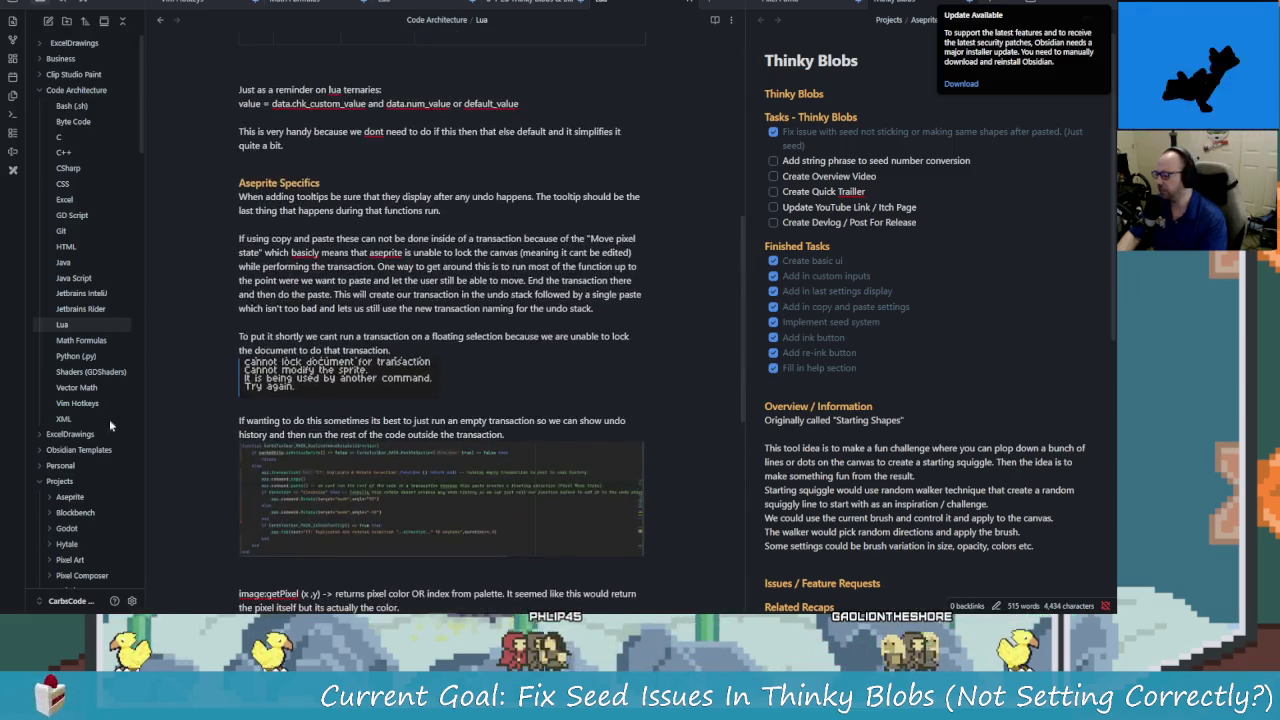
View the Python and Math Formulas notes, inspecting the radians formula, then Vector Math and Shaders.
click(72, 356)
click(80, 340)
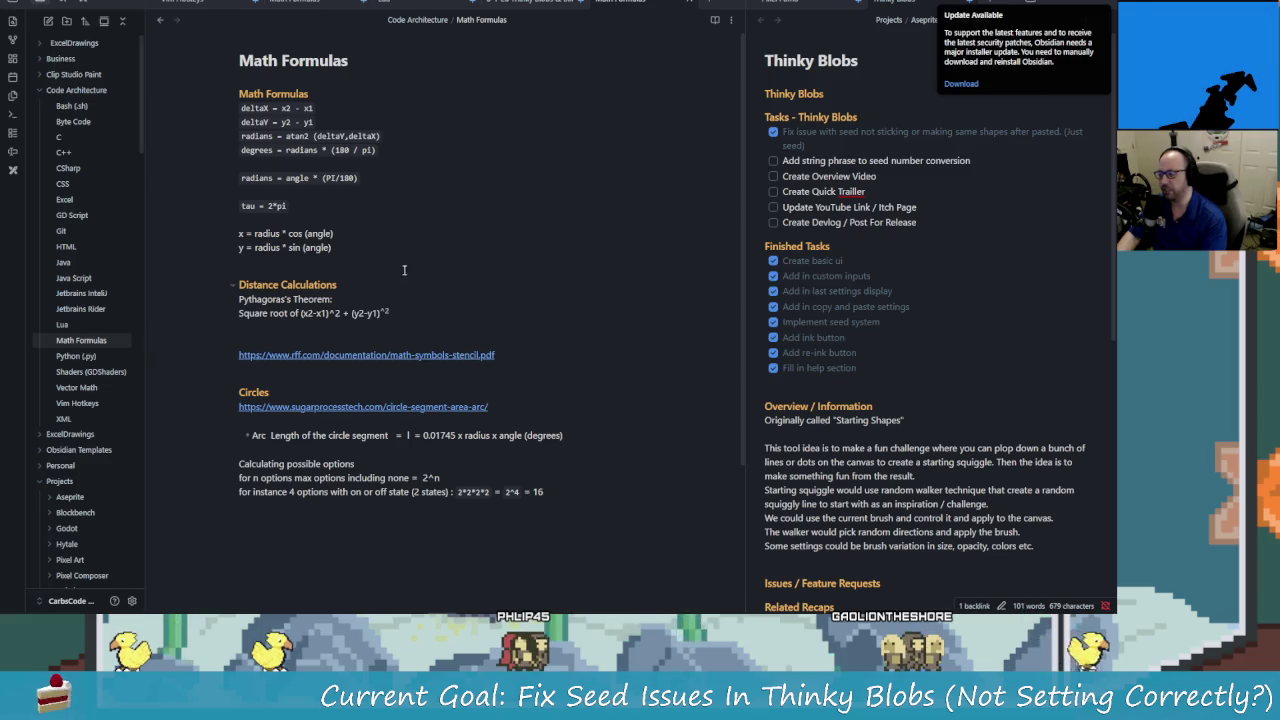
click(302, 162)
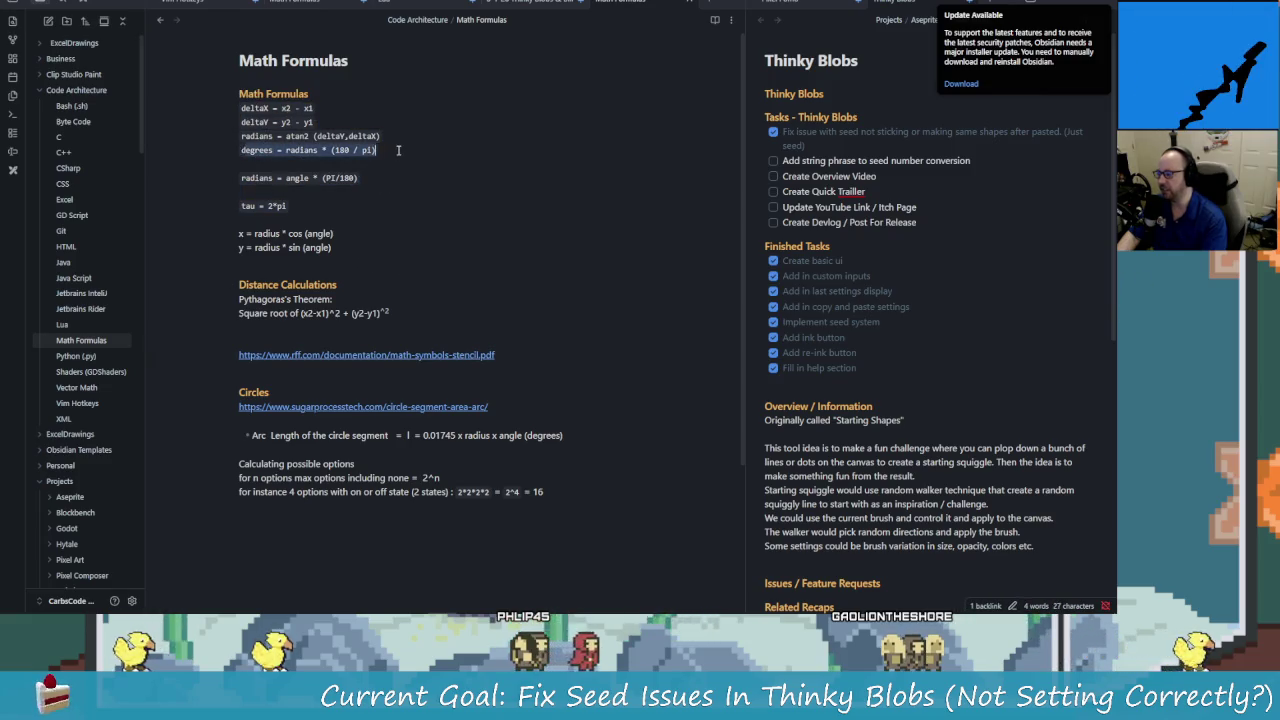
click(362, 178)
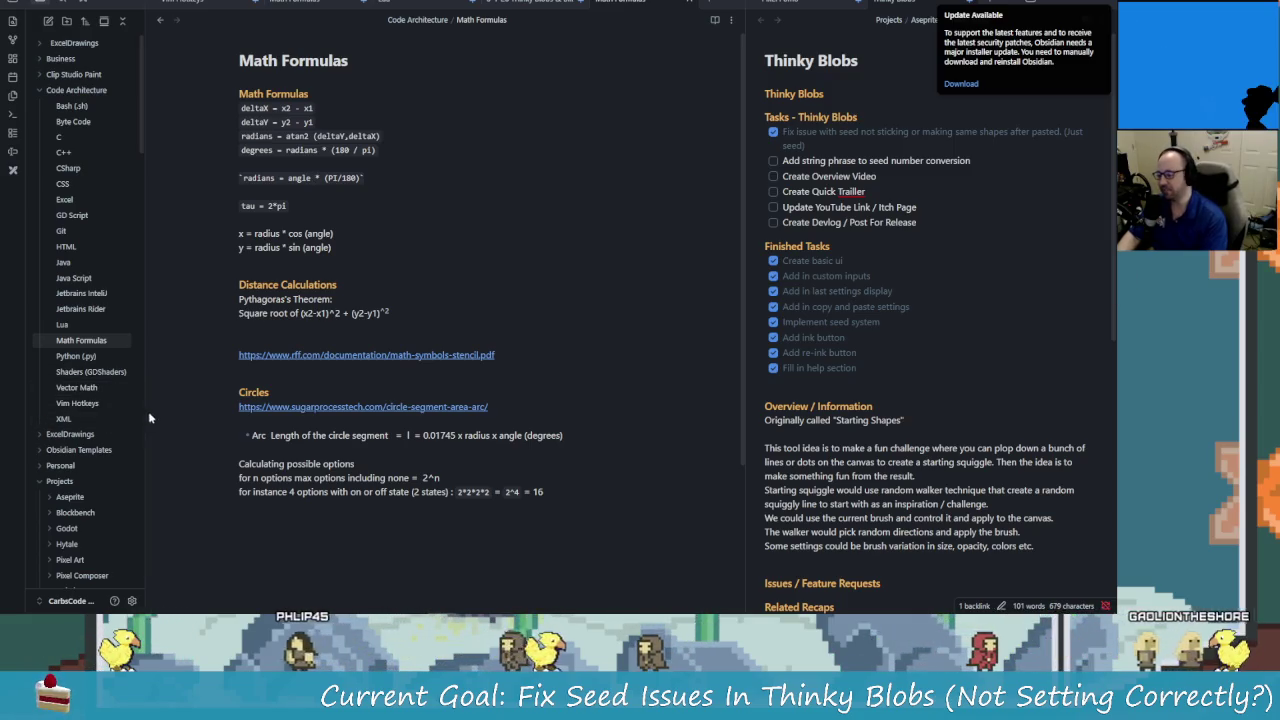
click(92, 388)
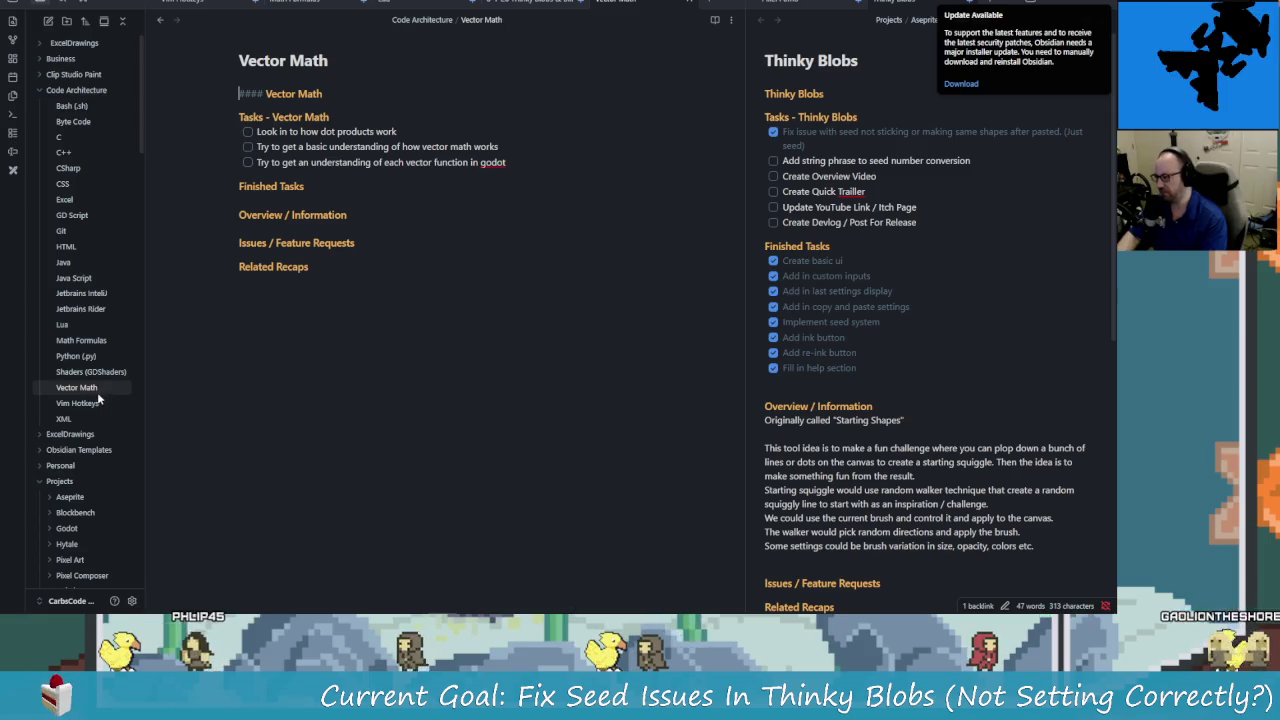
click(95, 373)
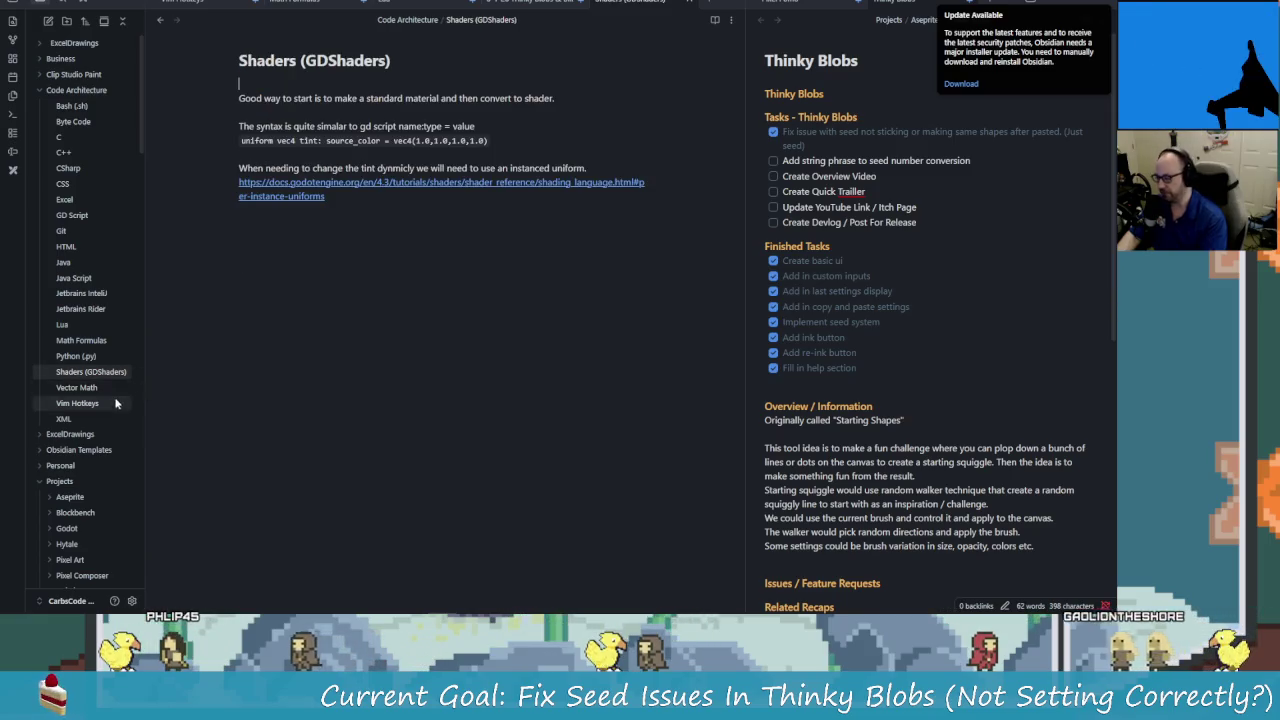
click(107, 353)
Revisit the Math Formulas and Lua notes, then scroll through the Jetbrains Rider notes.
scroll(458, 409, down, 5)
scroll(449, 405, up, 3)
click(81, 341)
click(76, 325)
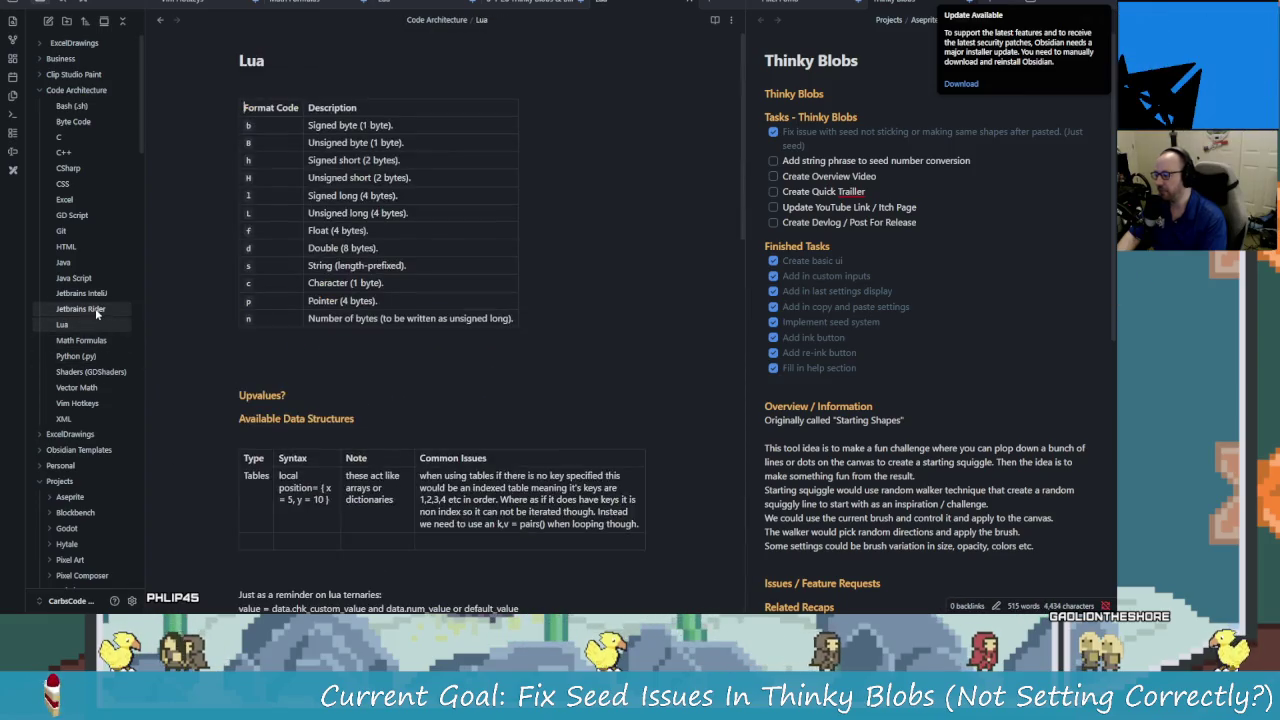
click(80, 309)
scroll(387, 431, down, 2)
scroll(387, 431, down, 3)
scroll(385, 425, up, 2)
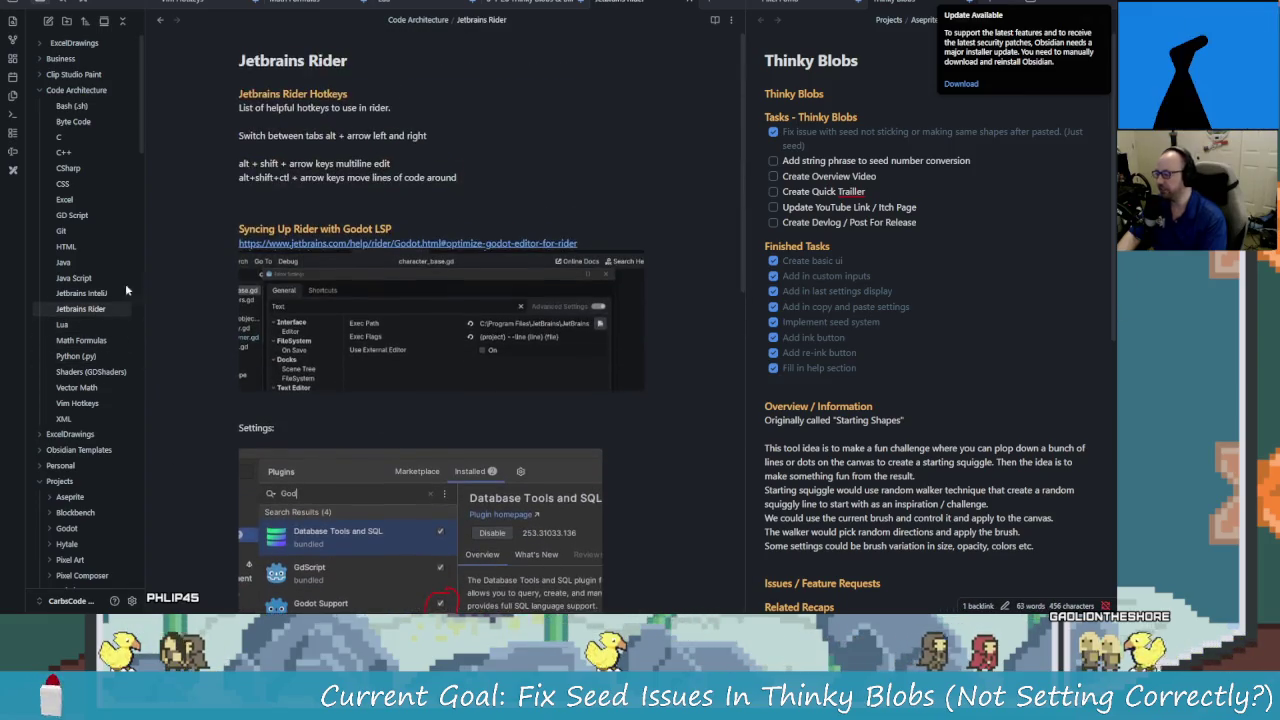
scroll(385, 425, down, 2)
scroll(453, 547, down, 2)
scroll(425, 522, up, 3)
scroll(425, 522, up, 1)
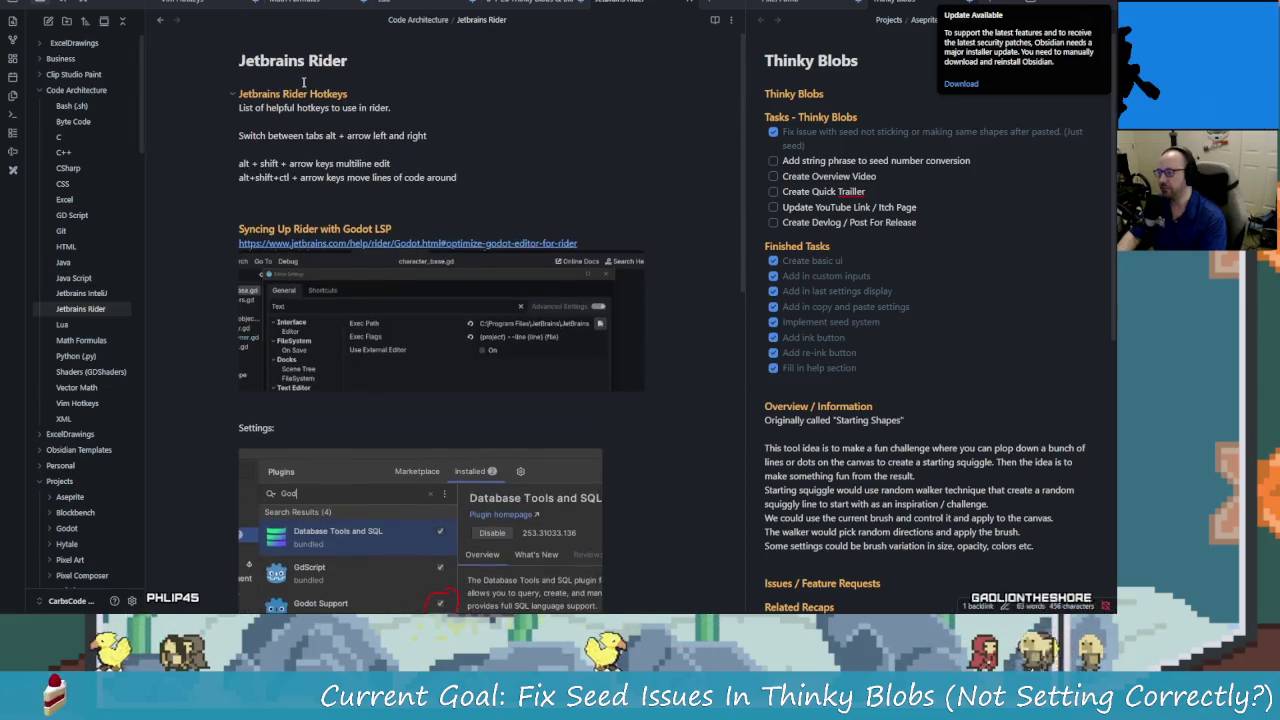
Open the JavaScript and Java notes, ending on the HTML note about adding elements.
click(80, 278)
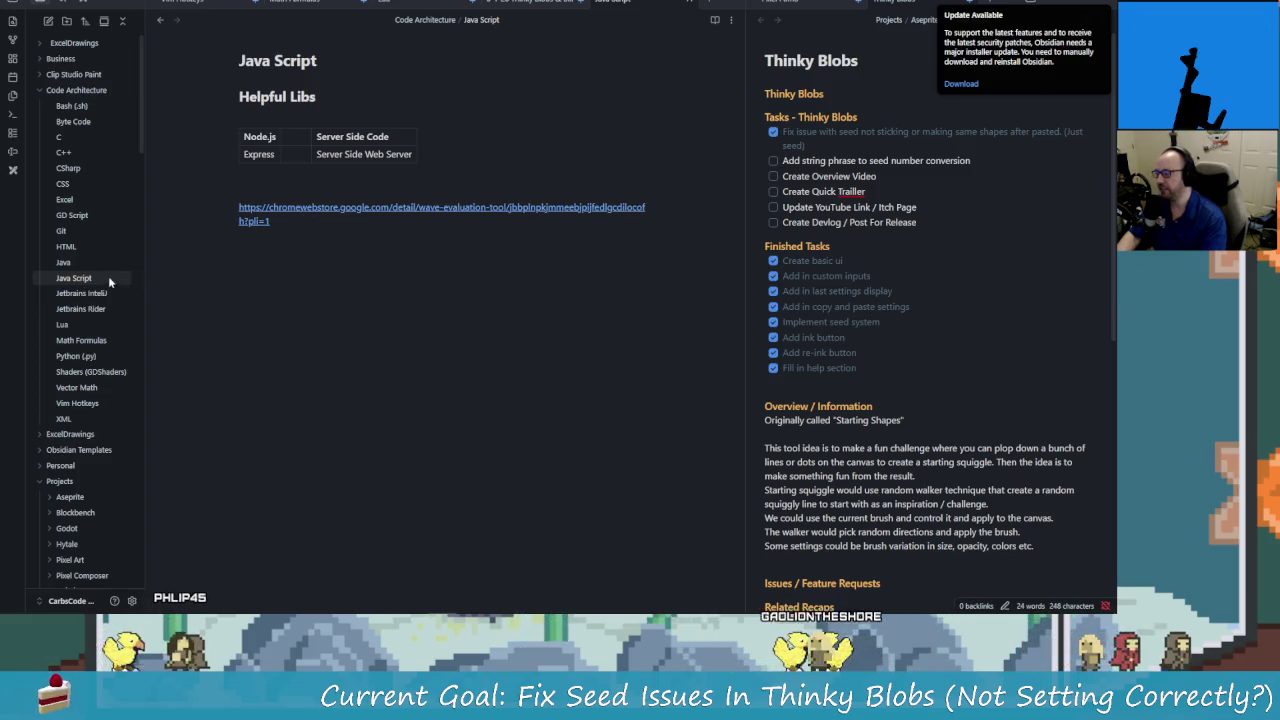
click(70, 262)
click(66, 246)
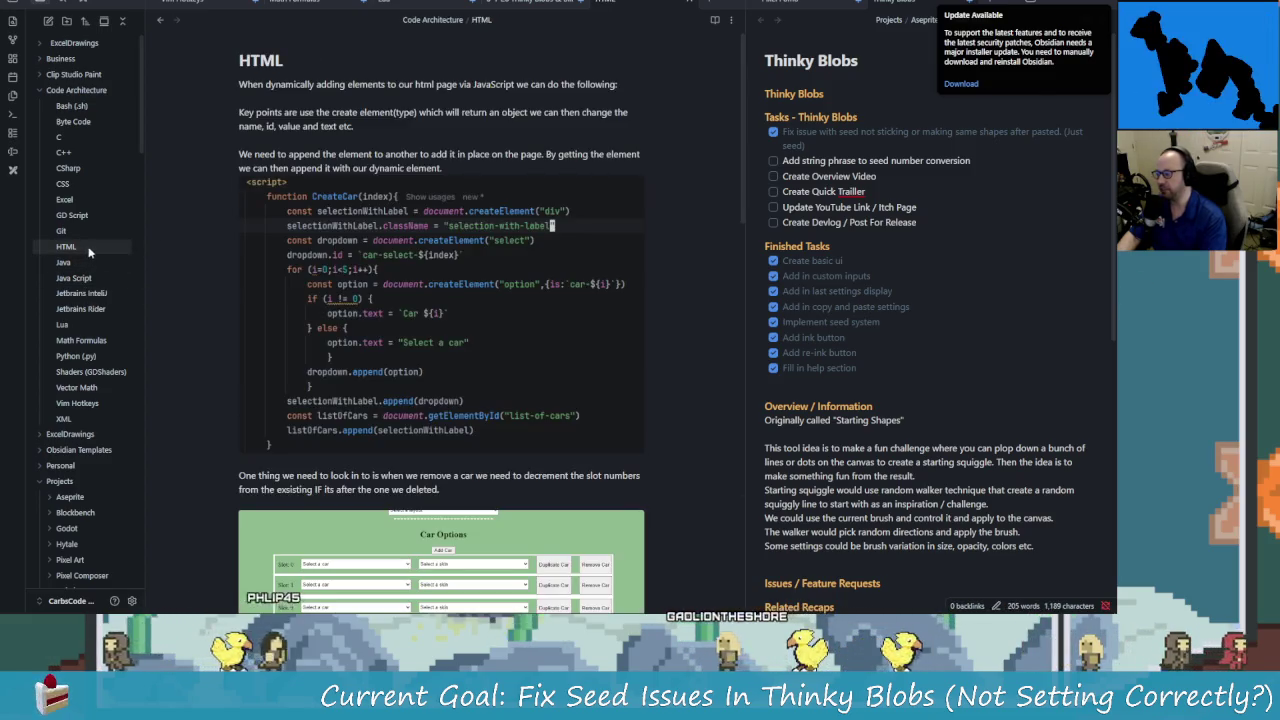
scroll(380, 366, down, 4)
scroll(380, 366, down, 6)
scroll(399, 377, up, 10)
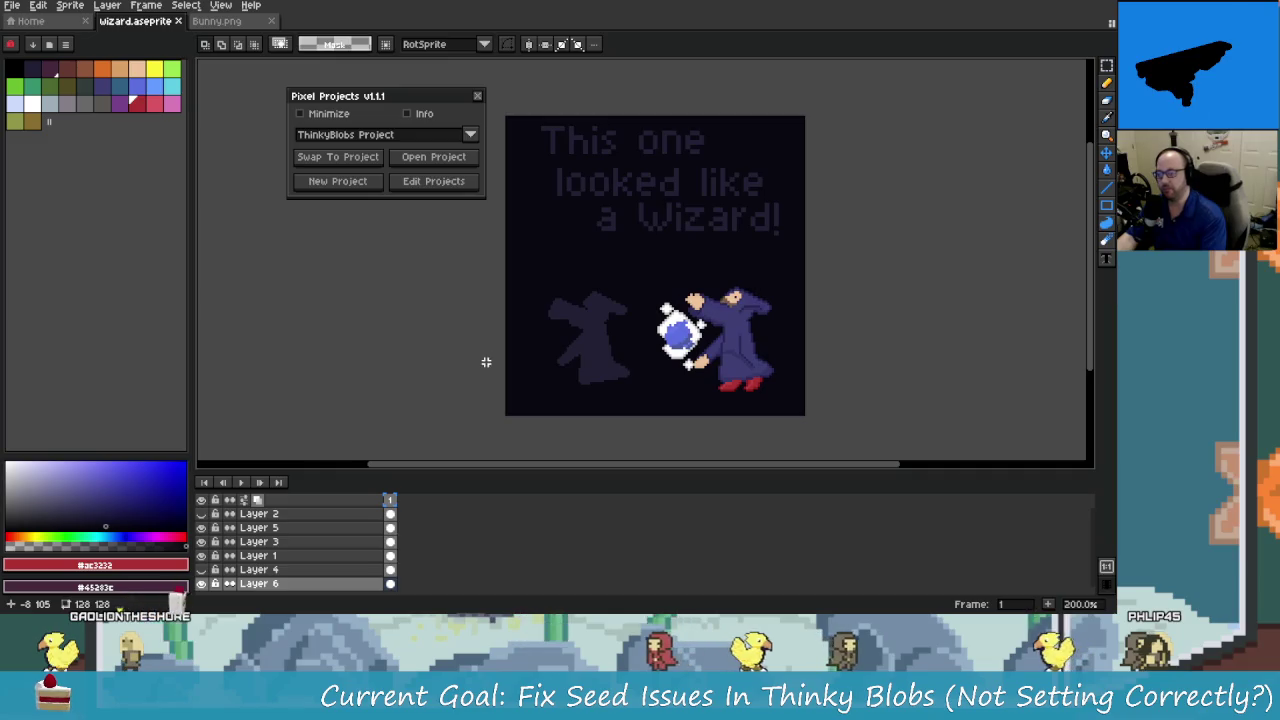
Zoom the wizard canvas in and back out to 200%.
scroll(477, 340, up, 1)
scroll(476, 337, down, 1)
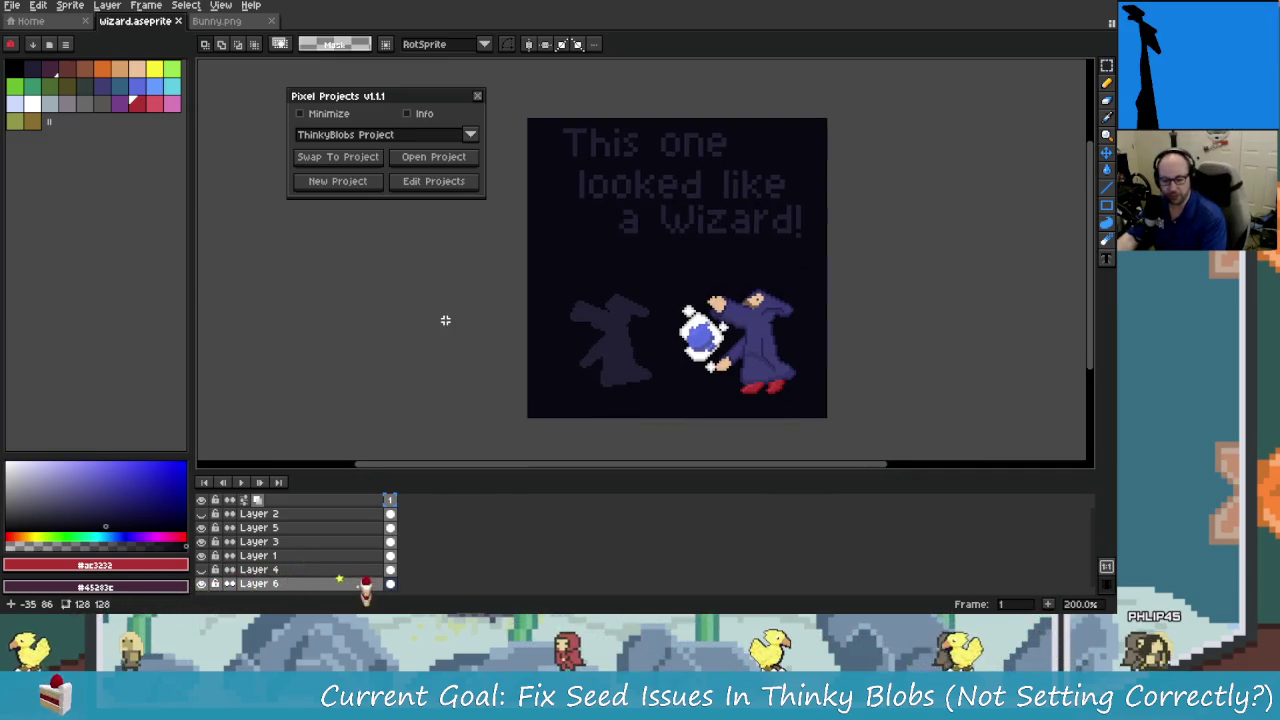
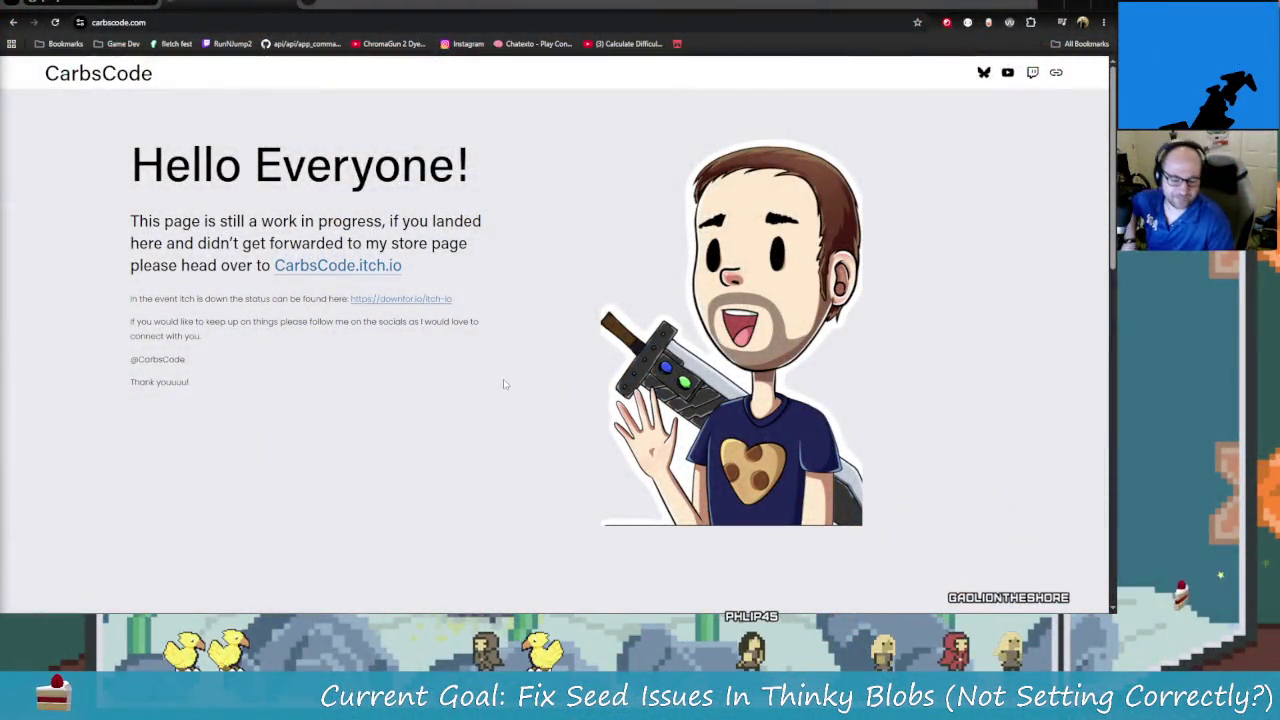
Scroll the carbscode.com landing page and follow the CarbsCode.itch.io store link.
scroll(505, 384, down, 2)
scroll(512, 410, down, 5)
scroll(522, 440, down, 2)
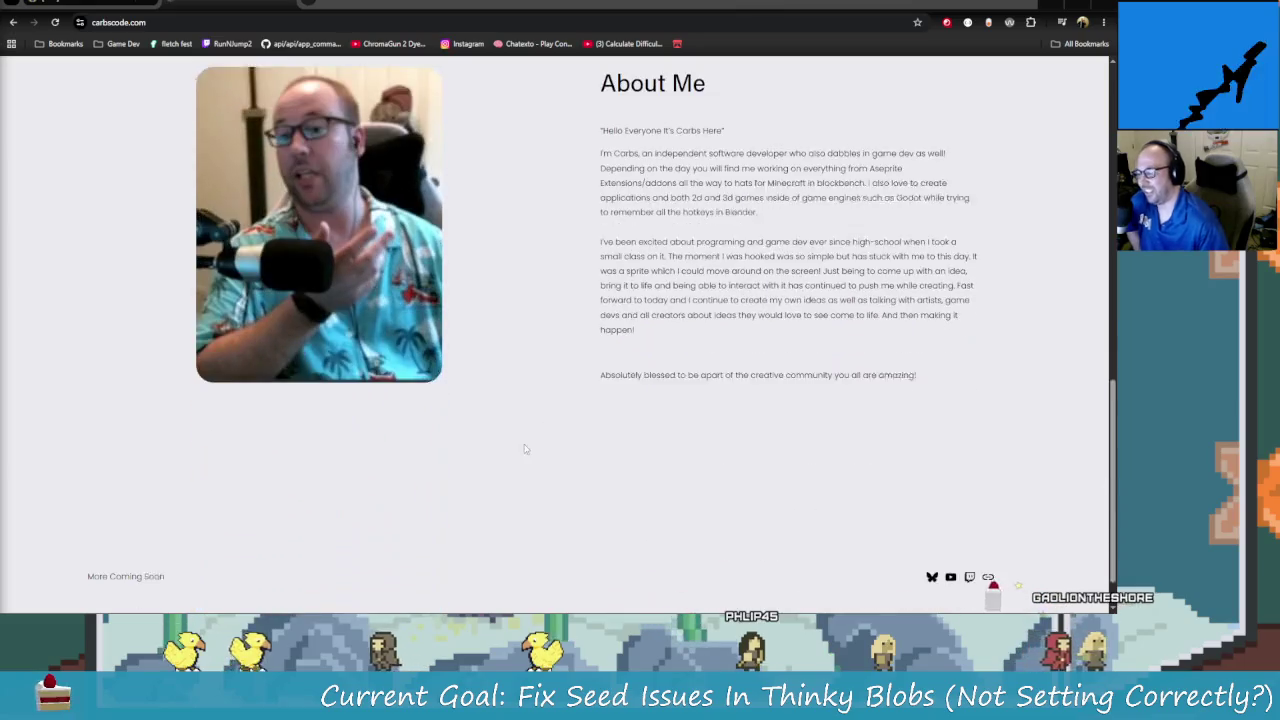
scroll(528, 330, up, 1)
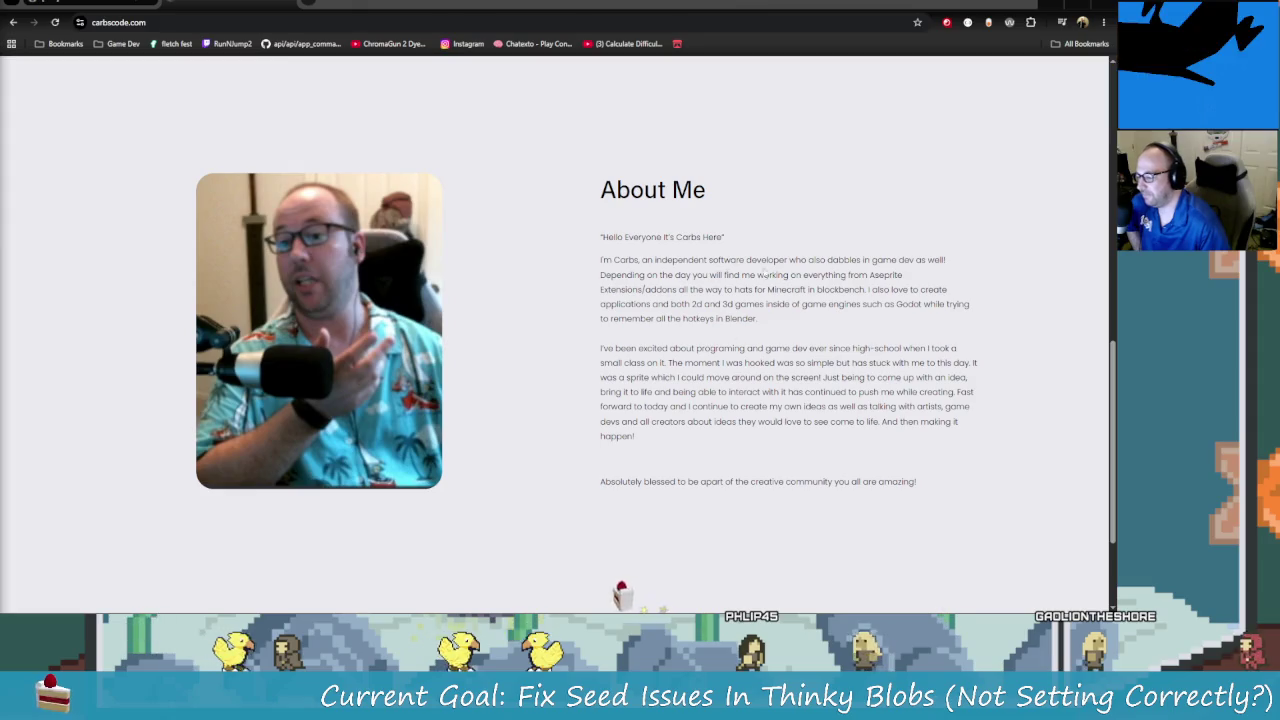
scroll(600, 350, up, 1)
scroll(584, 390, down, 2)
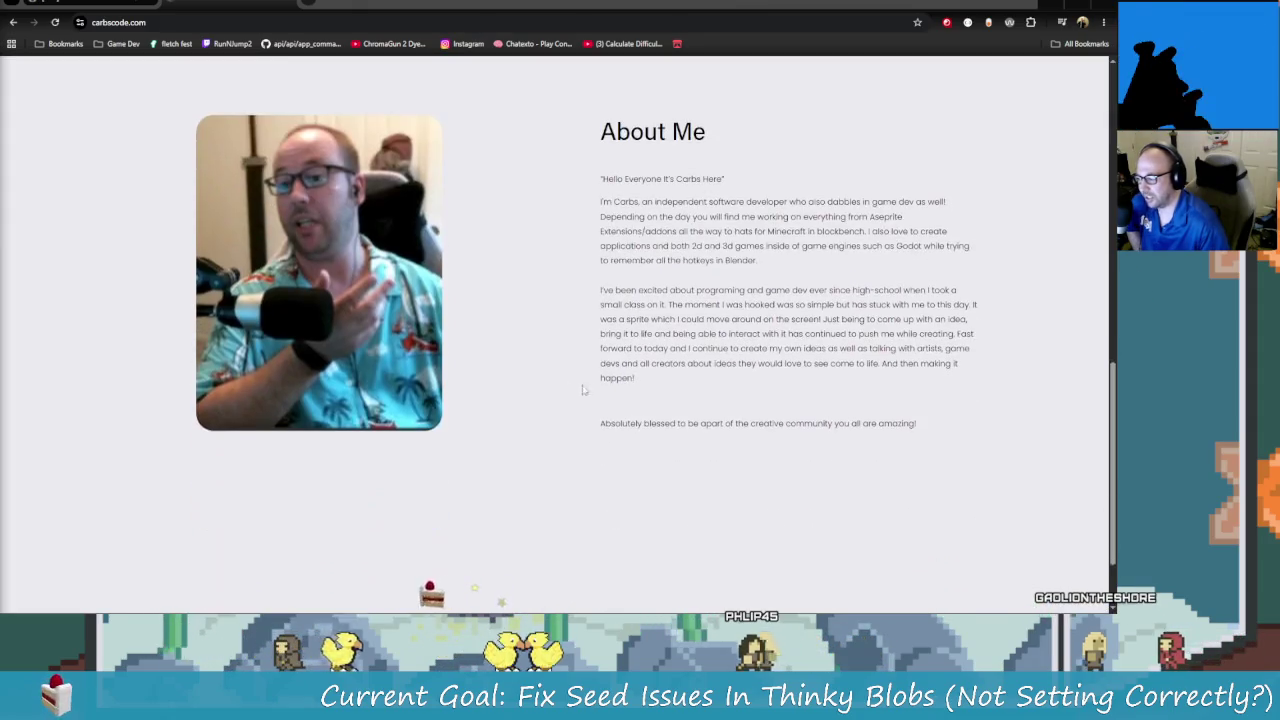
scroll(600, 400, down, 2)
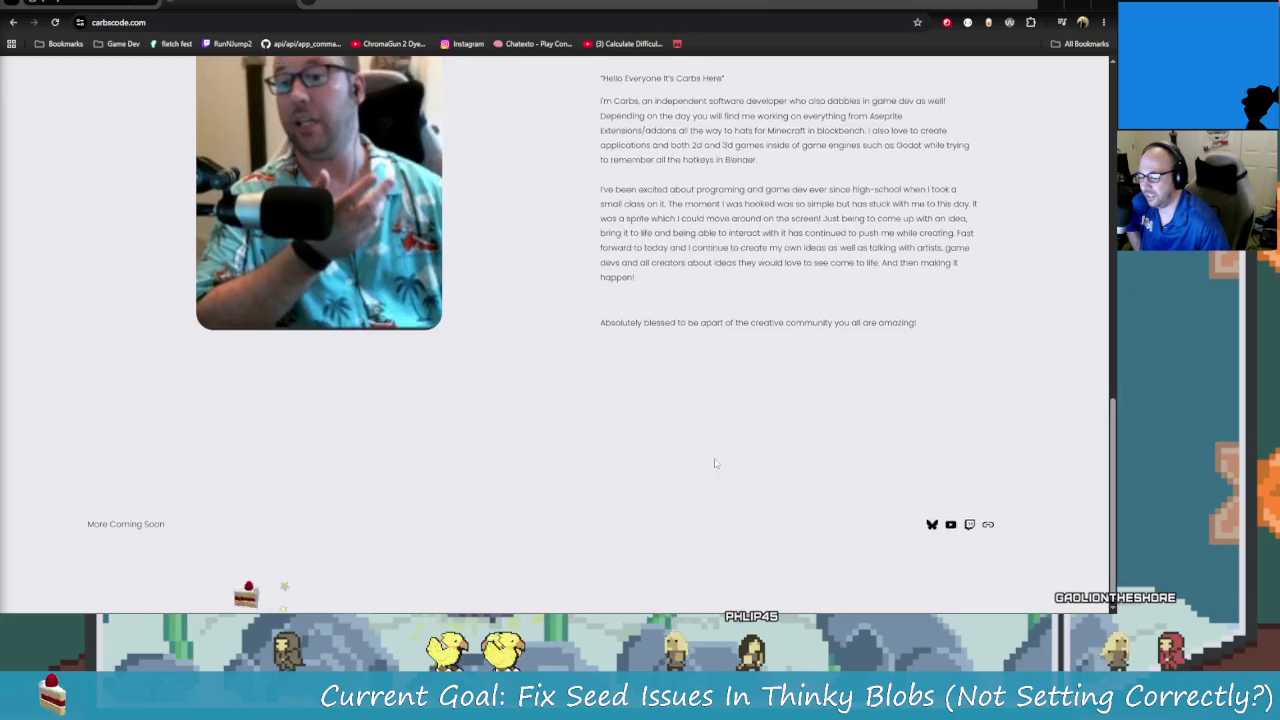
scroll(616, 460, up, 5)
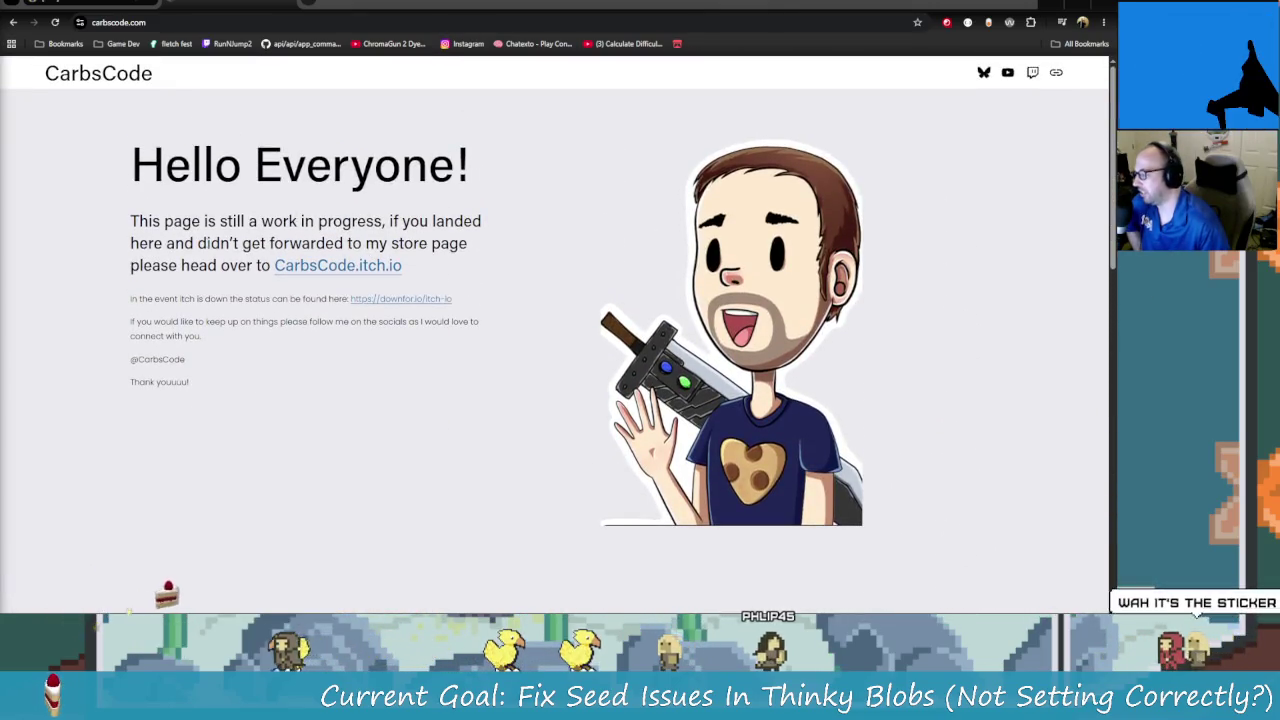
double_click(210, 243)
click(443, 228)
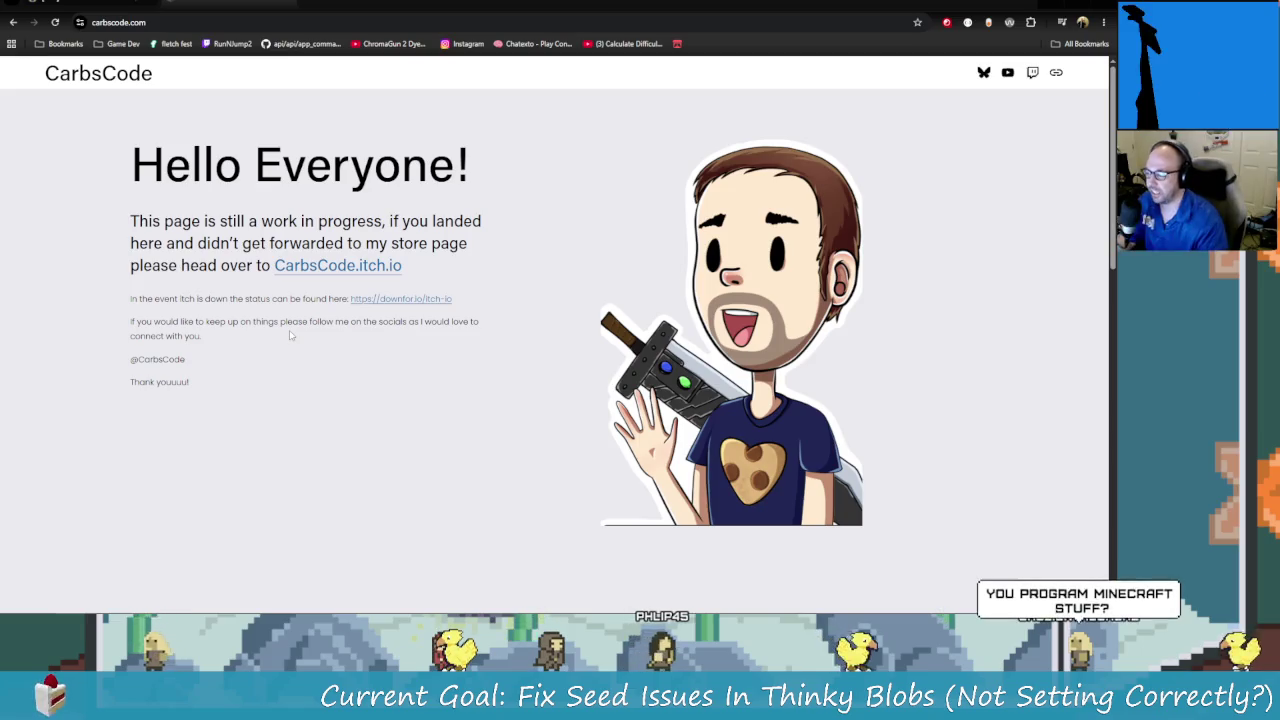
click(320, 266)
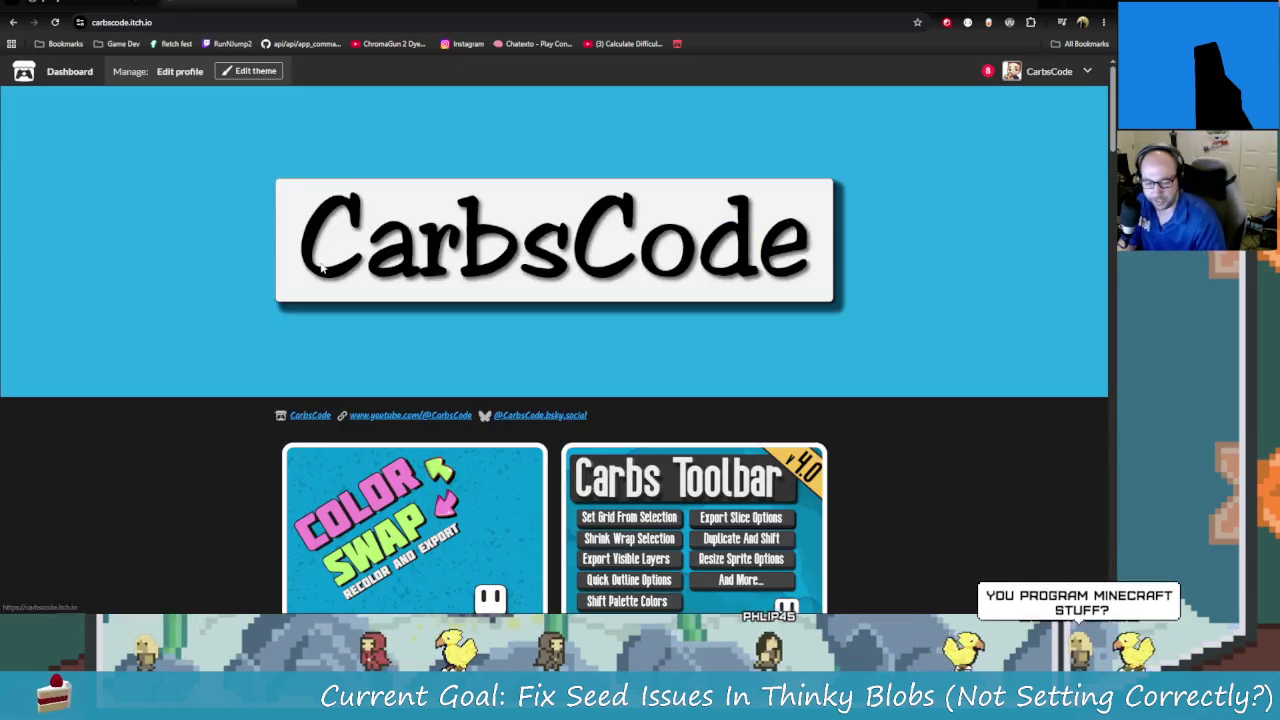
Scroll through the CarbsCode itch.io store page listings.
scroll(380, 331, down, 2)
scroll(570, 365, down, 3)
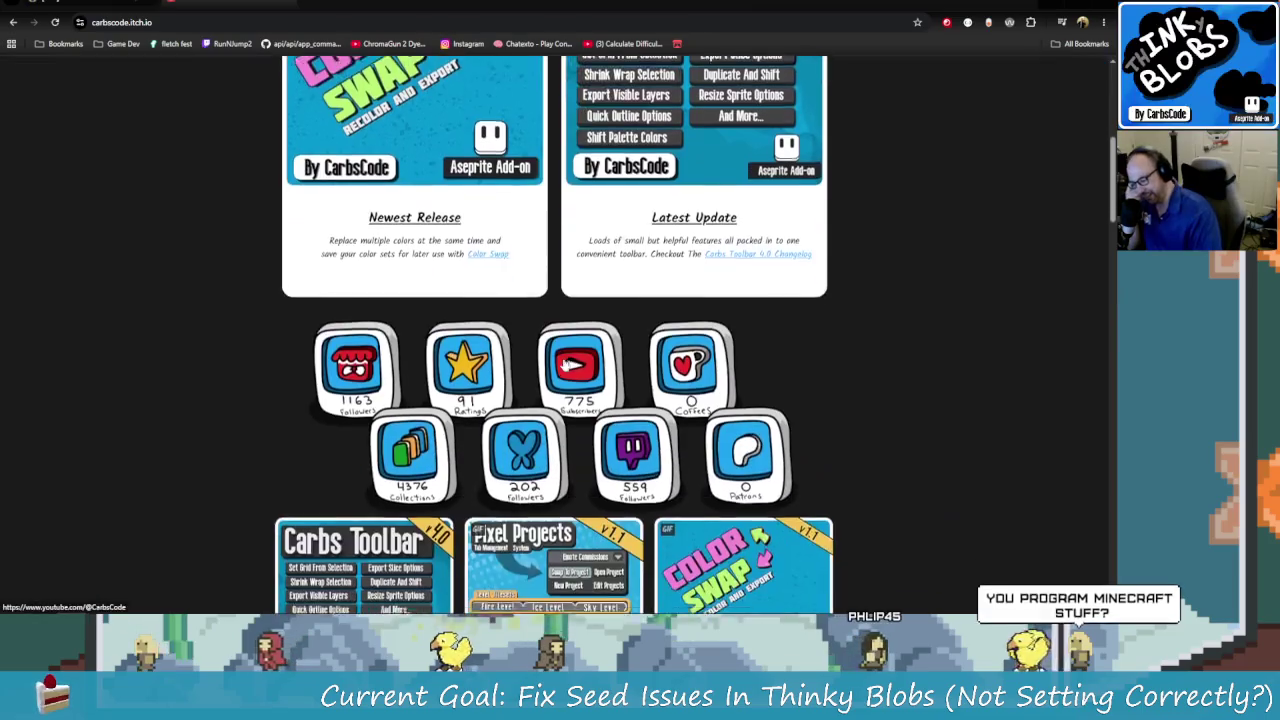
scroll(570, 365, down, 1)
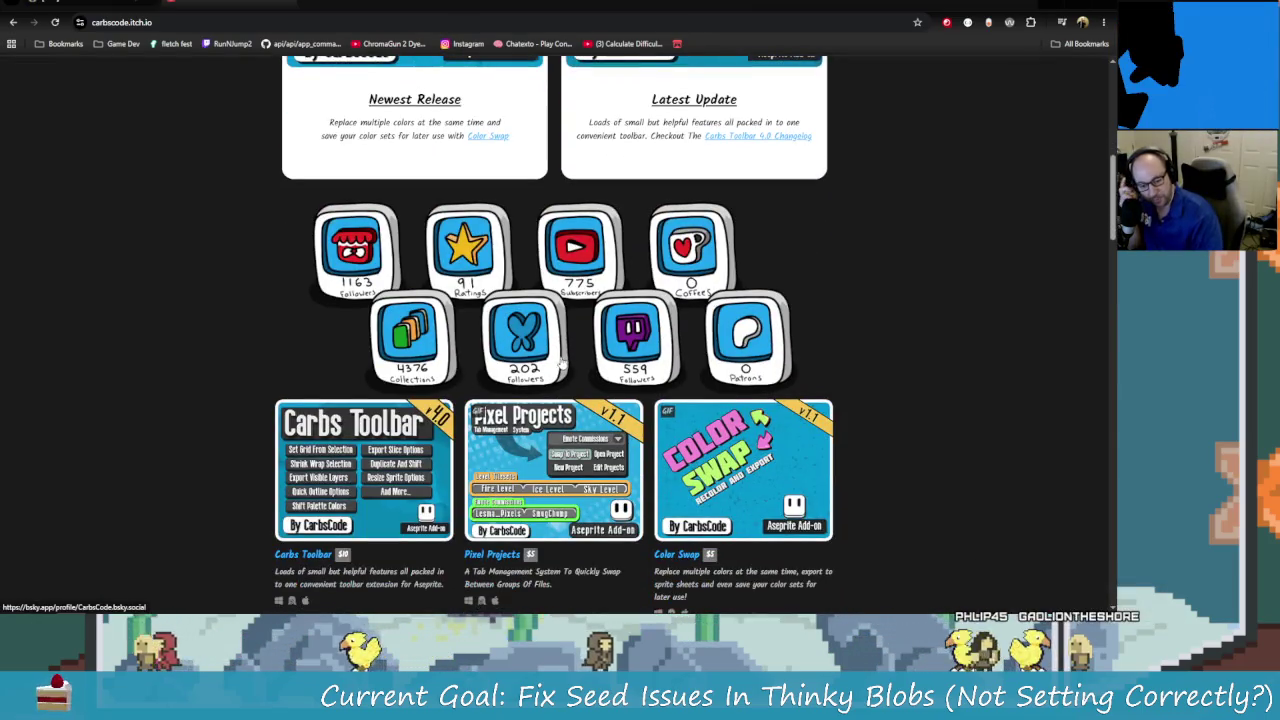
scroll(562, 365, up, 5)
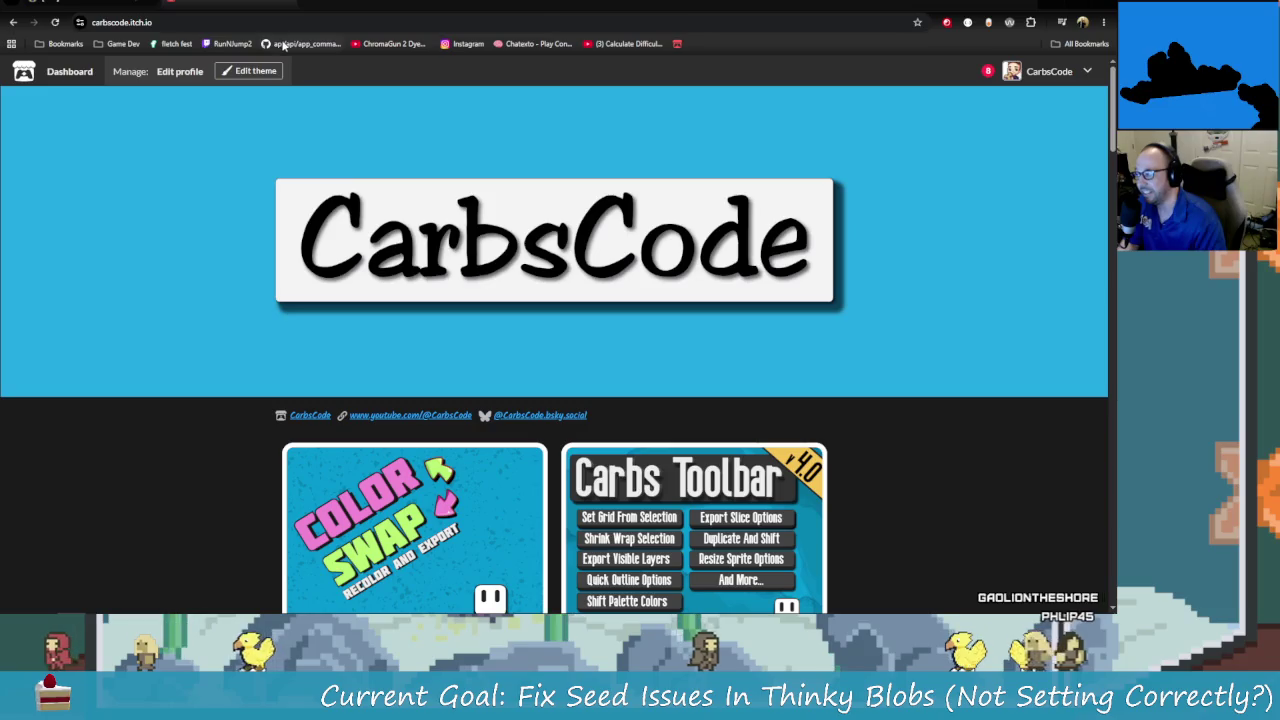
Search the web for 'Curseforge' and open its Minecraft mods search.
click(177, 27)
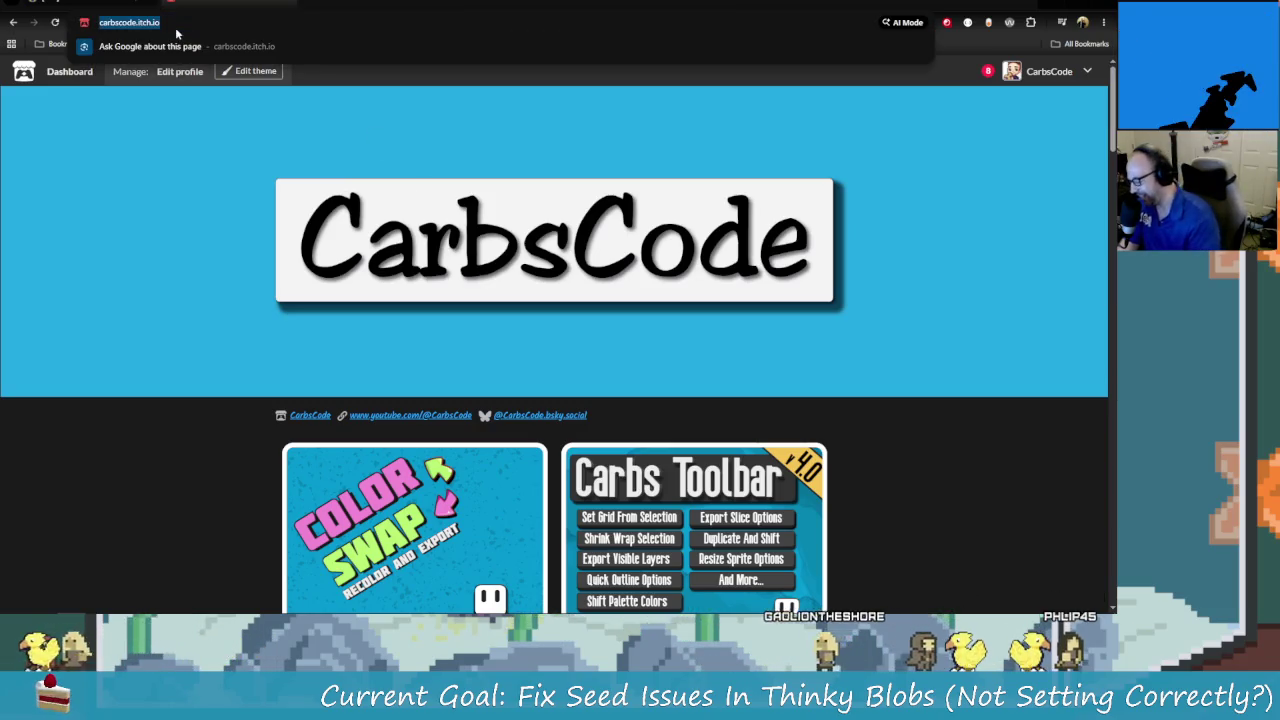
text(C)
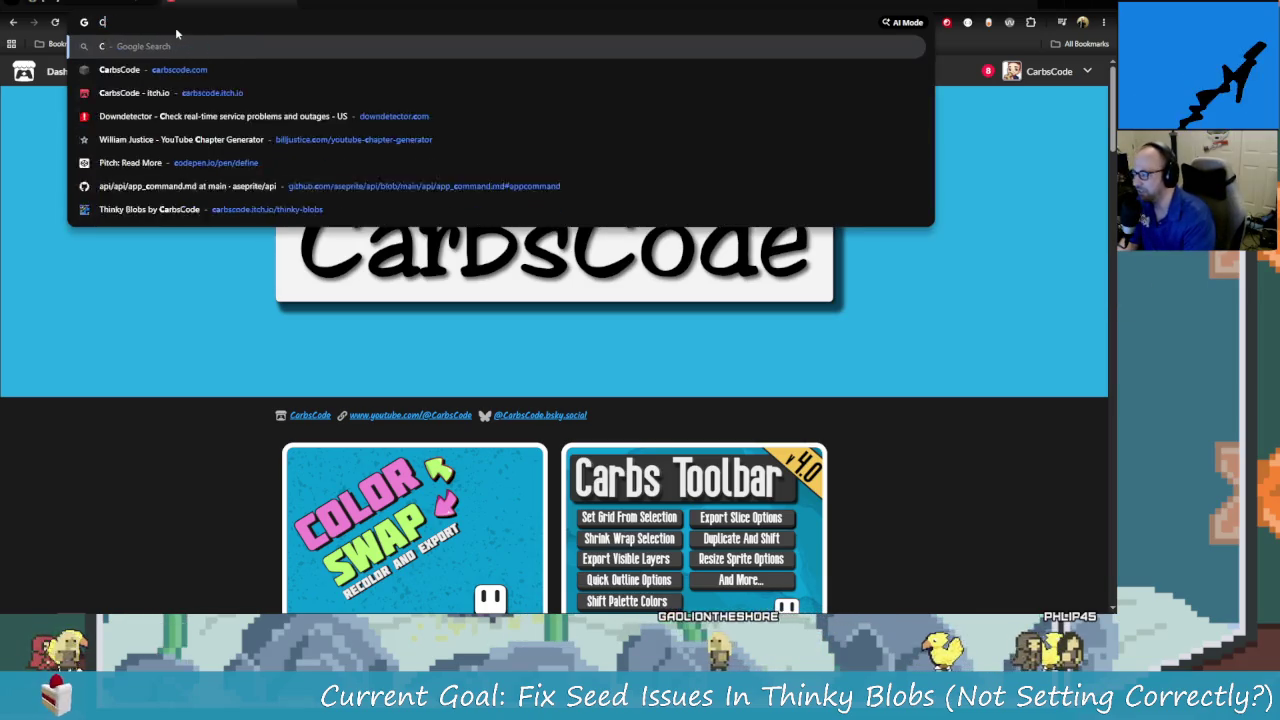
key(Escape)
text(Curse)
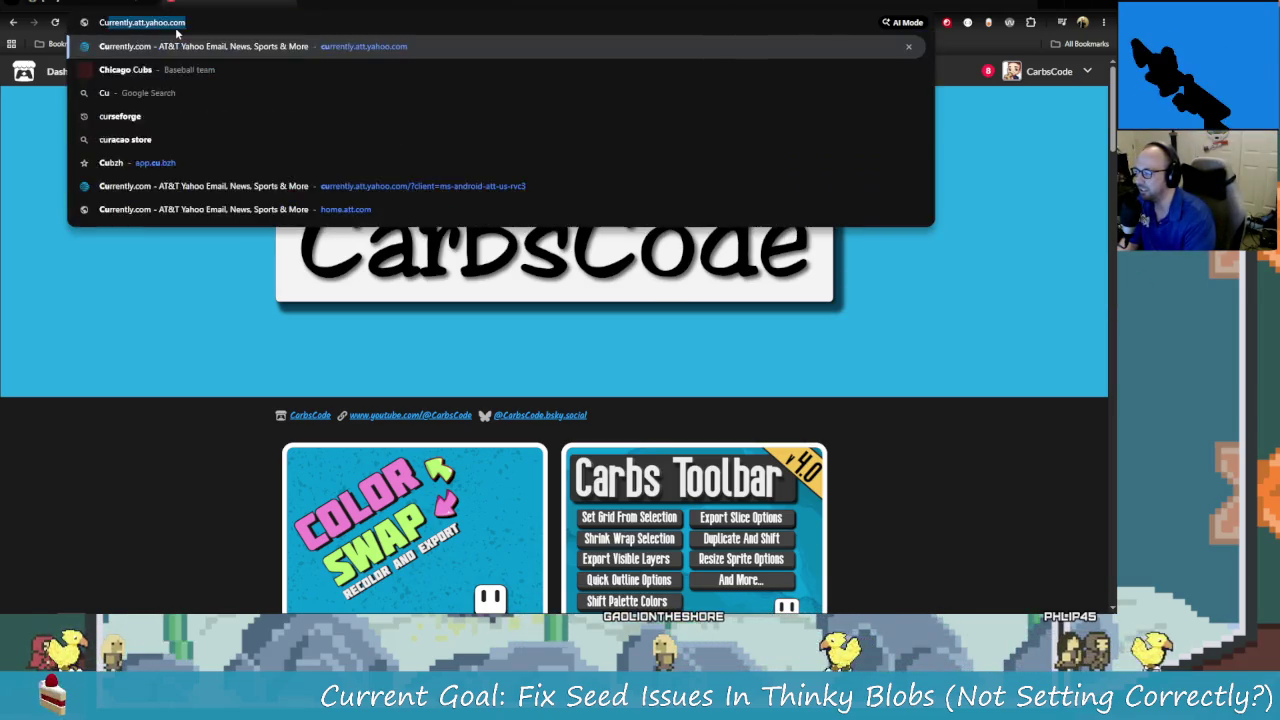
key(BackSpace)
key(BackSpace)
key(BackSpace)
key(BackSpace)
text(Cur)
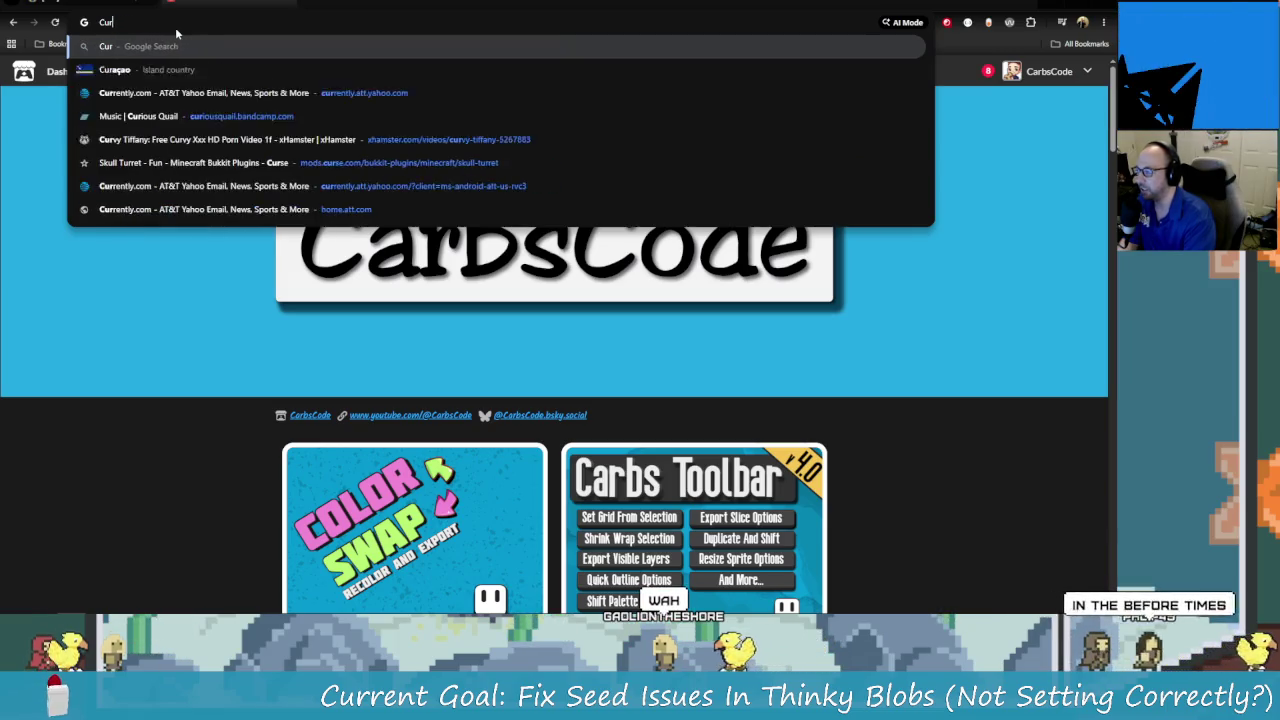
text(seforge)
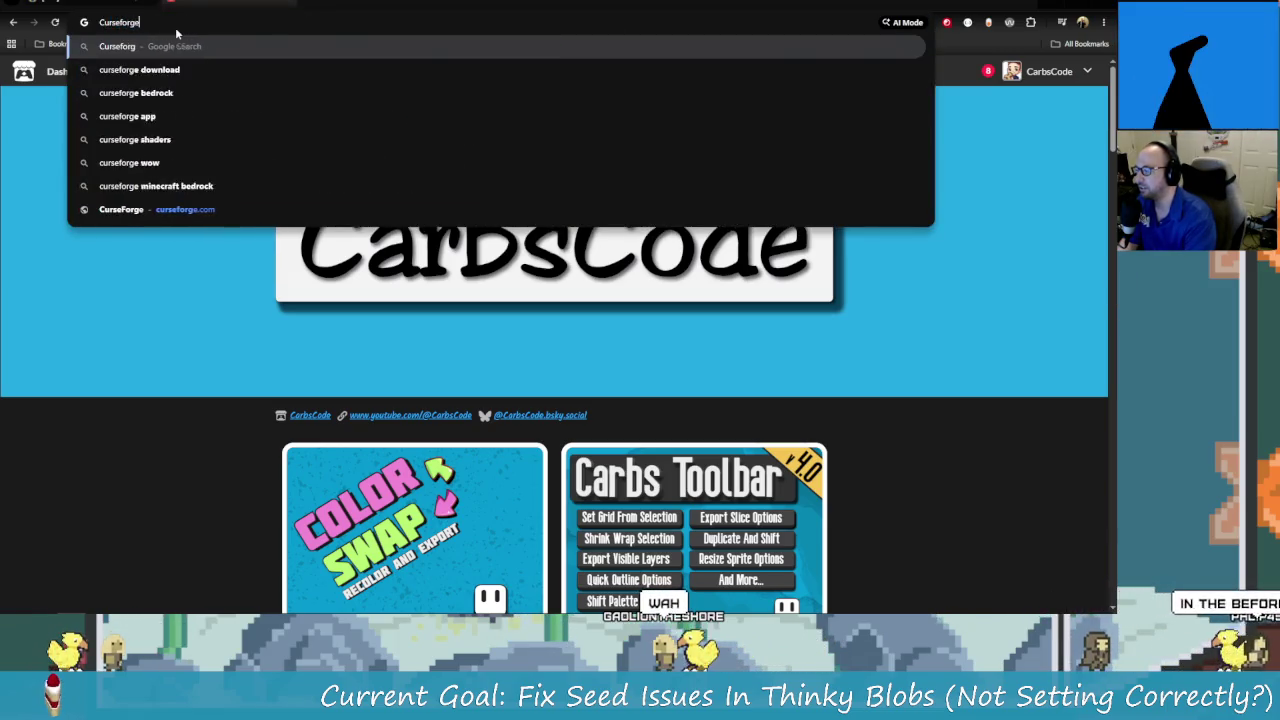
key(Return)
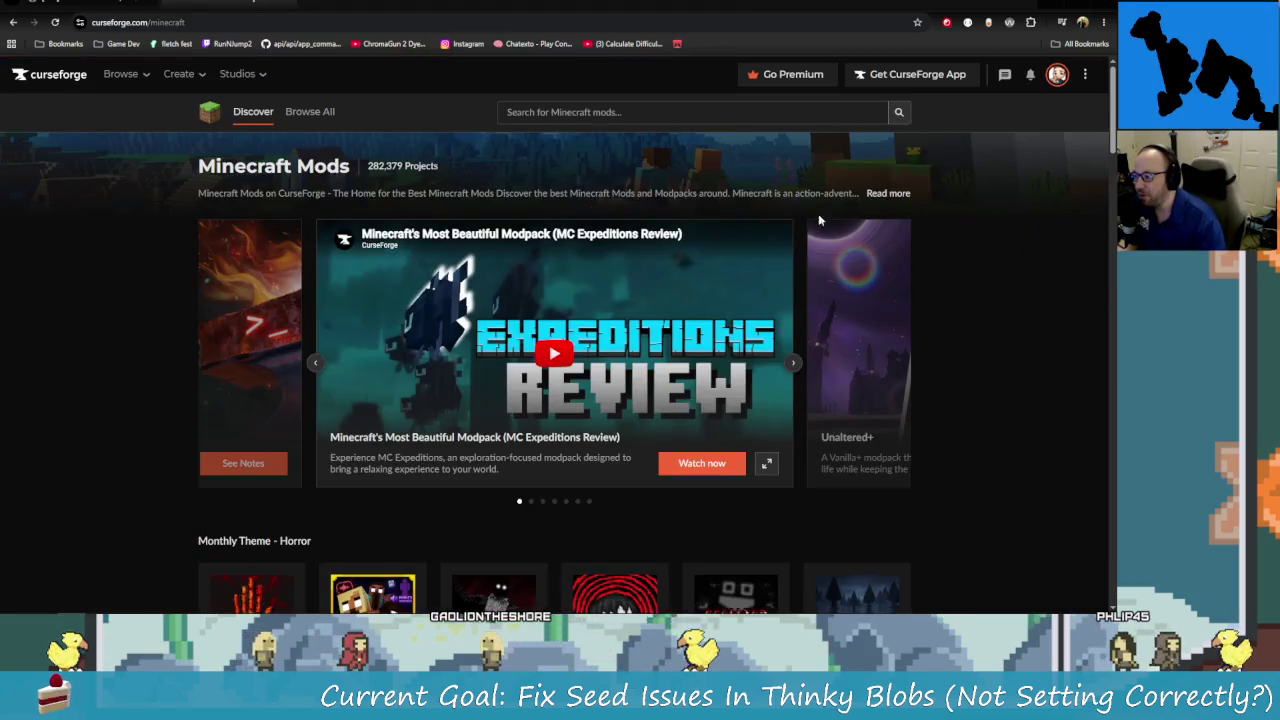
click(697, 114)
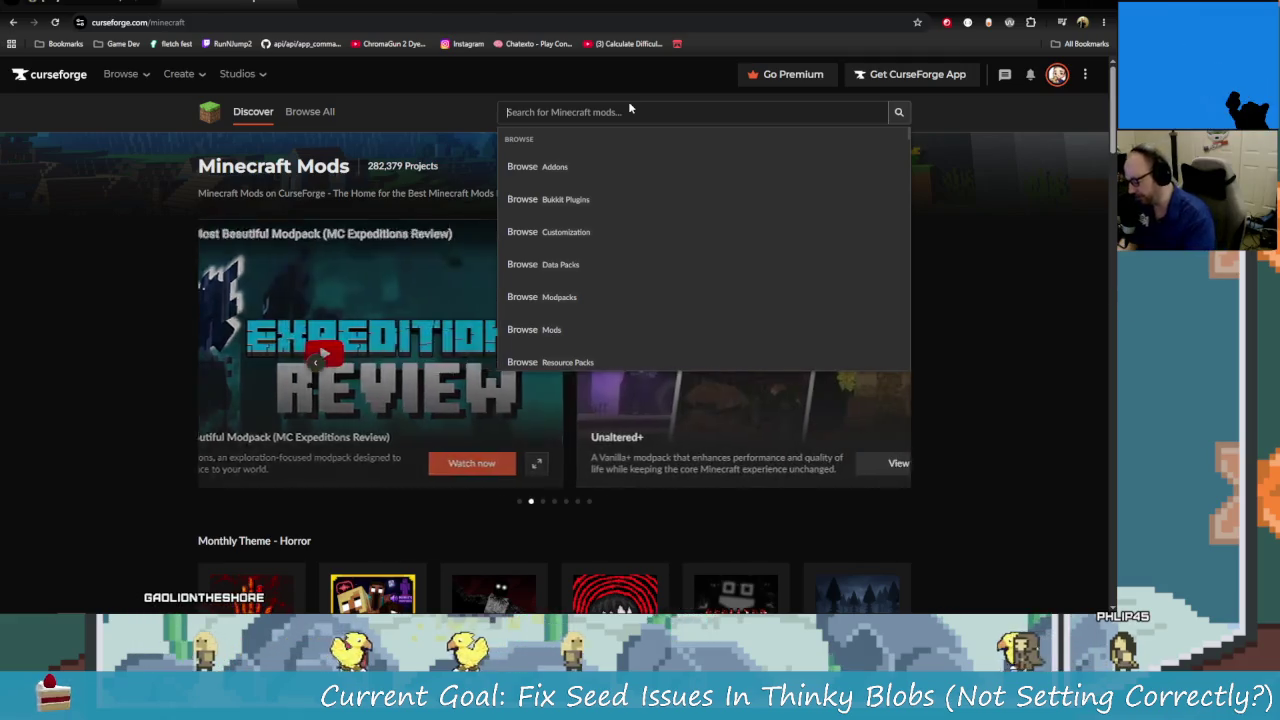
Search CurseForge mods for 'Carbs' and open the Carbs author's projects page.
text(Carbs)
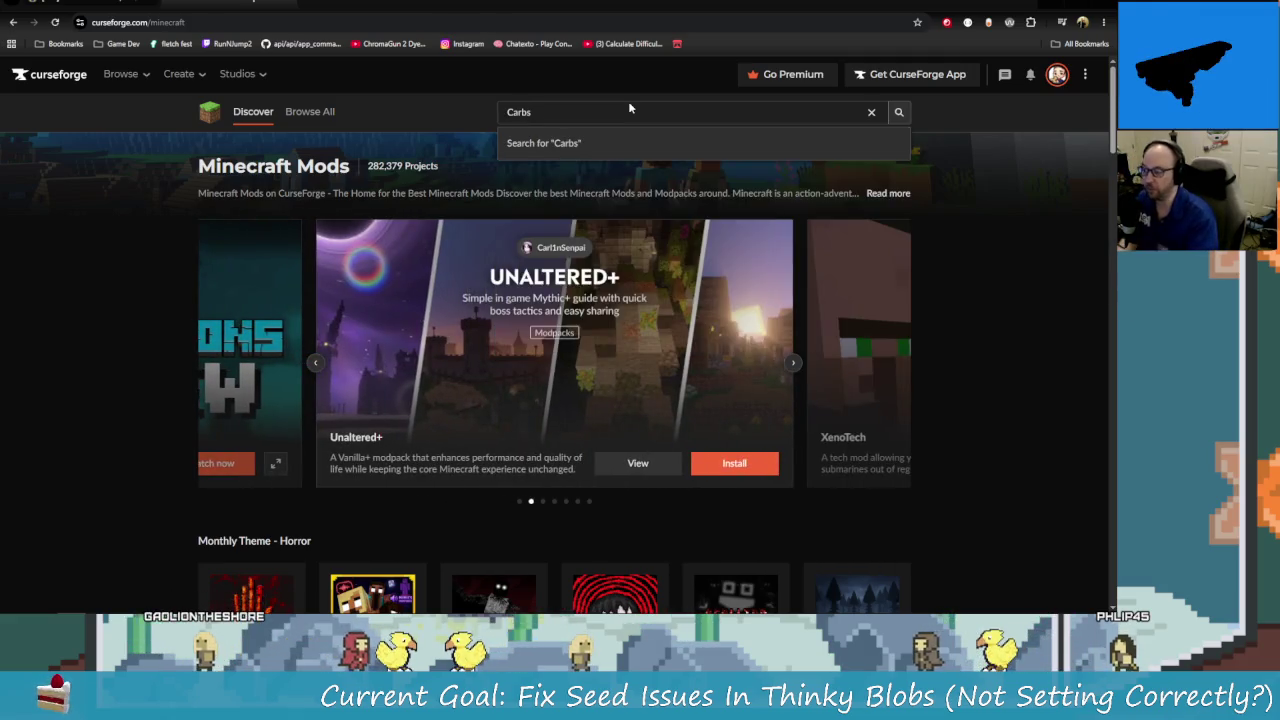
key(Return)
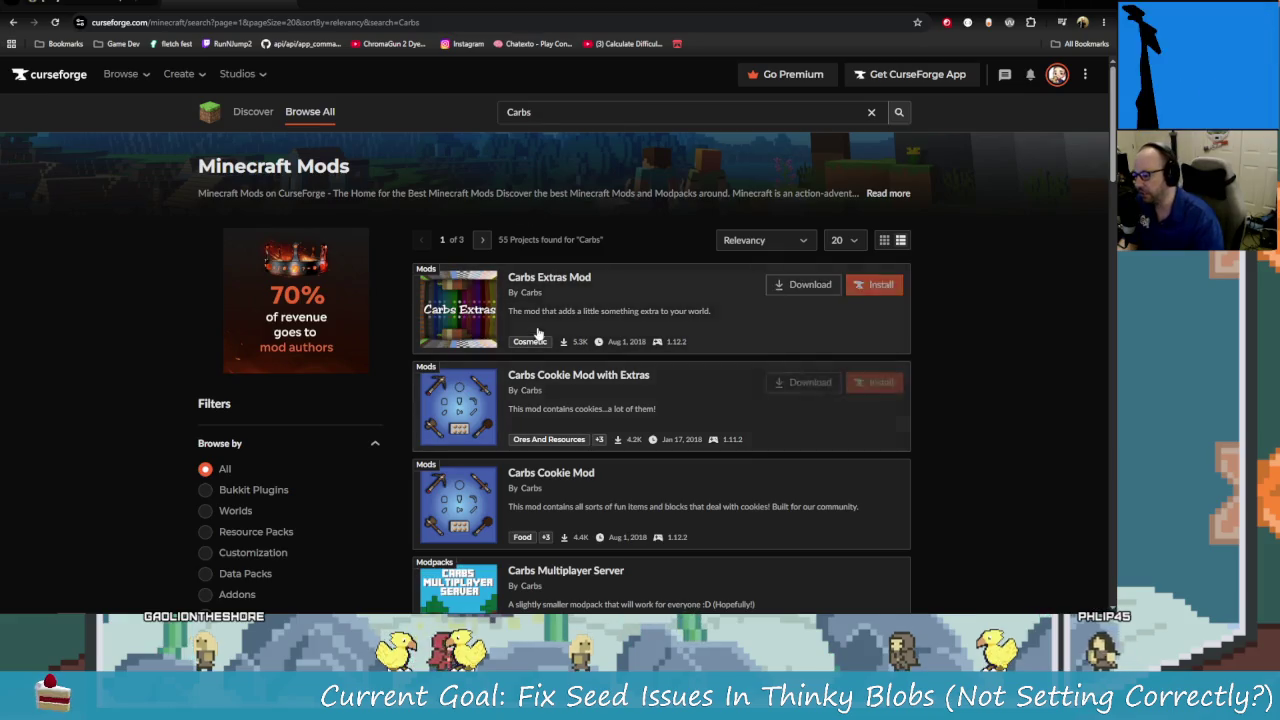
scroll(605, 410, down, 2)
scroll(640, 420, down, 1)
scroll(668, 427, down, 2)
scroll(668, 427, down, 1)
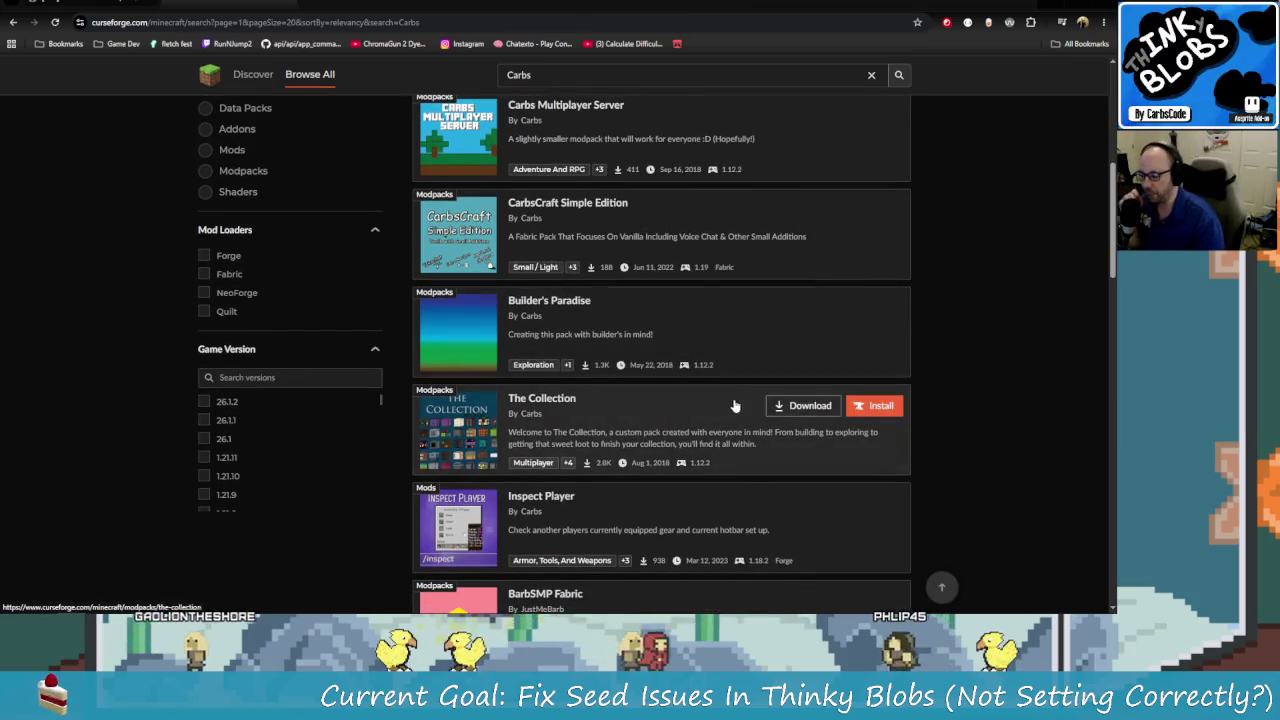
scroll(634, 553, down, 1)
scroll(600, 450, up, 2)
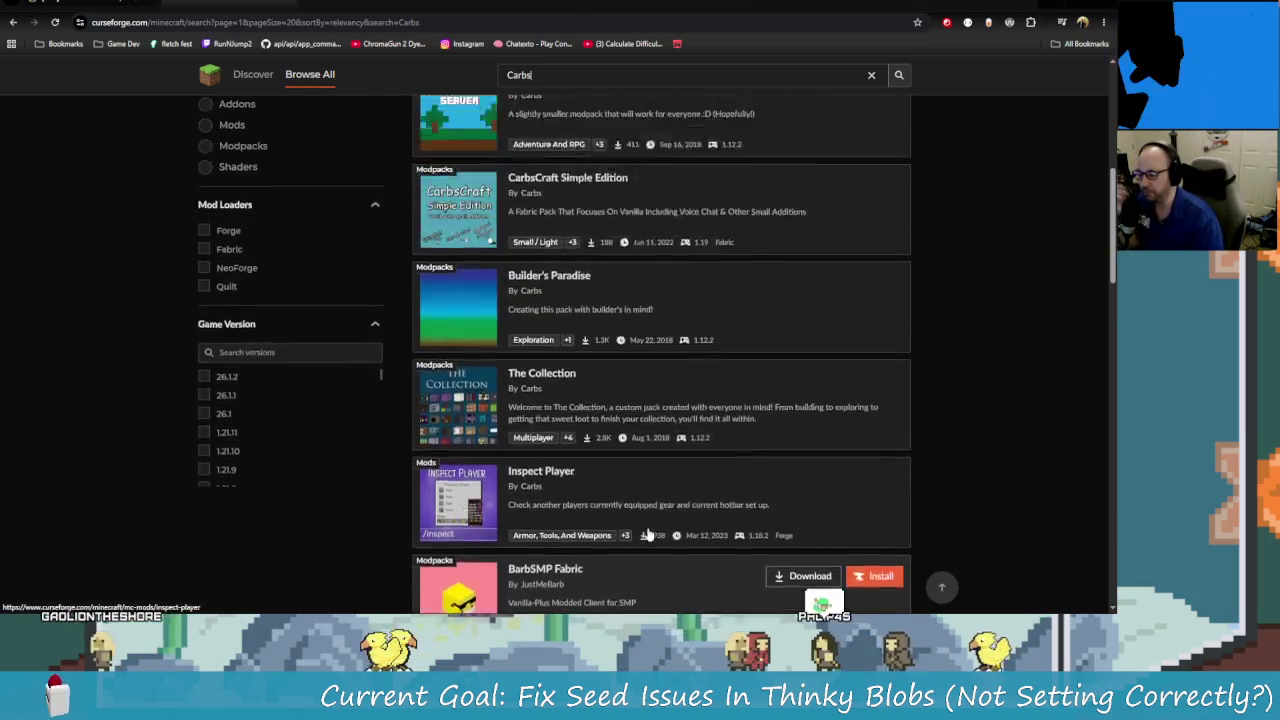
scroll(560, 350, up, 5)
click(531, 234)
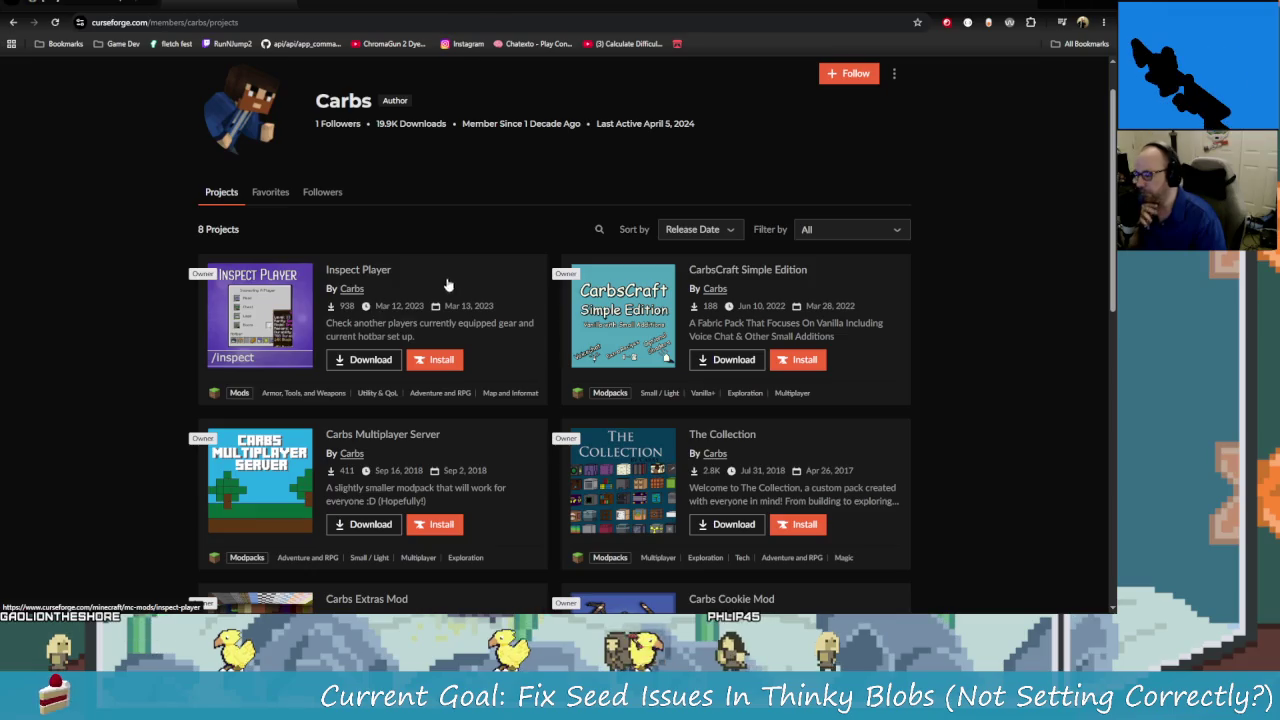
Open the Inspect Player mod page and play its demo video from the description.
click(358, 270)
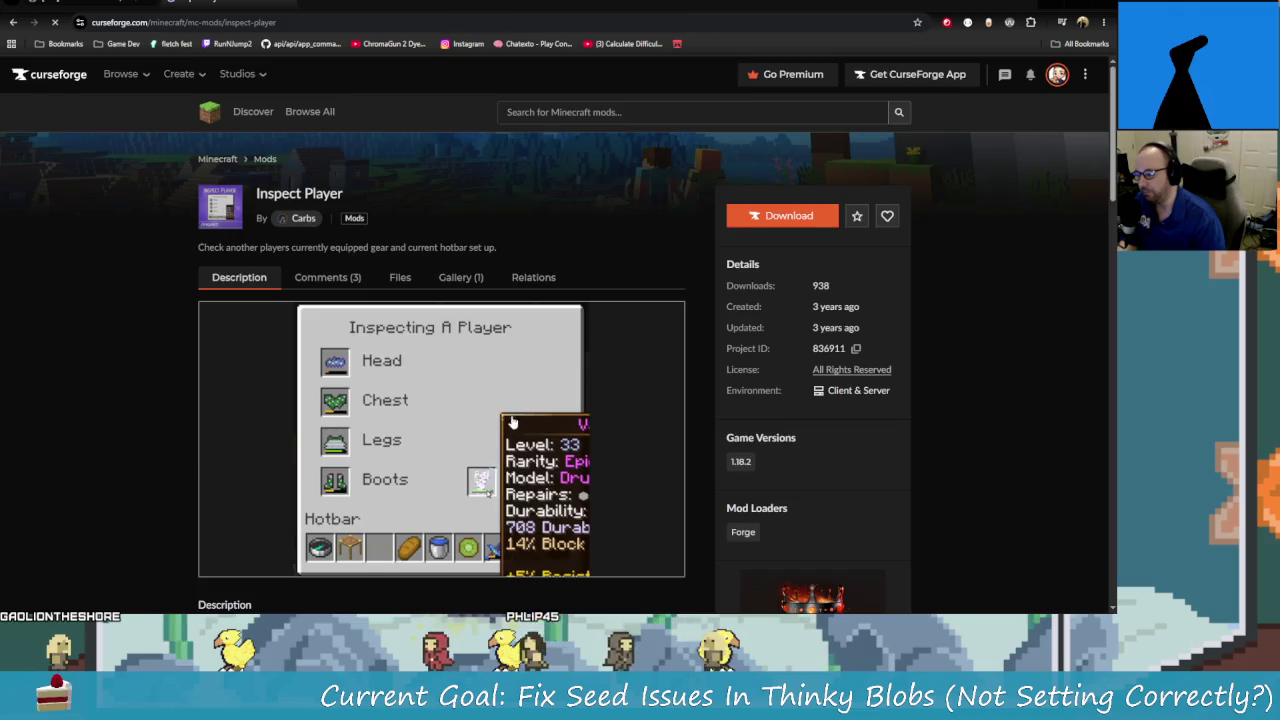
scroll(369, 302, down, 1)
scroll(369, 301, down, 2)
scroll(459, 319, down, 2)
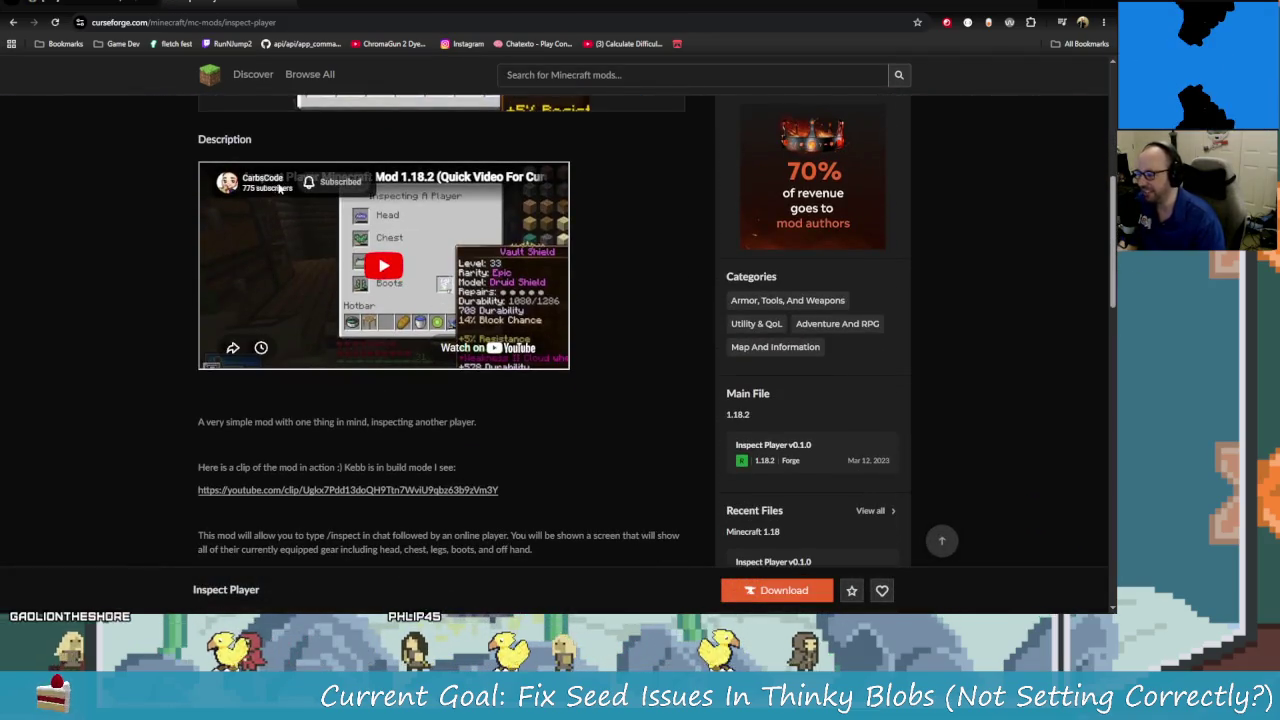
click(468, 345)
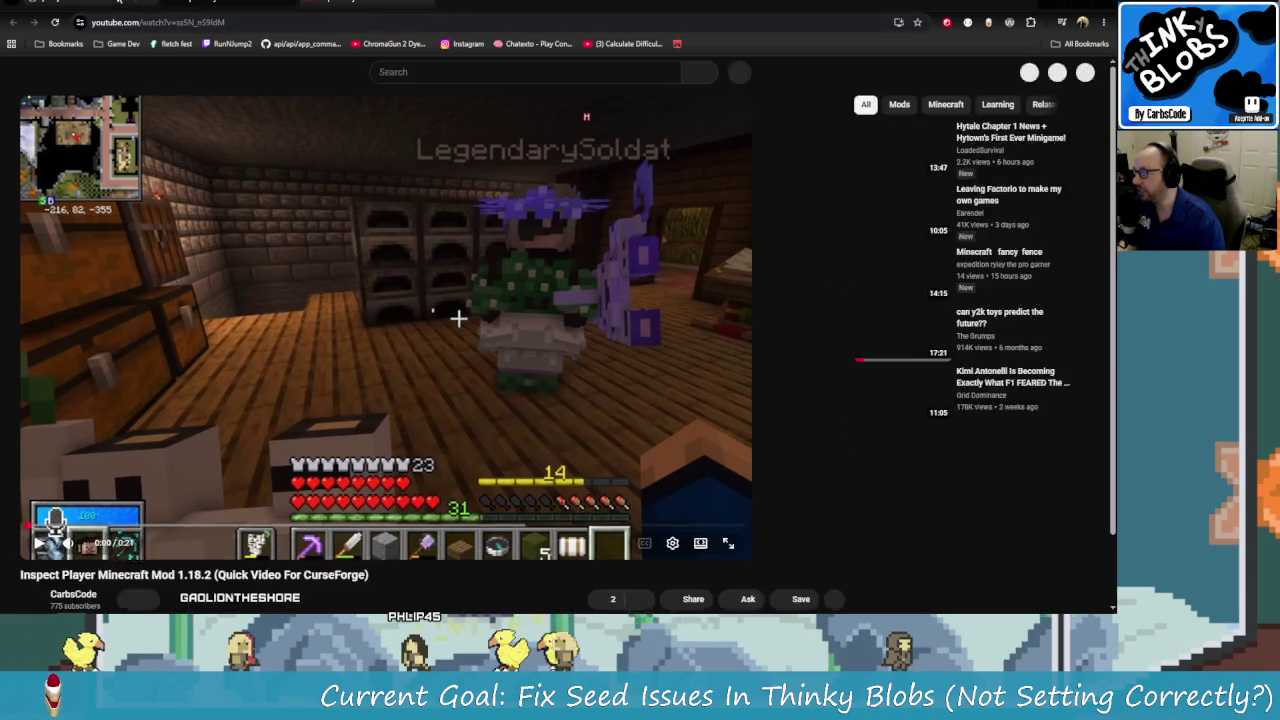
Watch the Inspect Player demo video in fullscreen.
click(368, 5)
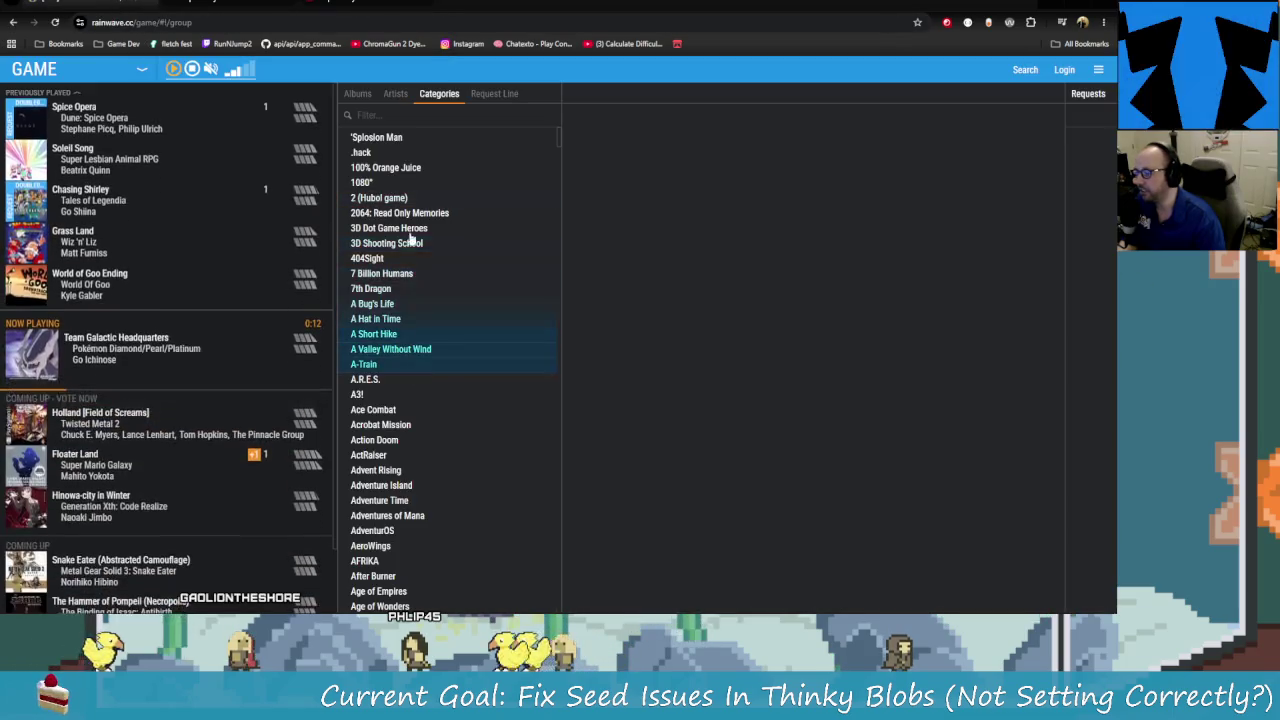
click(240, 5)
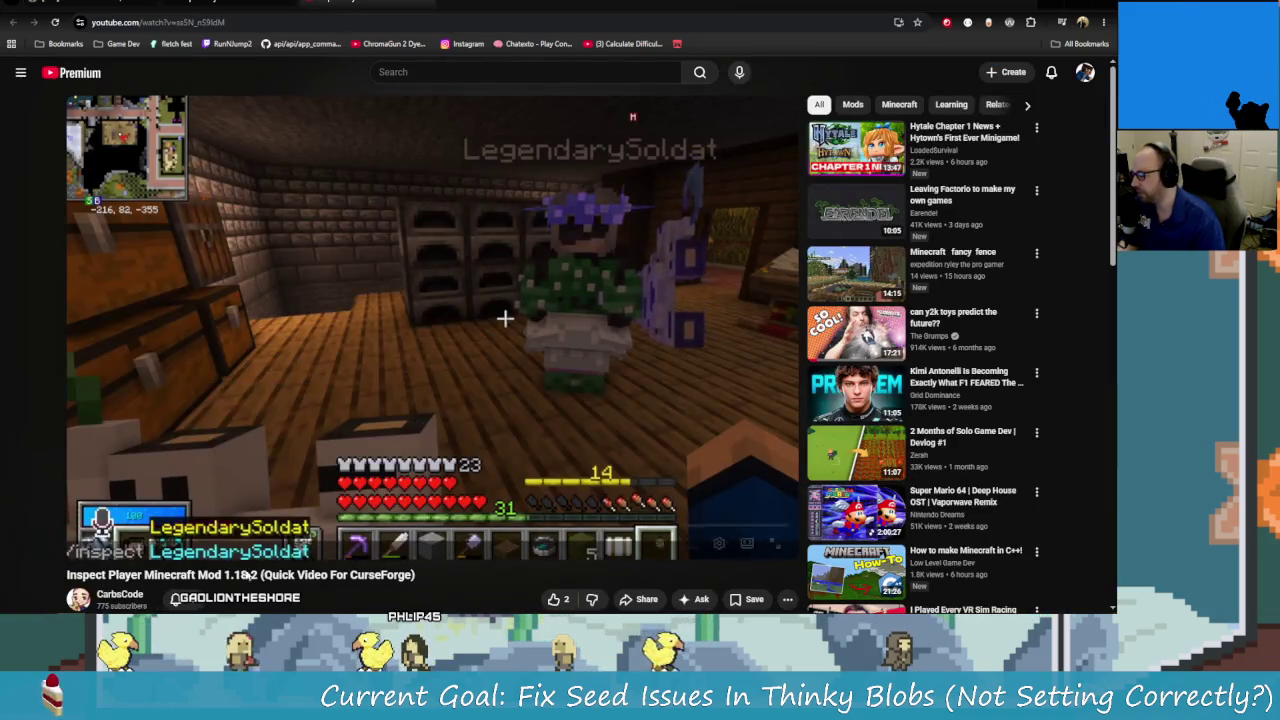
key(f)
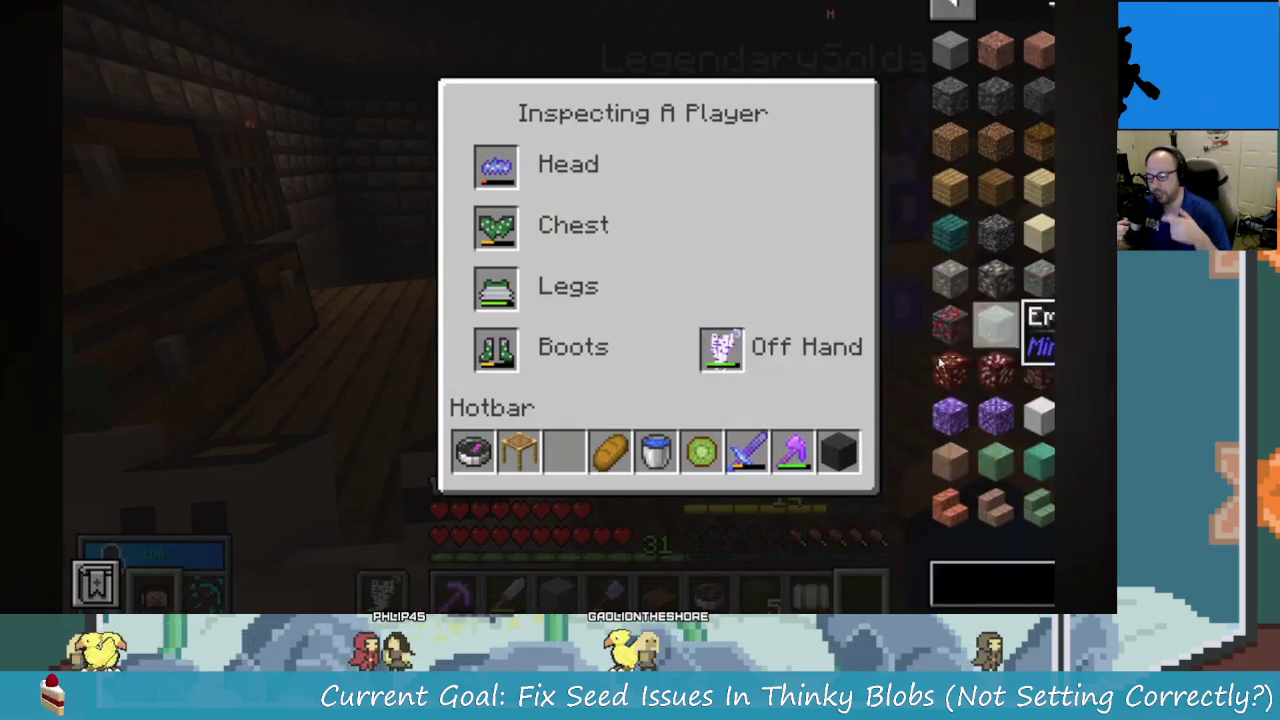
key(Escape)
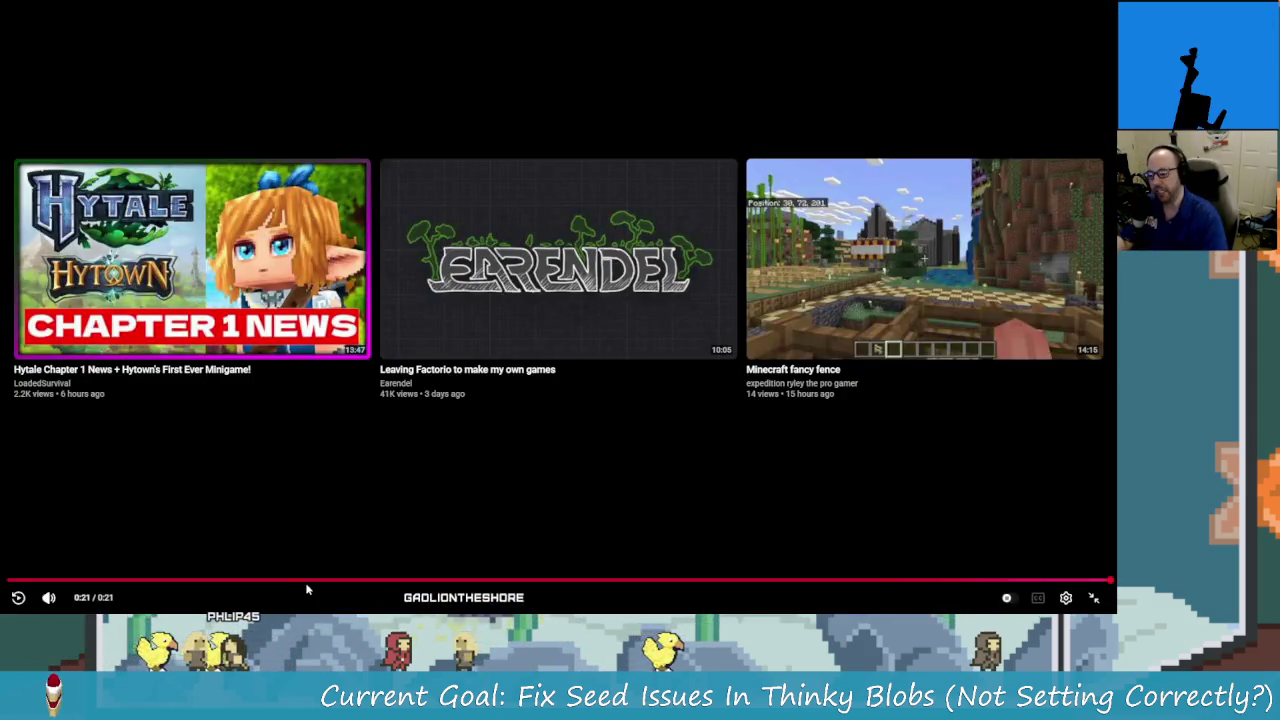
Leave fullscreen, rewind to 0:00, pause on the inspect screen, and return to CurseForge.
click(1094, 608)
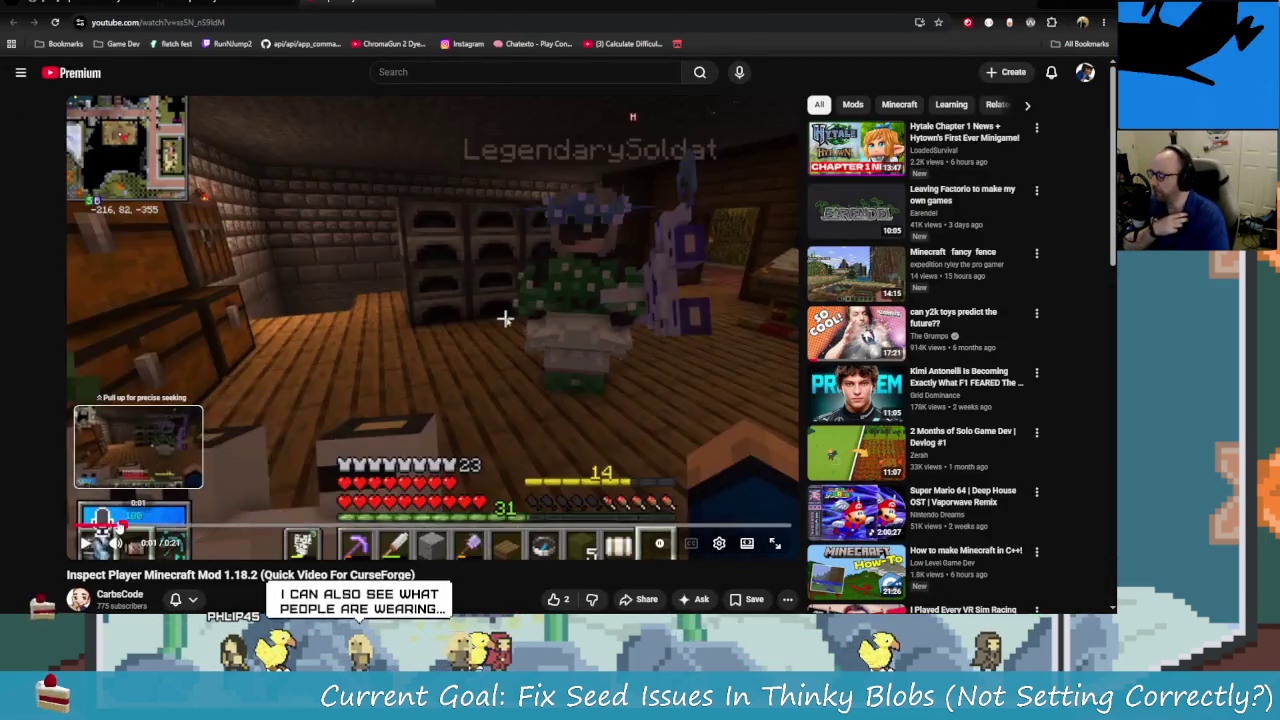
drag(280, 525, 63, 530)
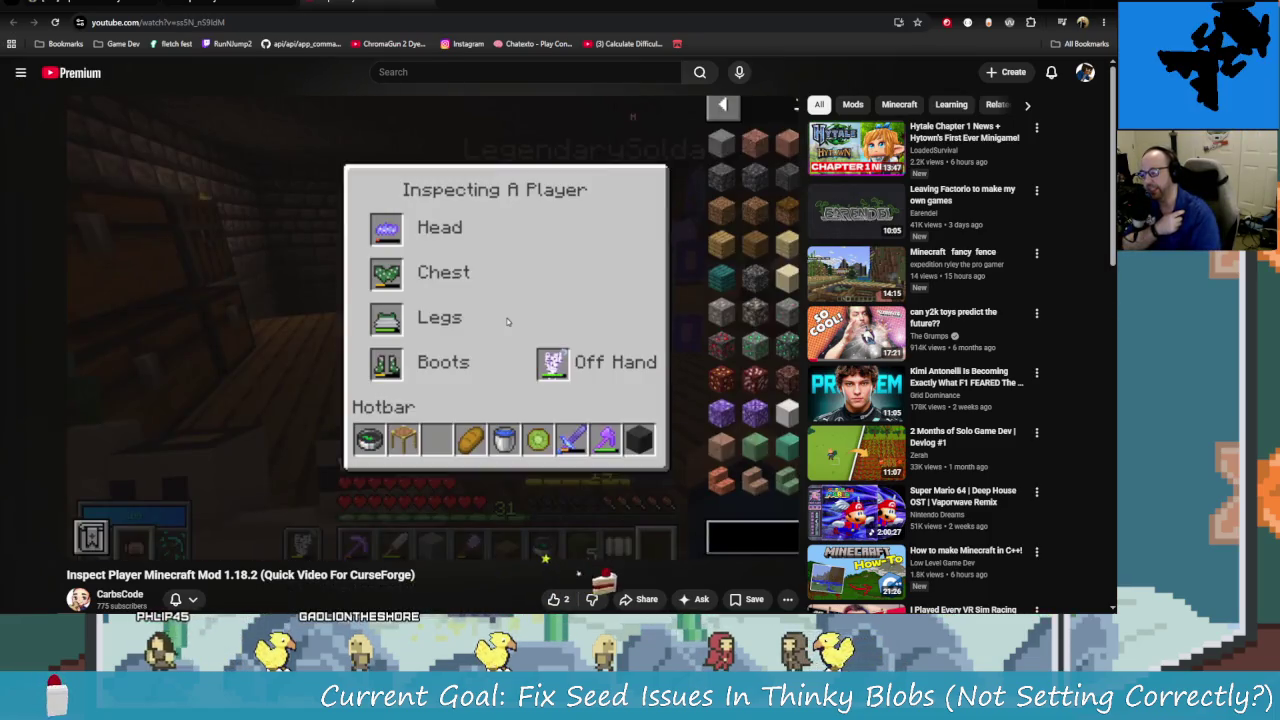
click(442, 302)
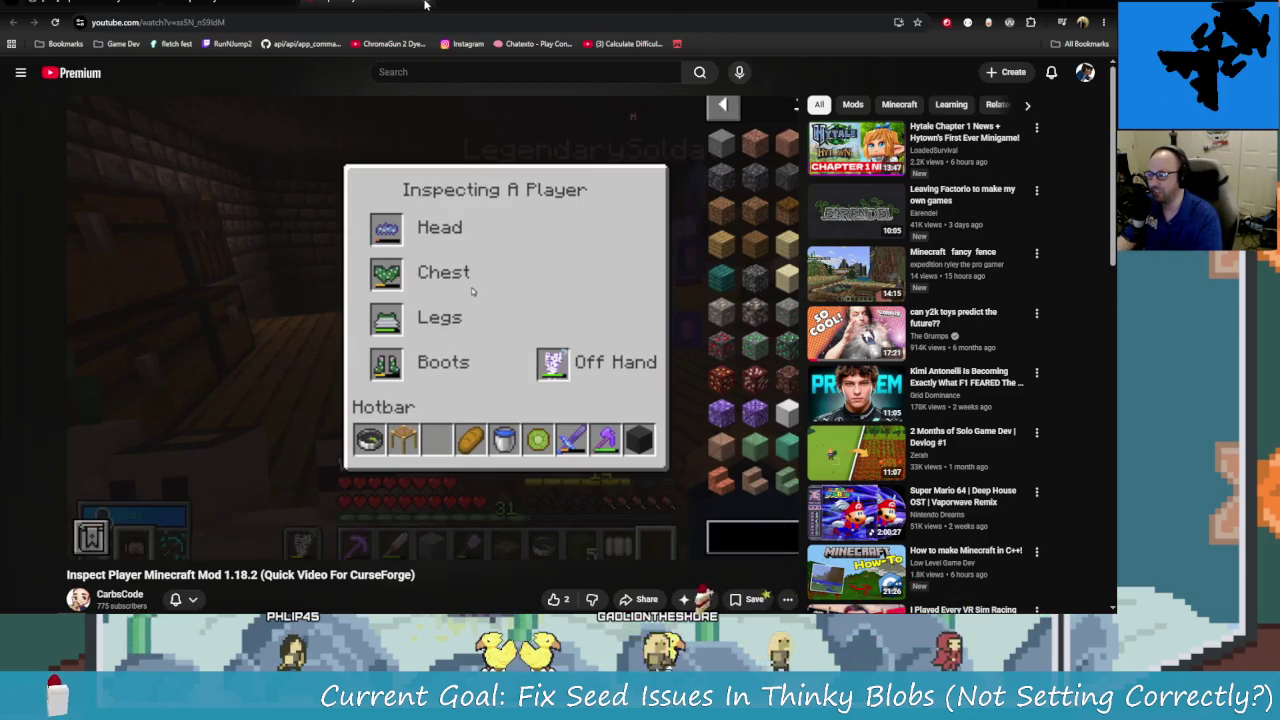
click(234, 8)
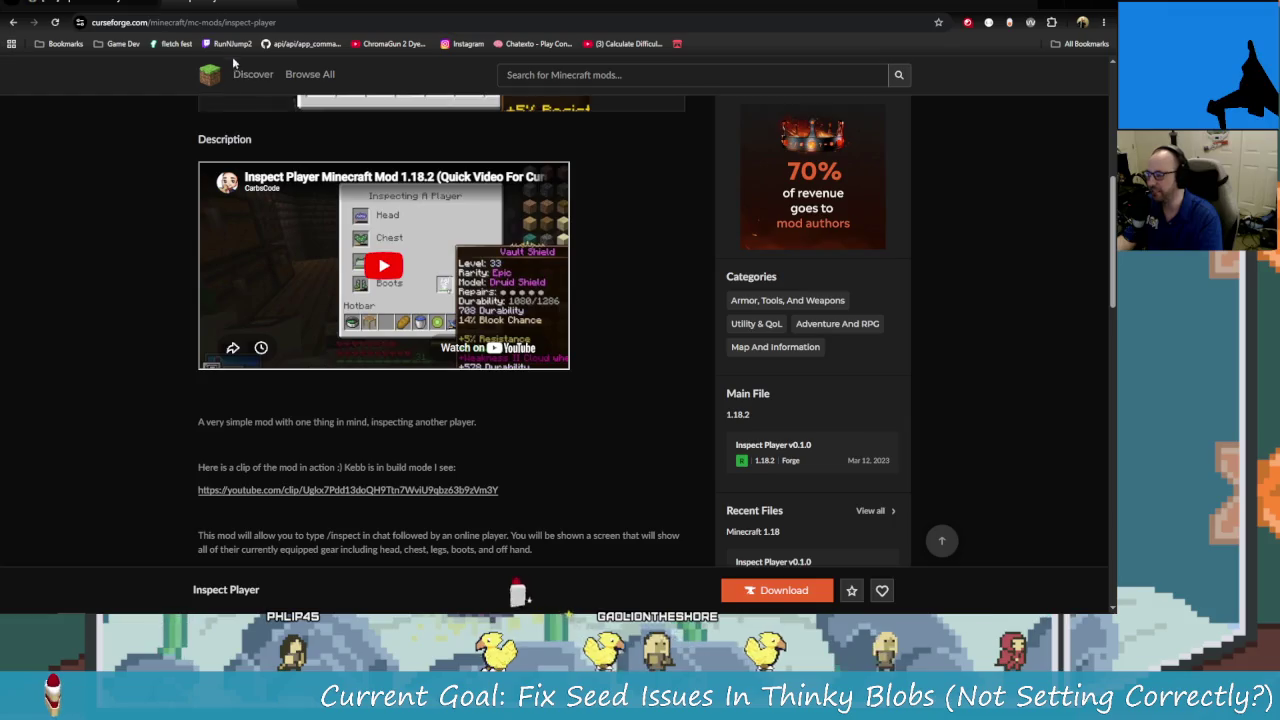
Open the Carbs Cookie Mod page from the author's projects list.
scroll(400, 300, up, 10)
click(479, 388)
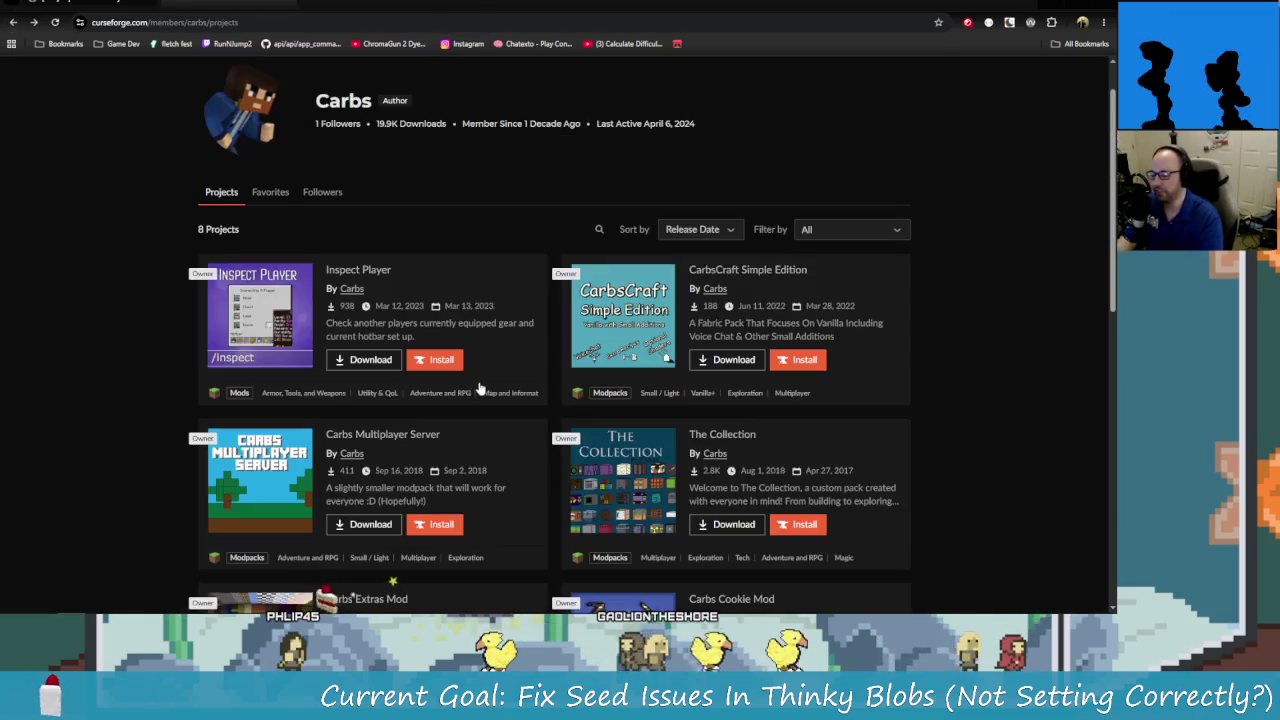
scroll(479, 388, down, 1)
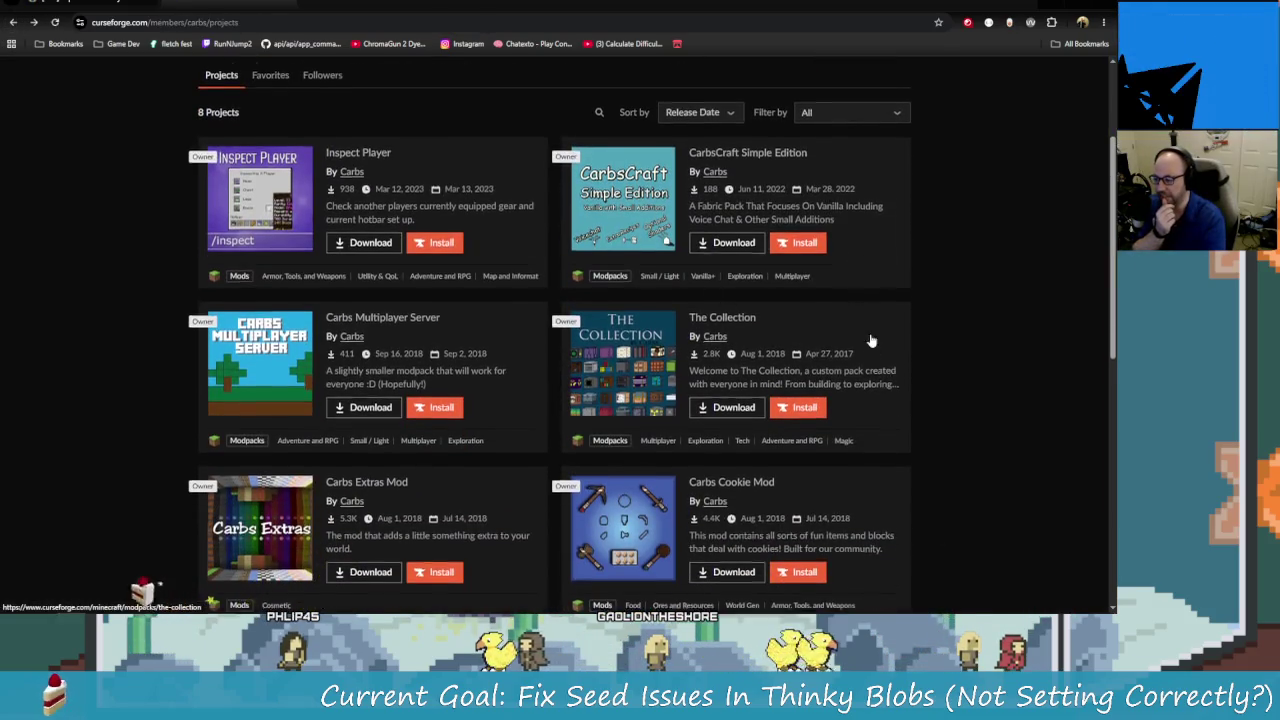
scroll(871, 341, down, 2)
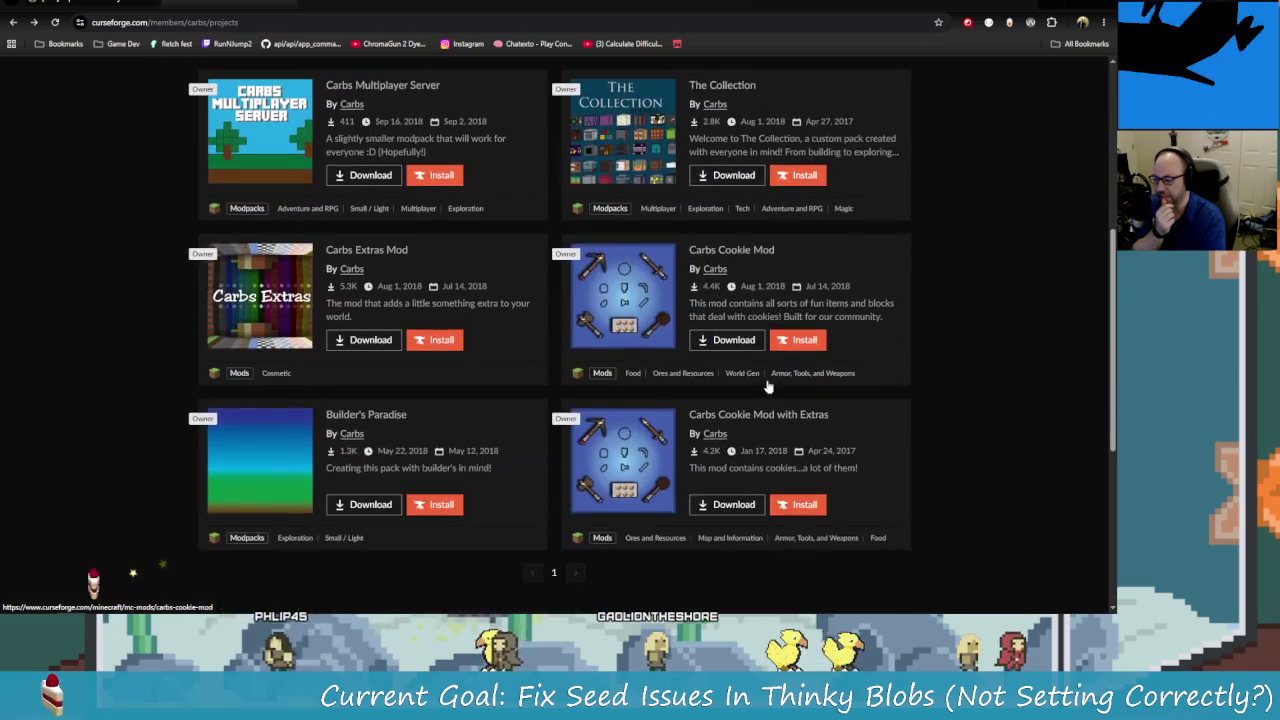
click(757, 251)
scroll(505, 380, down, 1)
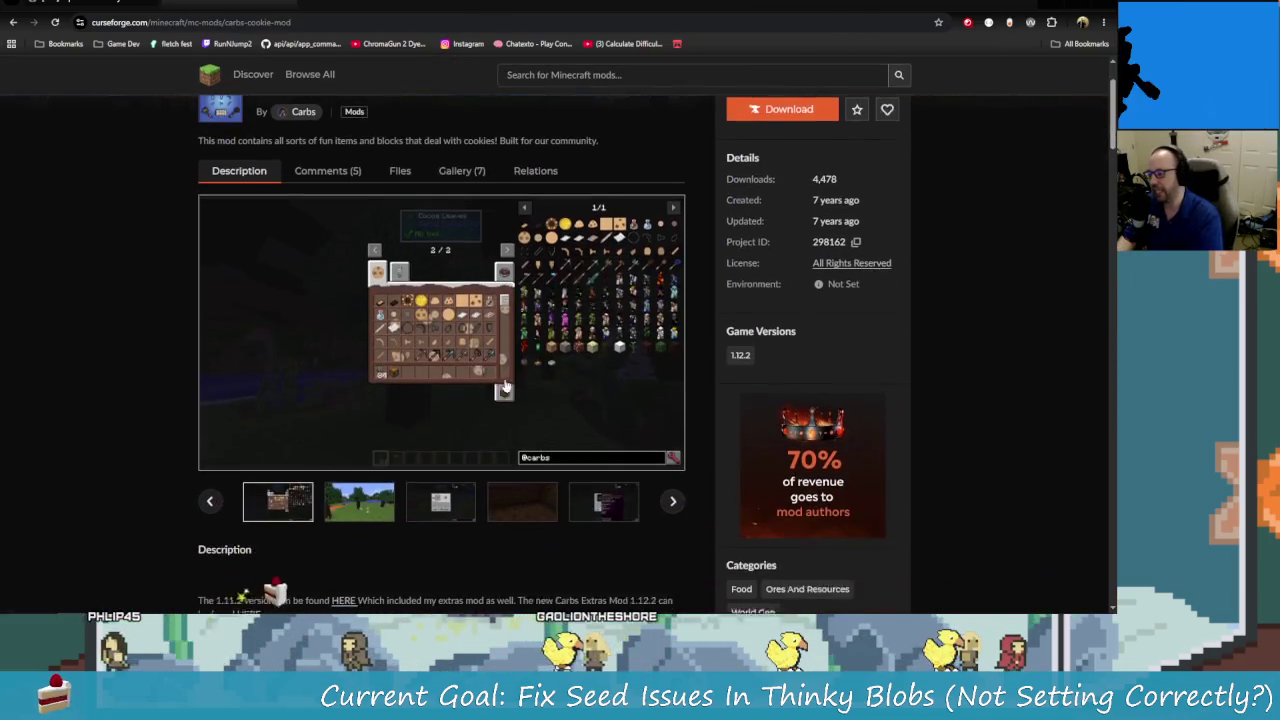
Enlarge the Carbs Cookie Mod gallery and page back to 'All The Items / Blocks'.
click(505, 385)
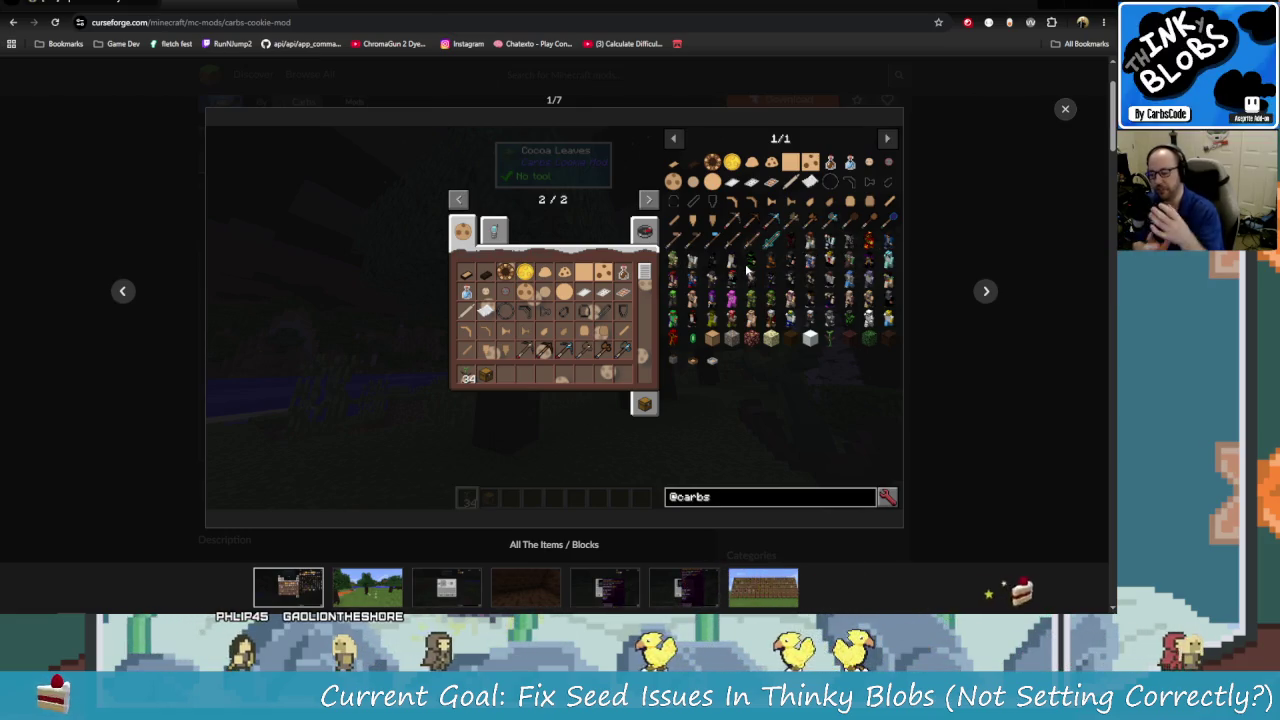
click(985, 292)
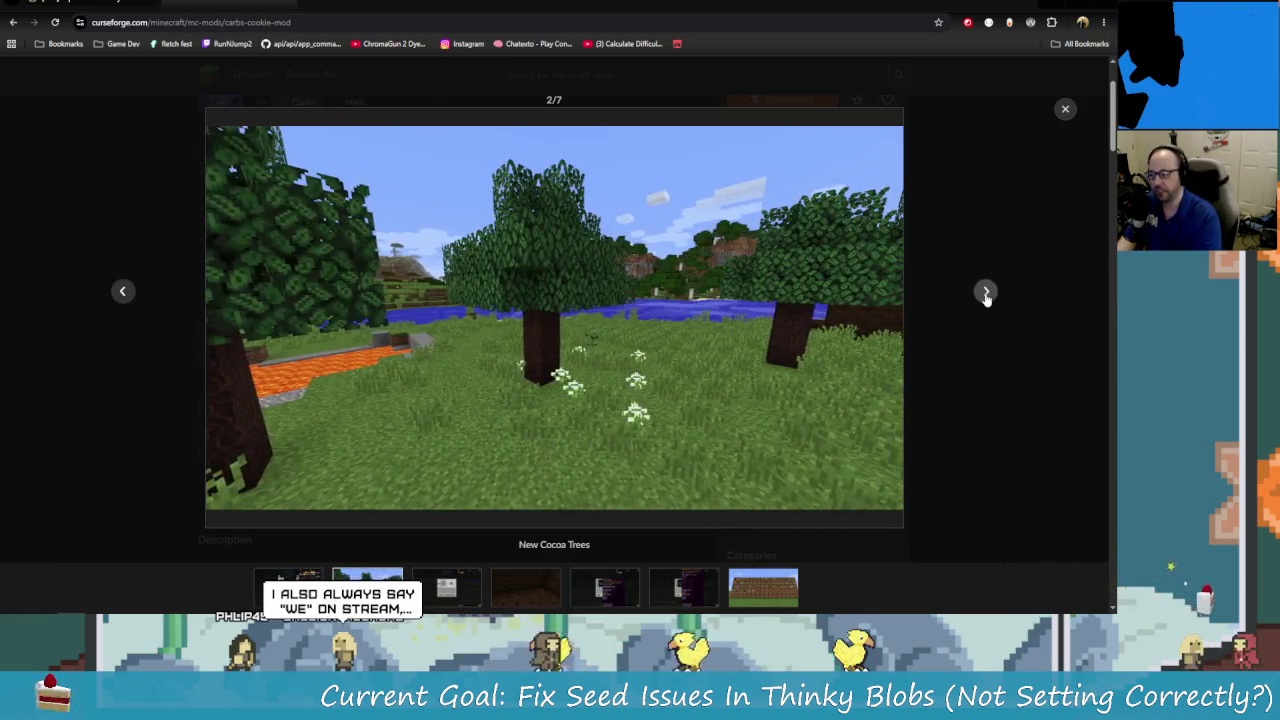
click(985, 292)
click(121, 294)
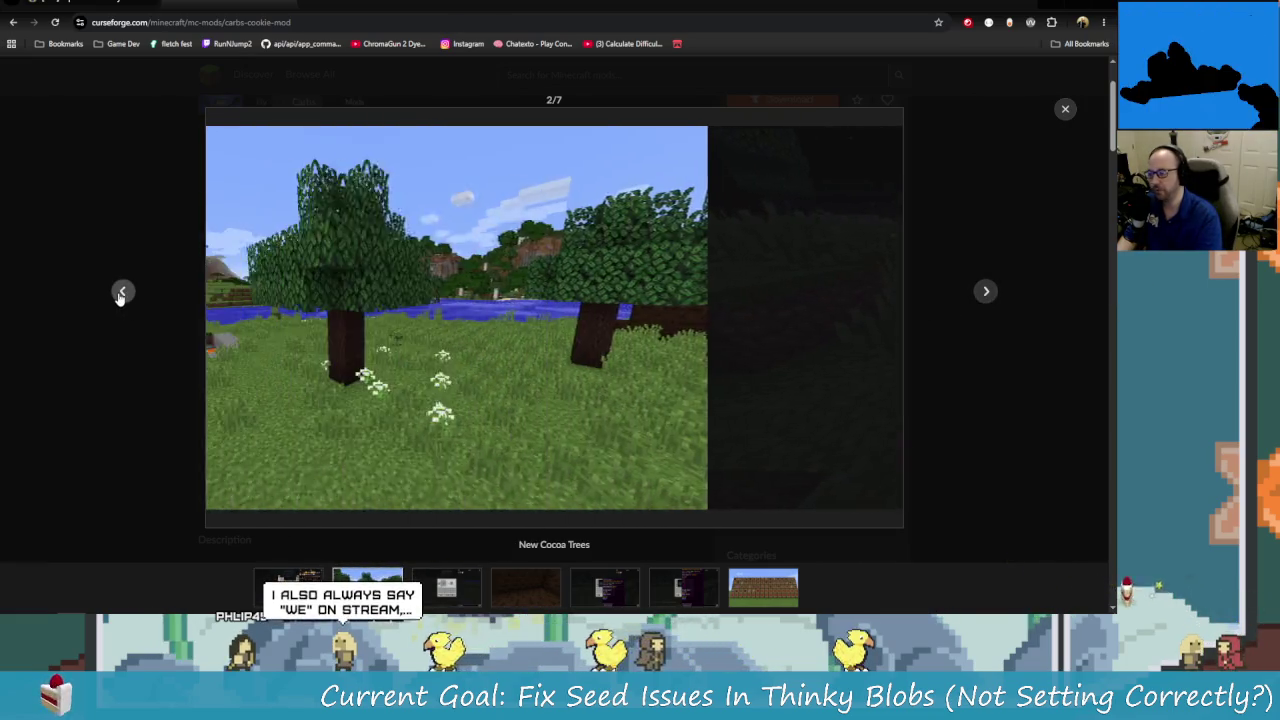
click(121, 294)
click(121, 294)
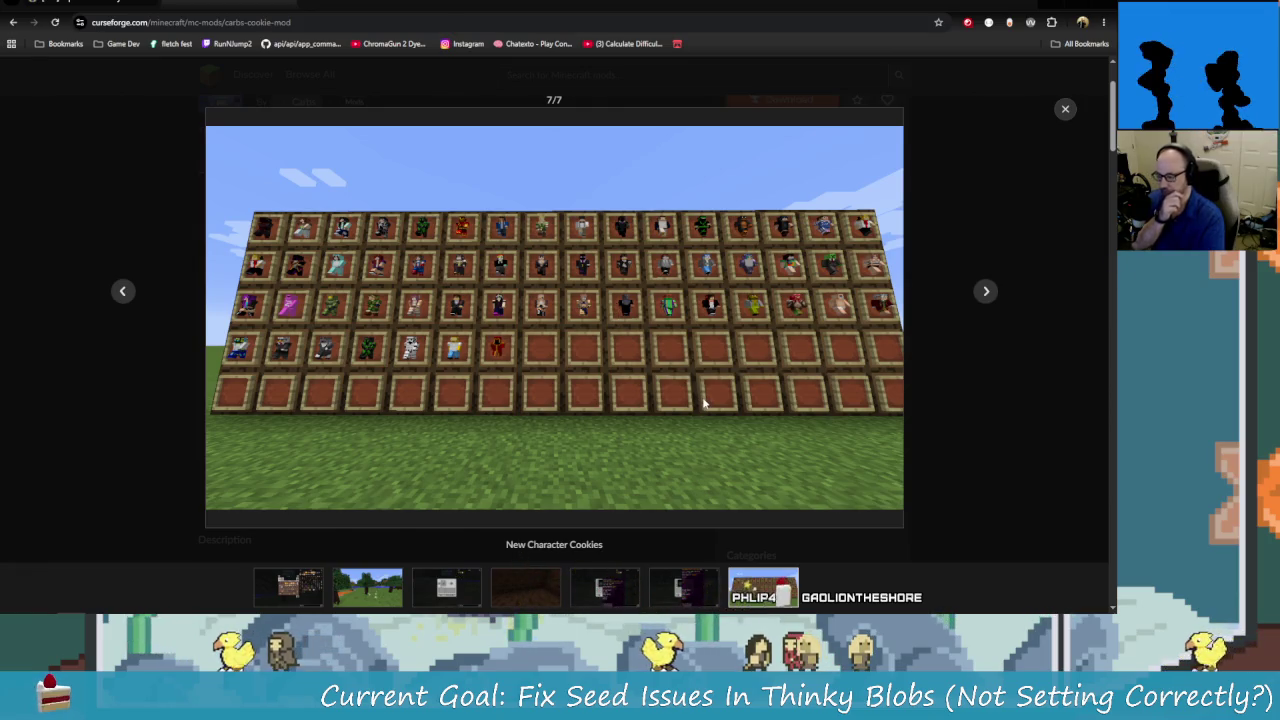
click(984, 292)
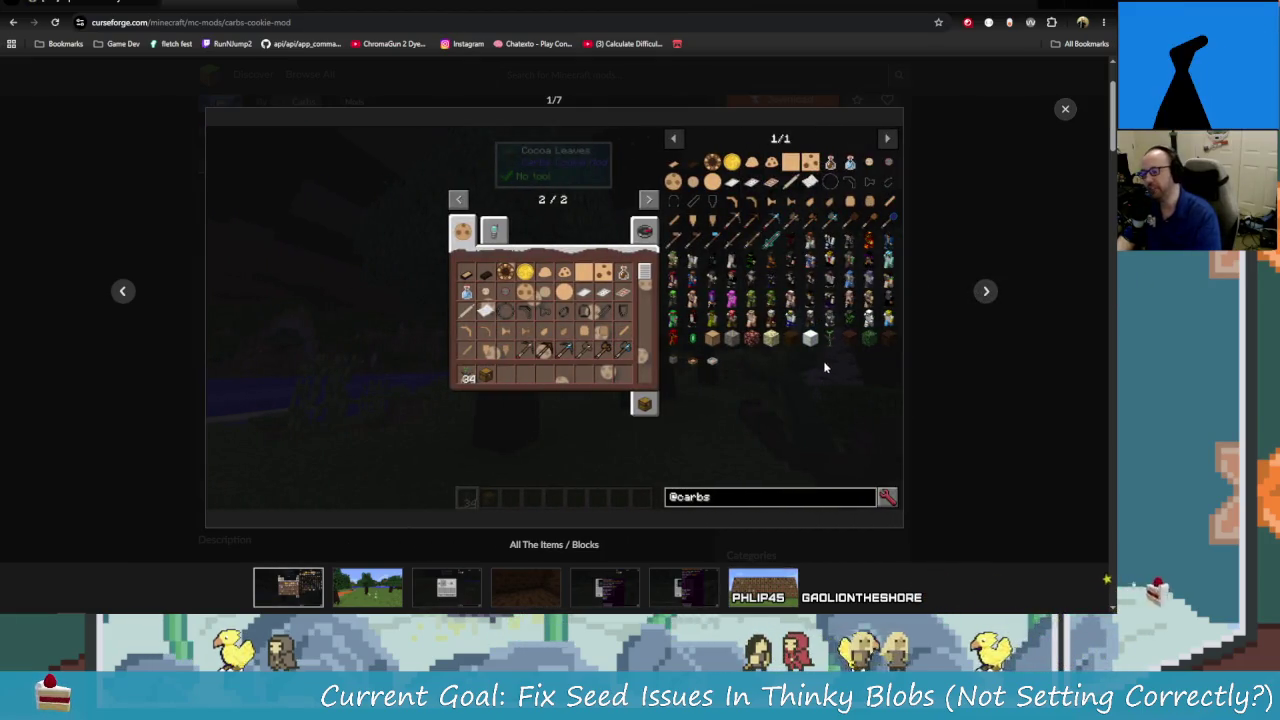
click(983, 291)
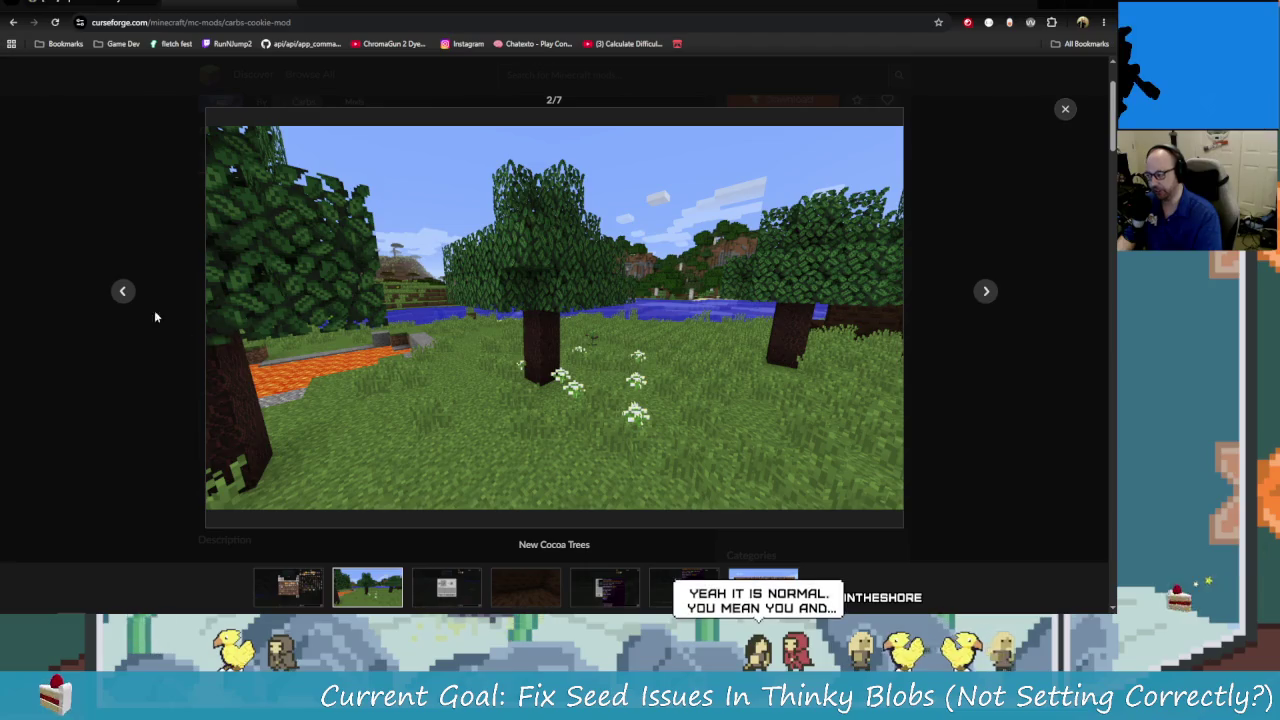
click(122, 291)
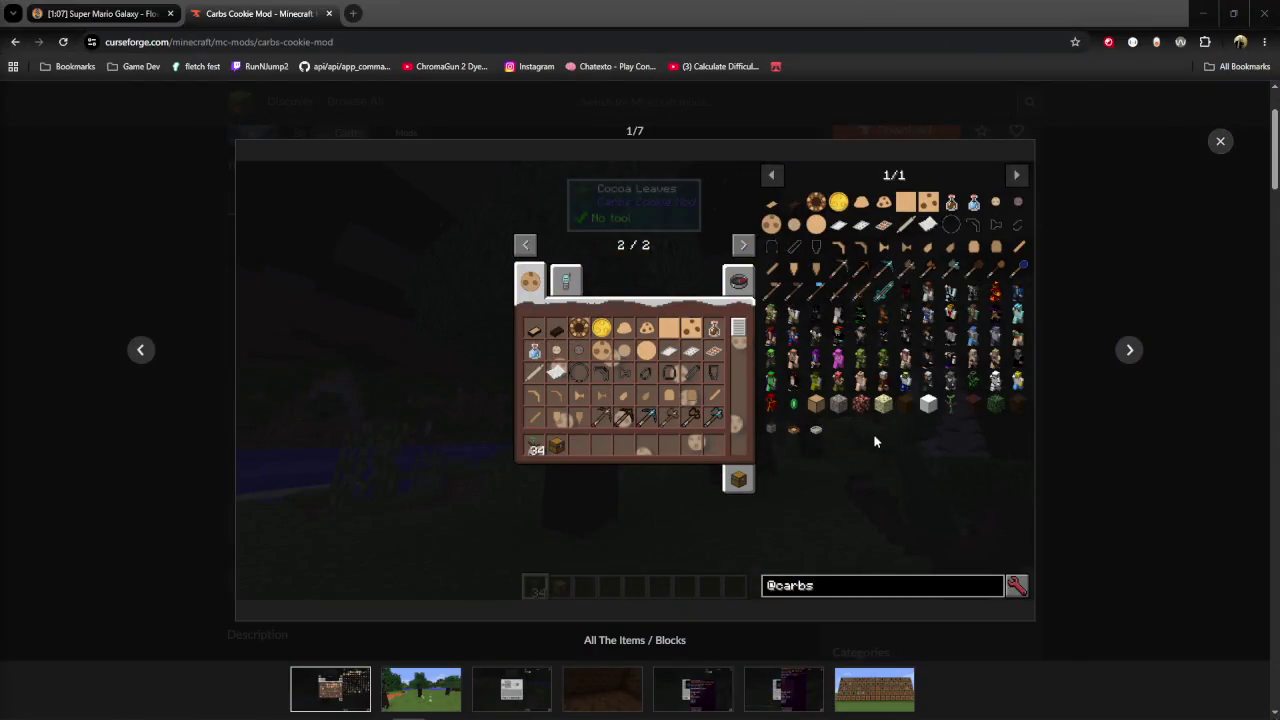
key(ctrl+minus)
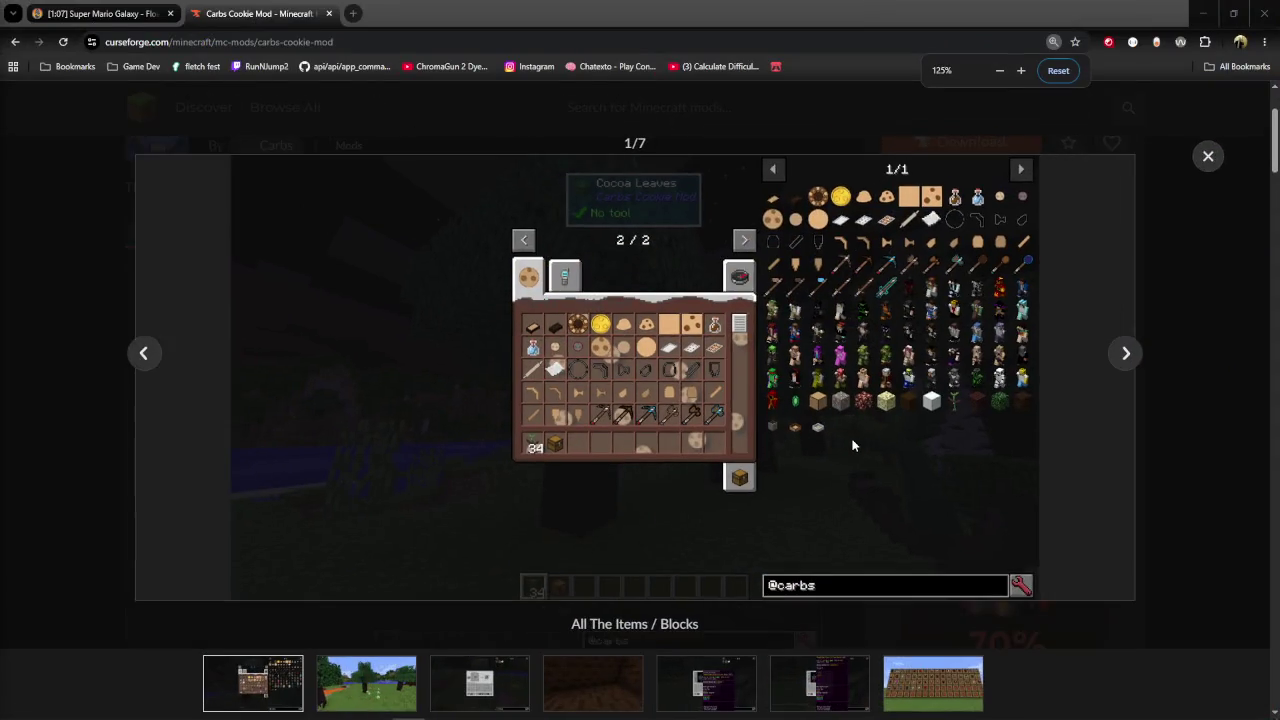
Step from New Cocoa Trees to New Character Cookies in the gallery, then close it.
key(ctrl+plus)
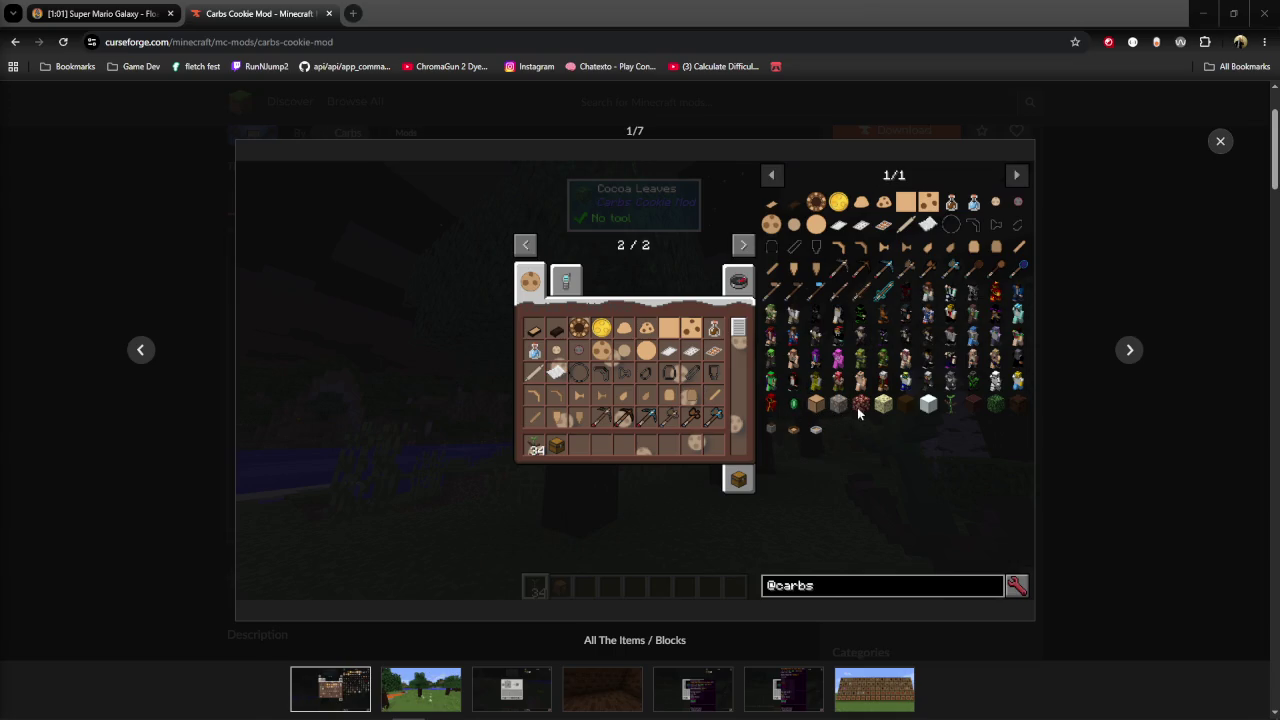
click(1121, 356)
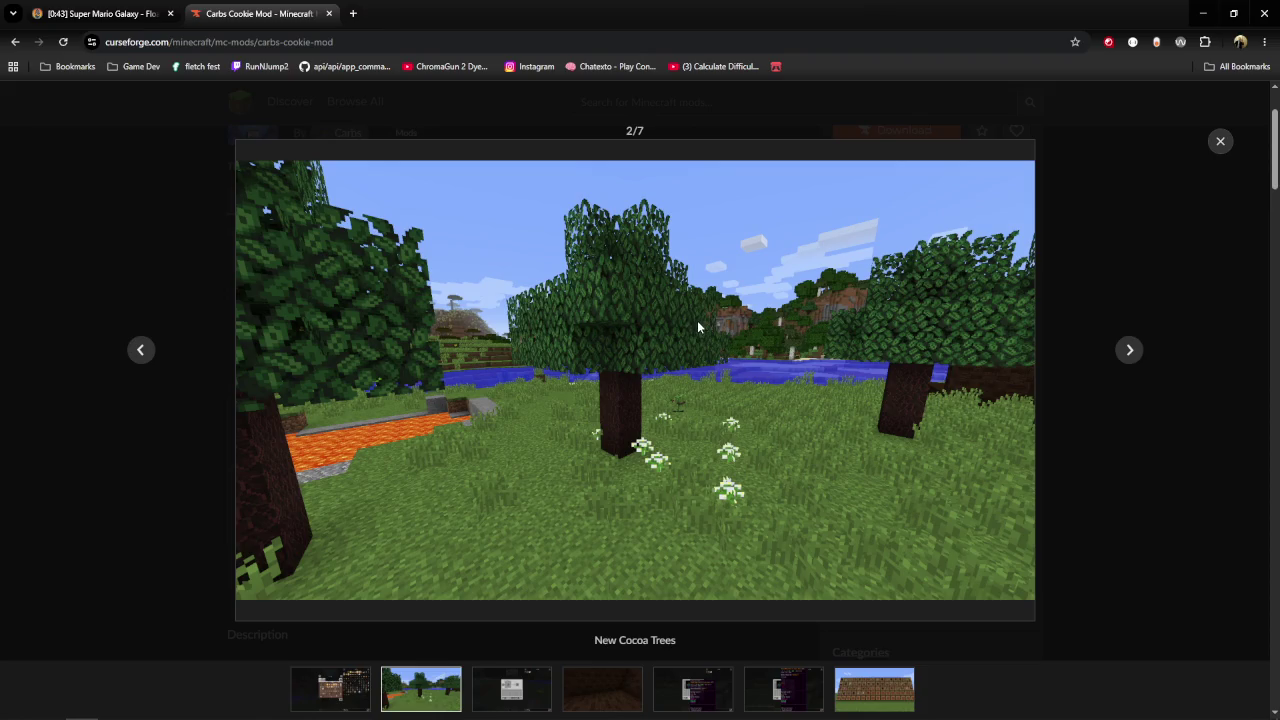
click(1127, 358)
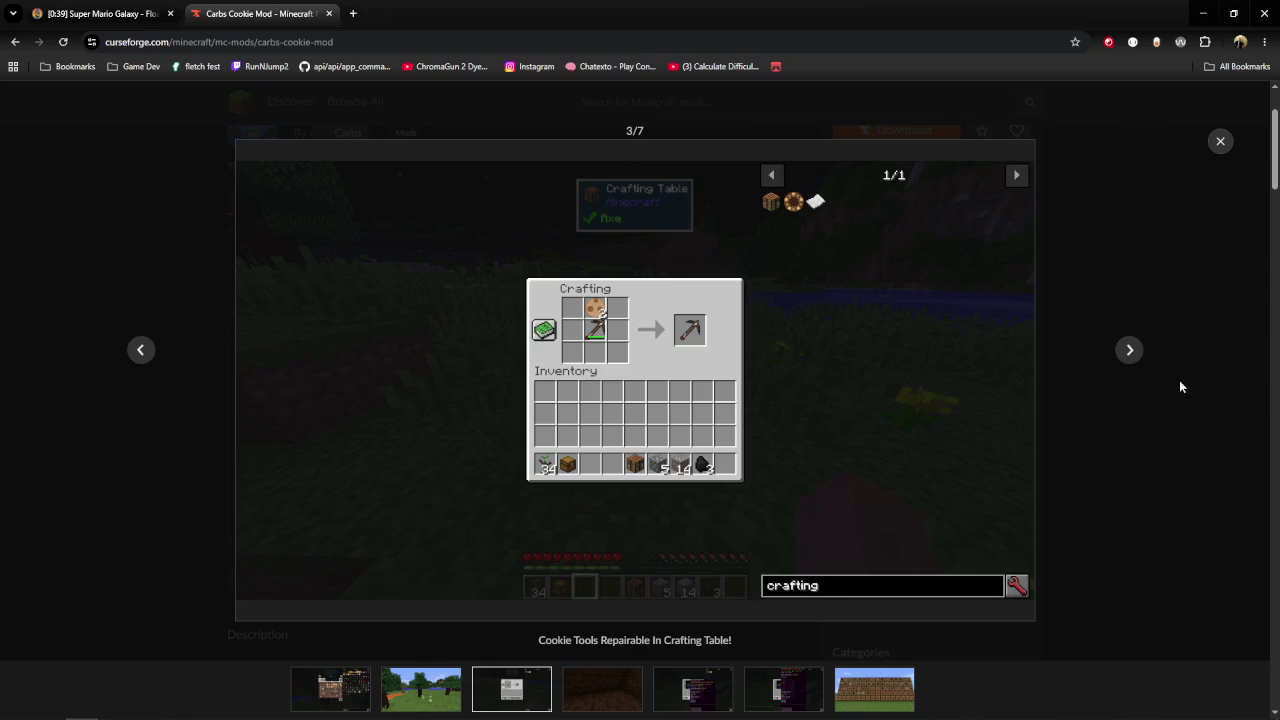
click(1129, 351)
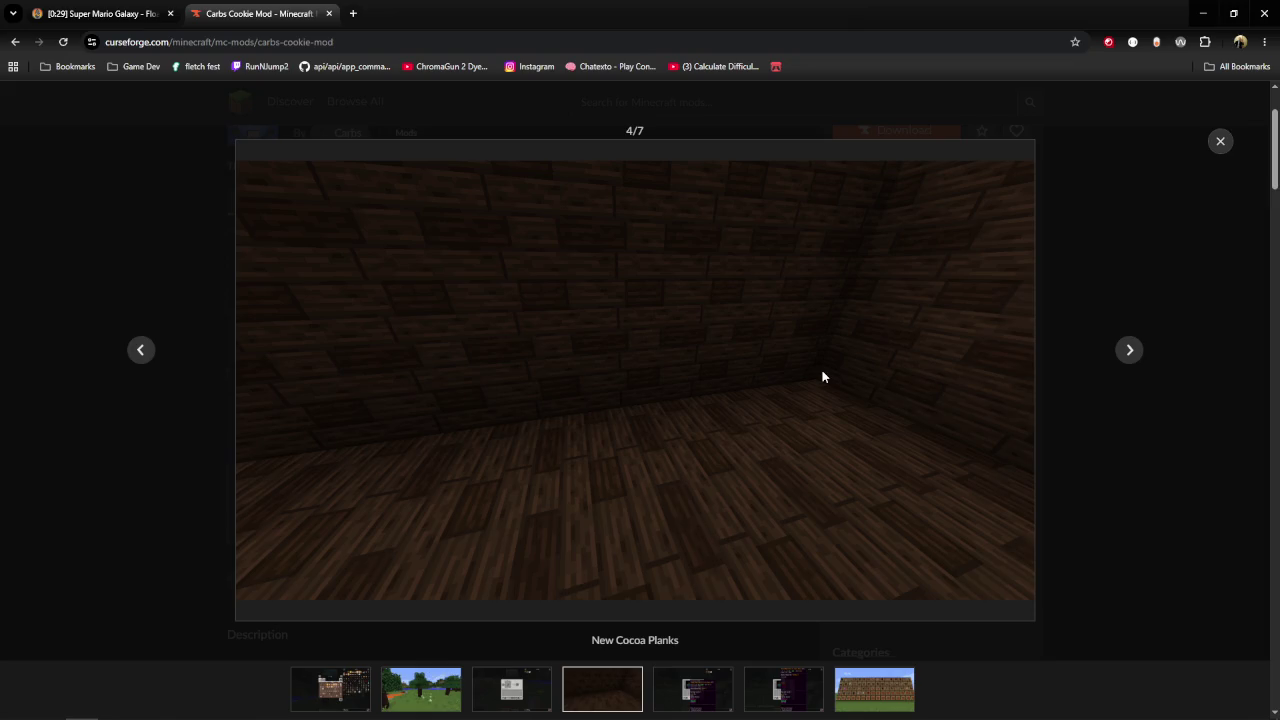
click(1124, 356)
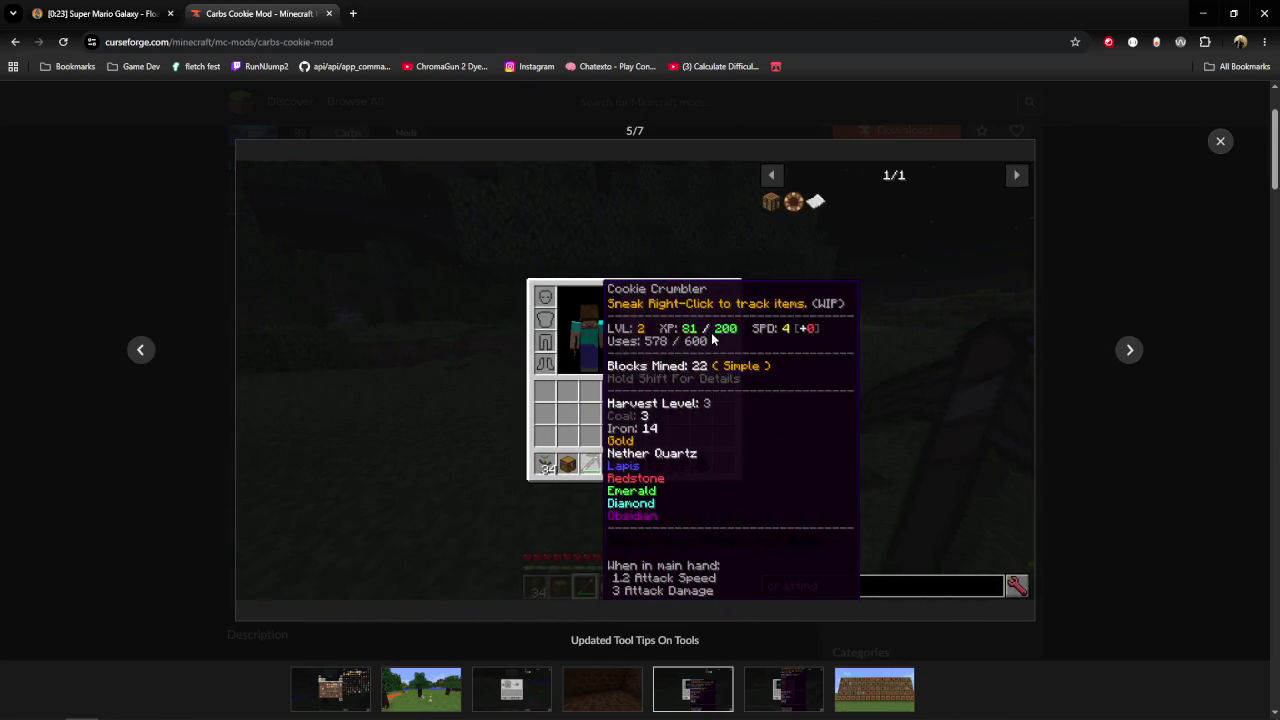
click(1129, 349)
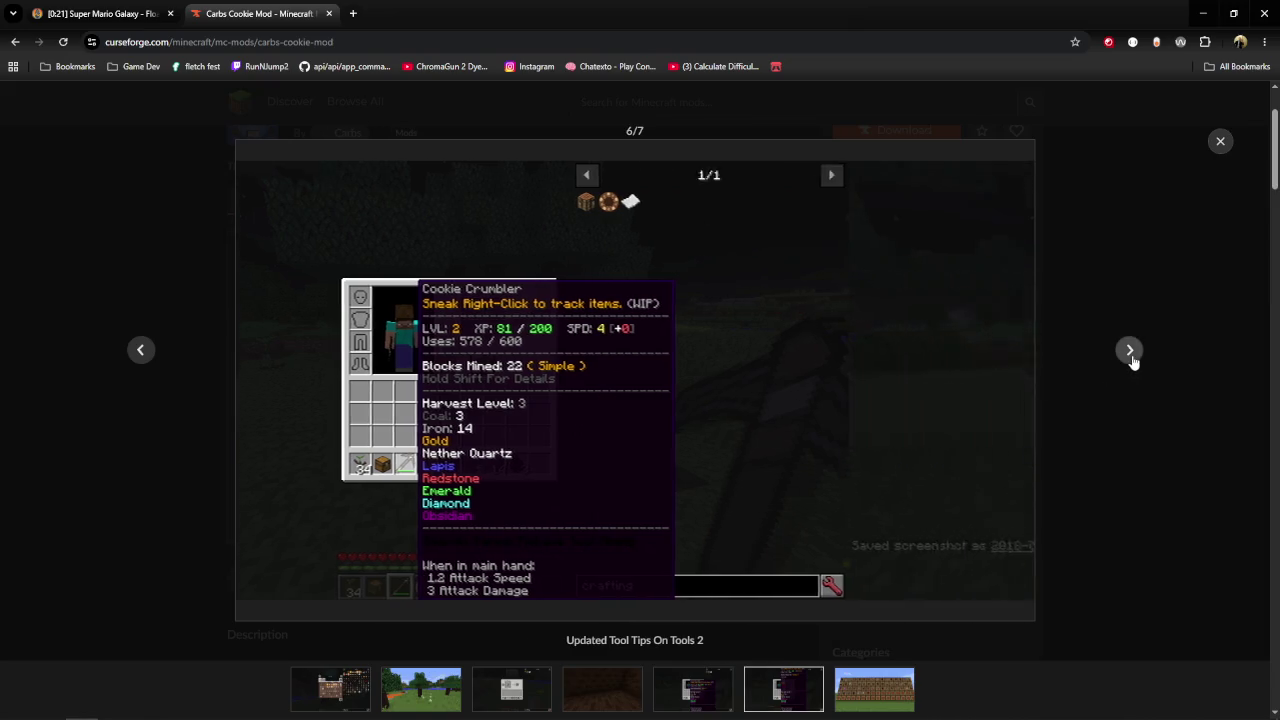
click(1129, 349)
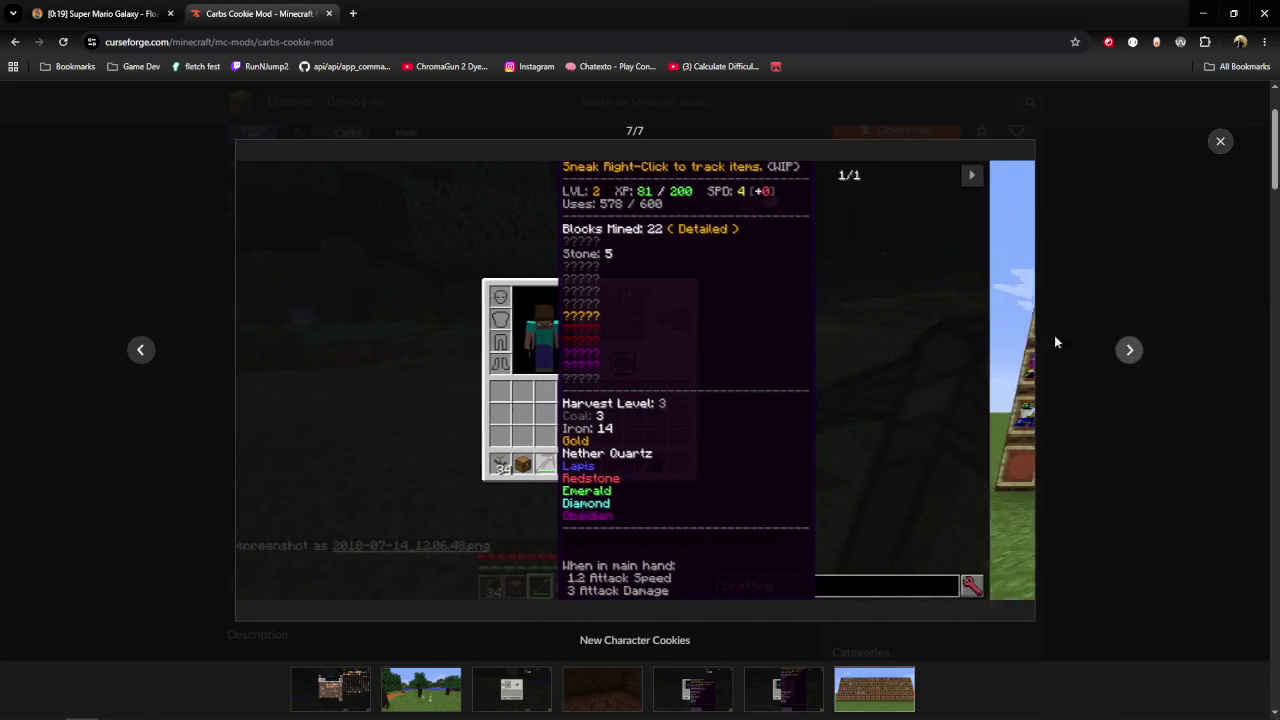
click(1219, 141)
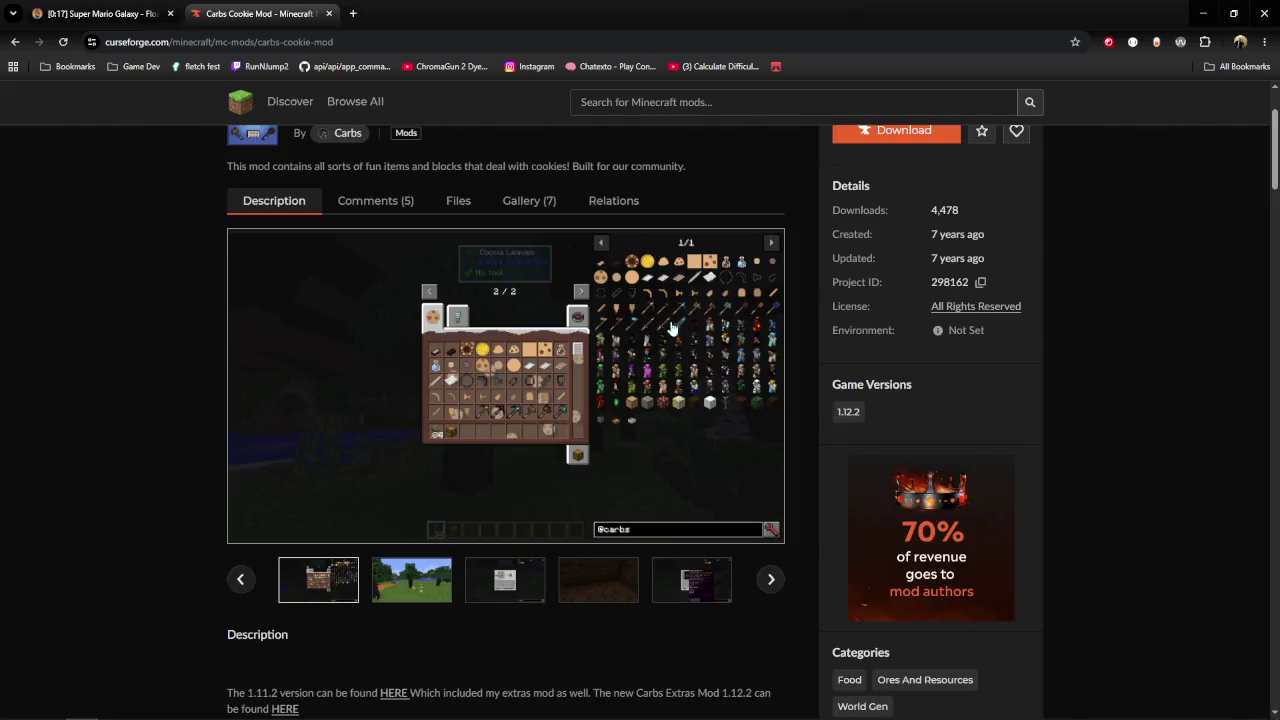
Return to the author's projects list and open the Carbs Extras Mod page.
scroll(425, 365, up, 2)
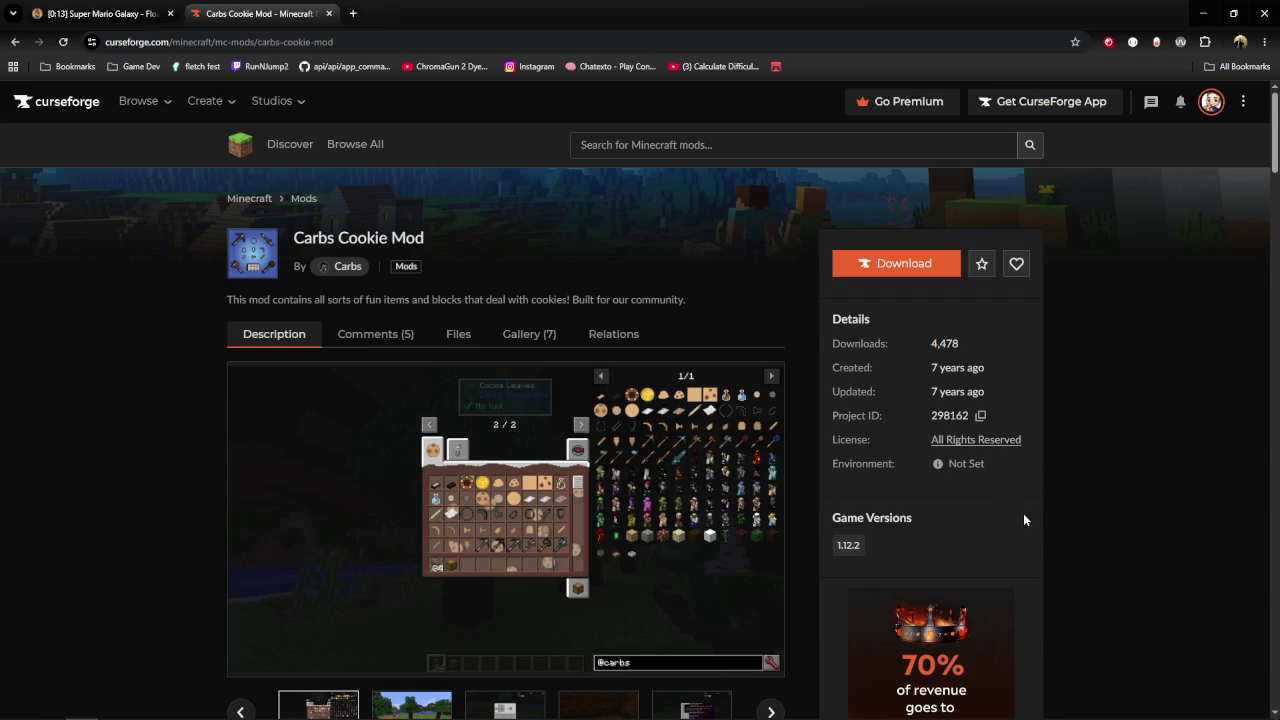
scroll(880, 393, down, 3)
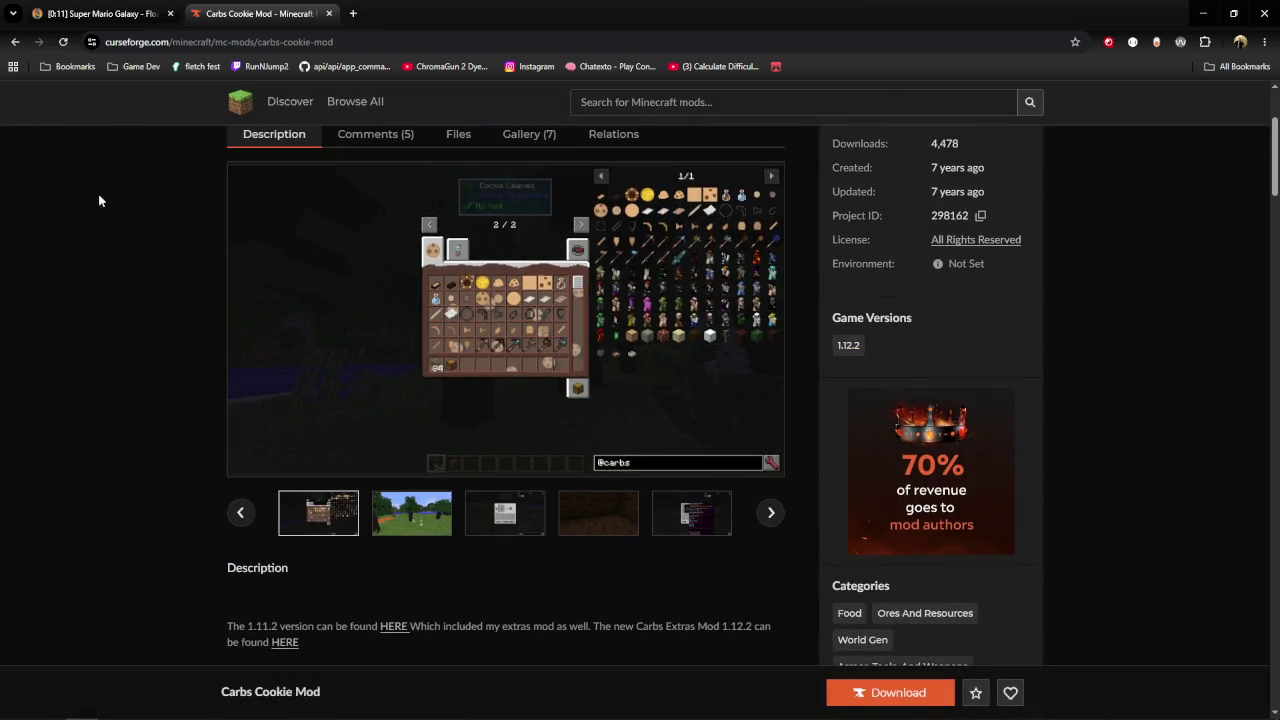
click(22, 44)
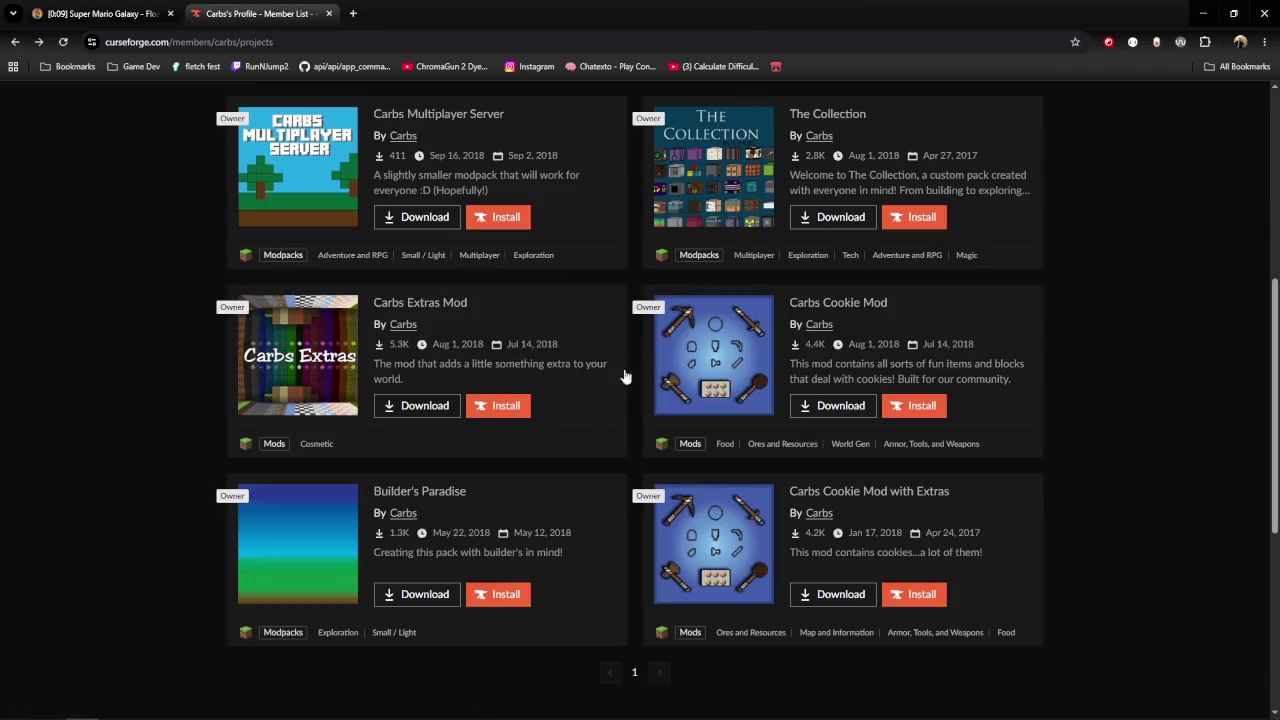
click(428, 305)
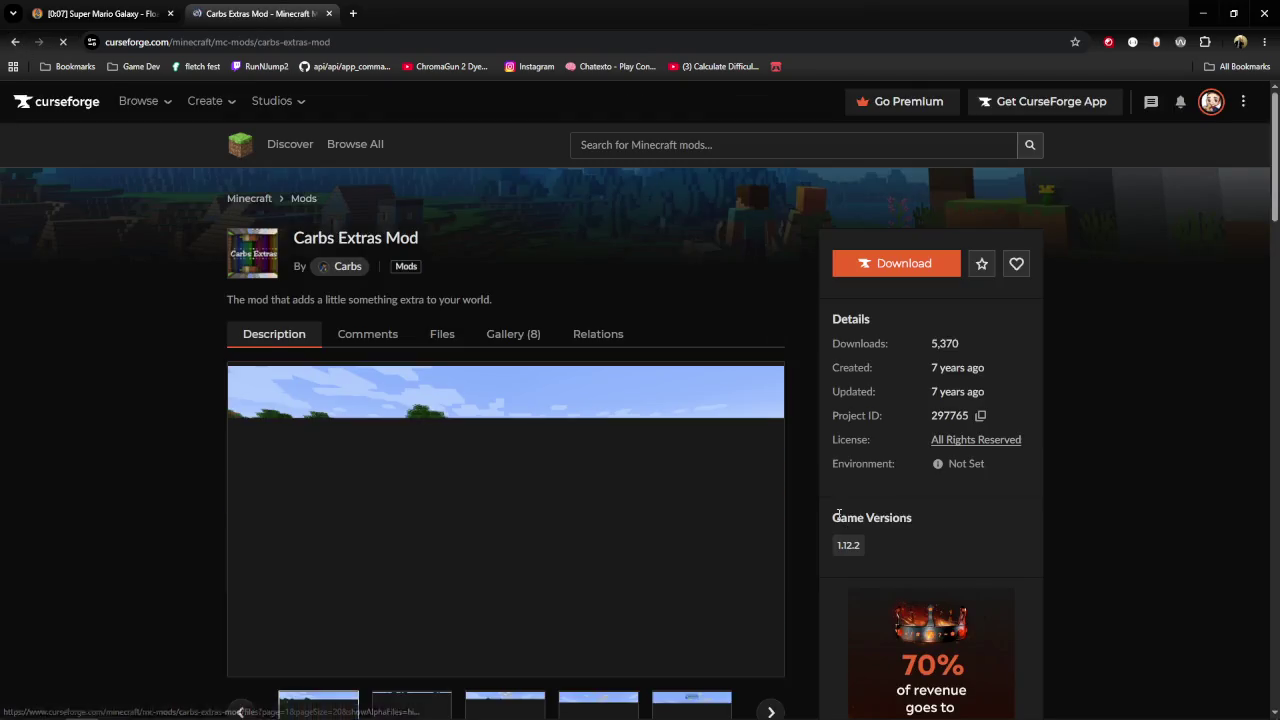
Show the checkered tiles, rainbow blocks and plank character gallery screenshots.
scroll(809, 514, down, 2)
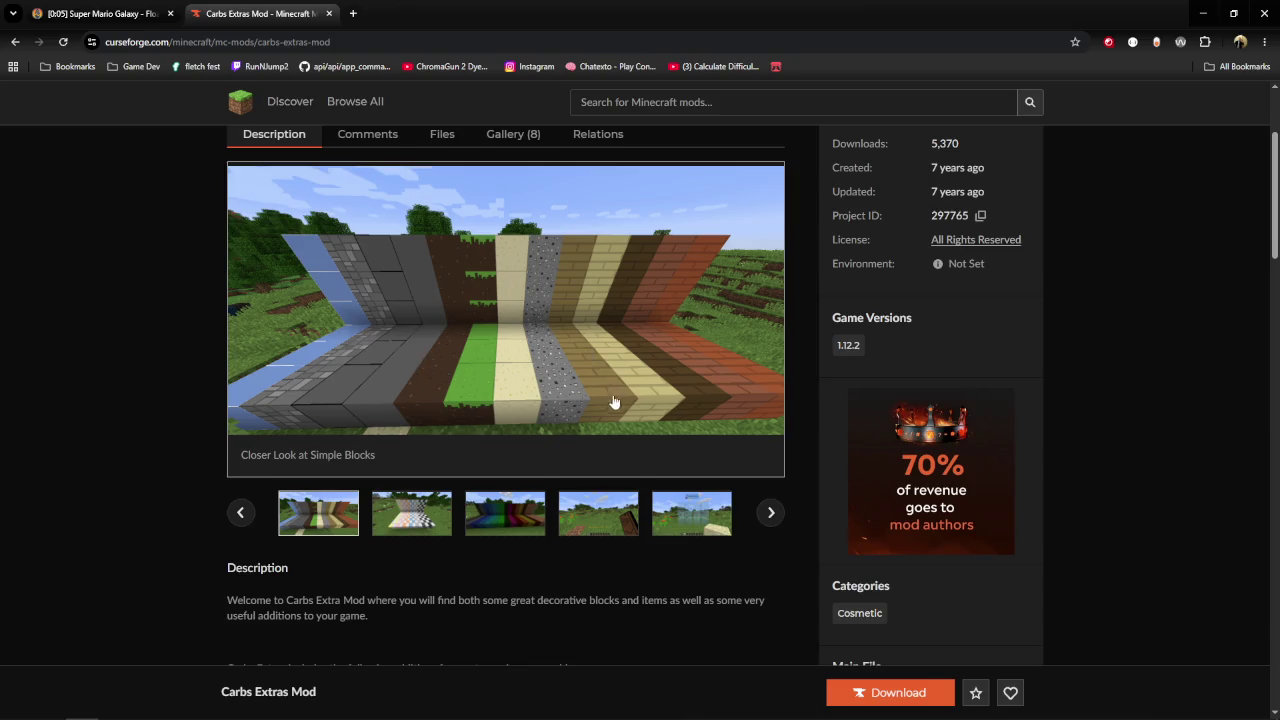
click(424, 532)
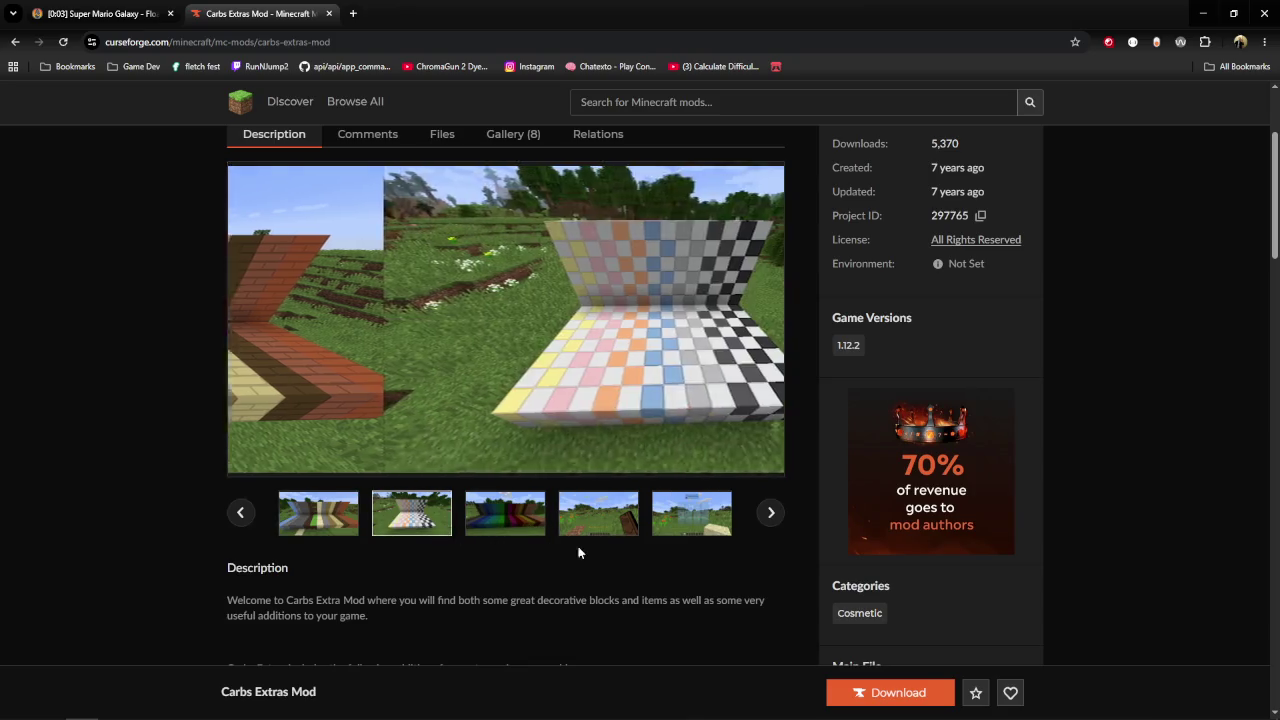
click(528, 516)
mouse_move(505, 320)
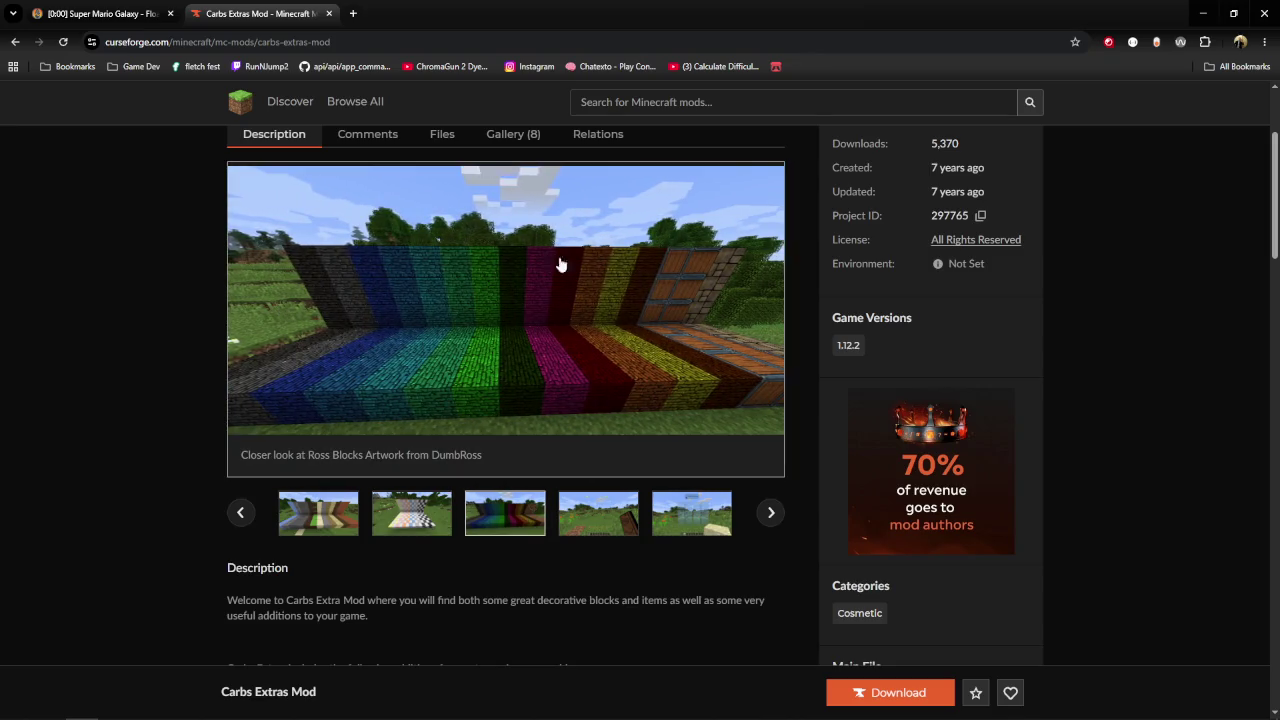
click(597, 525)
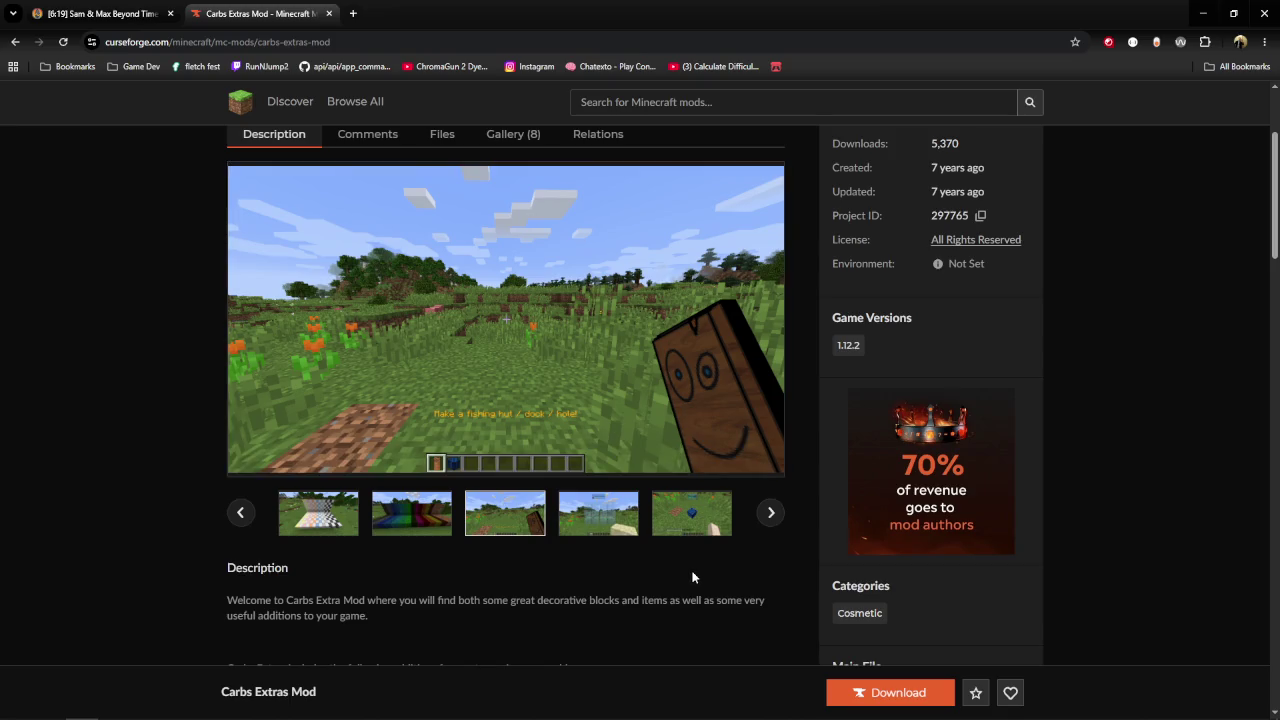
mouse_move(679, 423)
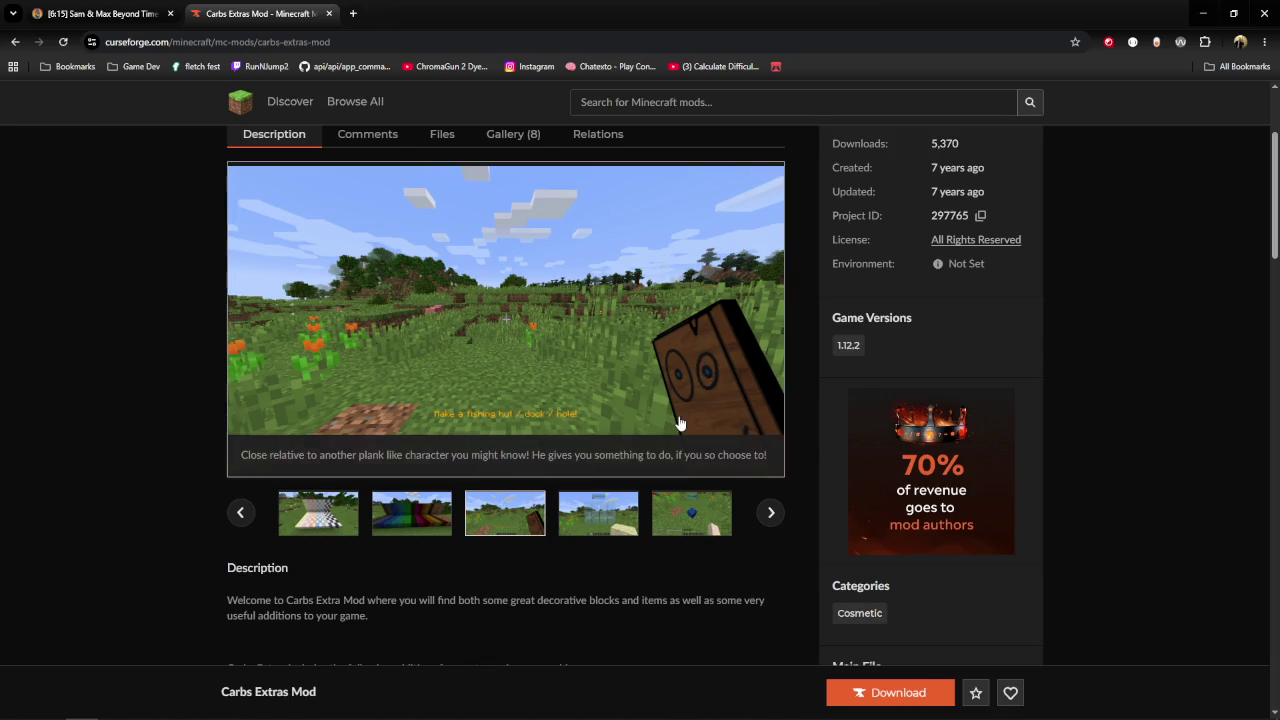
Scroll through the Carbs Extras Mod description.
scroll(690, 554, down, 2)
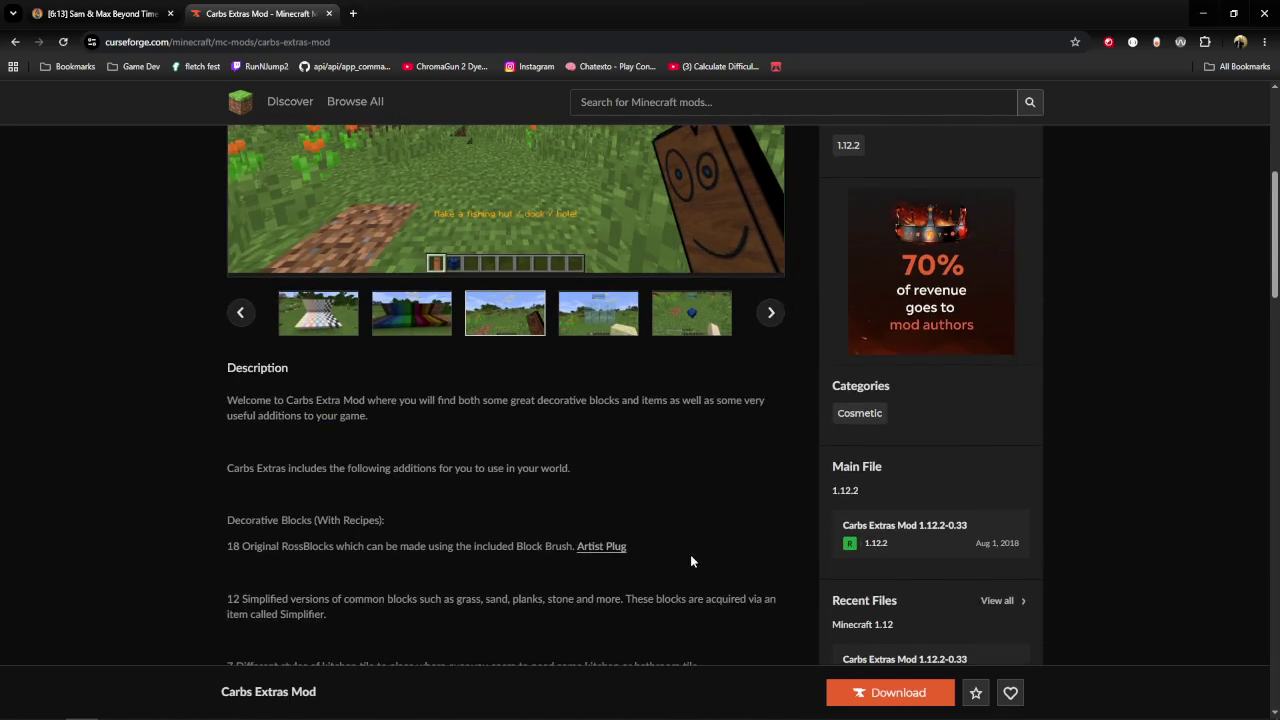
scroll(690, 554, down, 3)
scroll(455, 449, down, 1)
scroll(462, 457, down, 2)
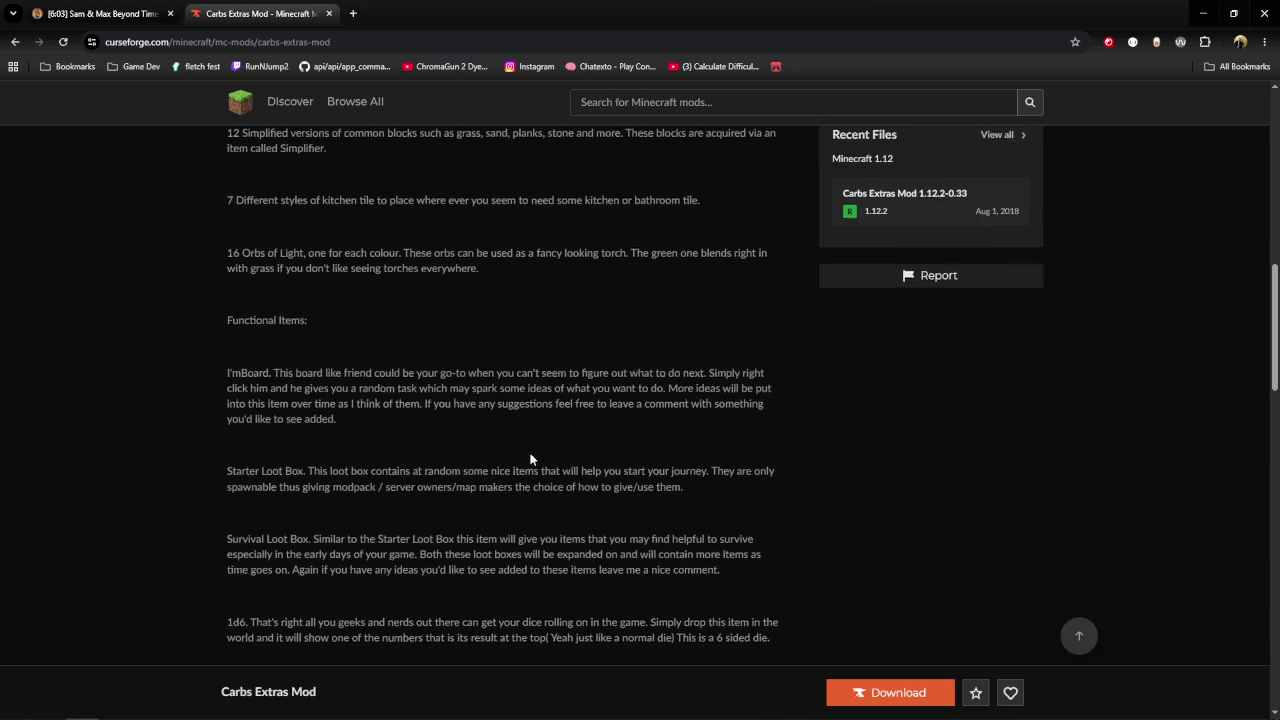
scroll(529, 451, up, 6)
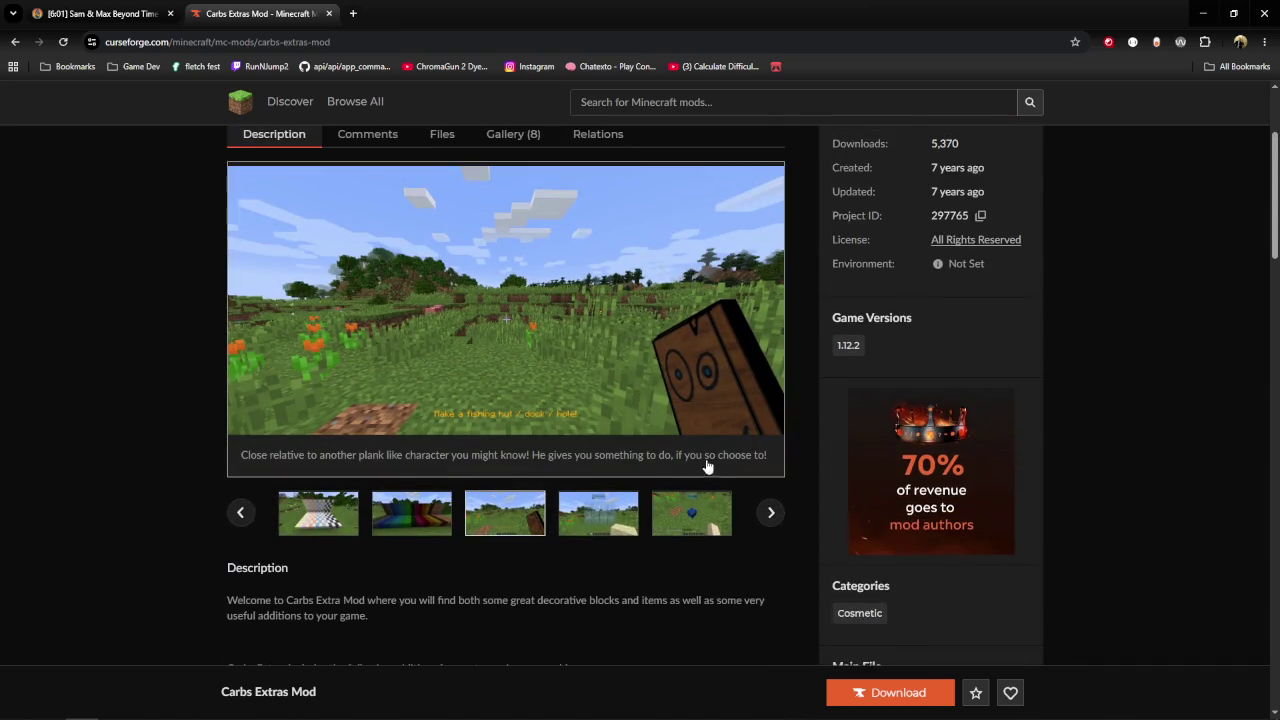
Advance the gallery through glass, die, sand, colourful and wall images, then go back to projects.
click(771, 512)
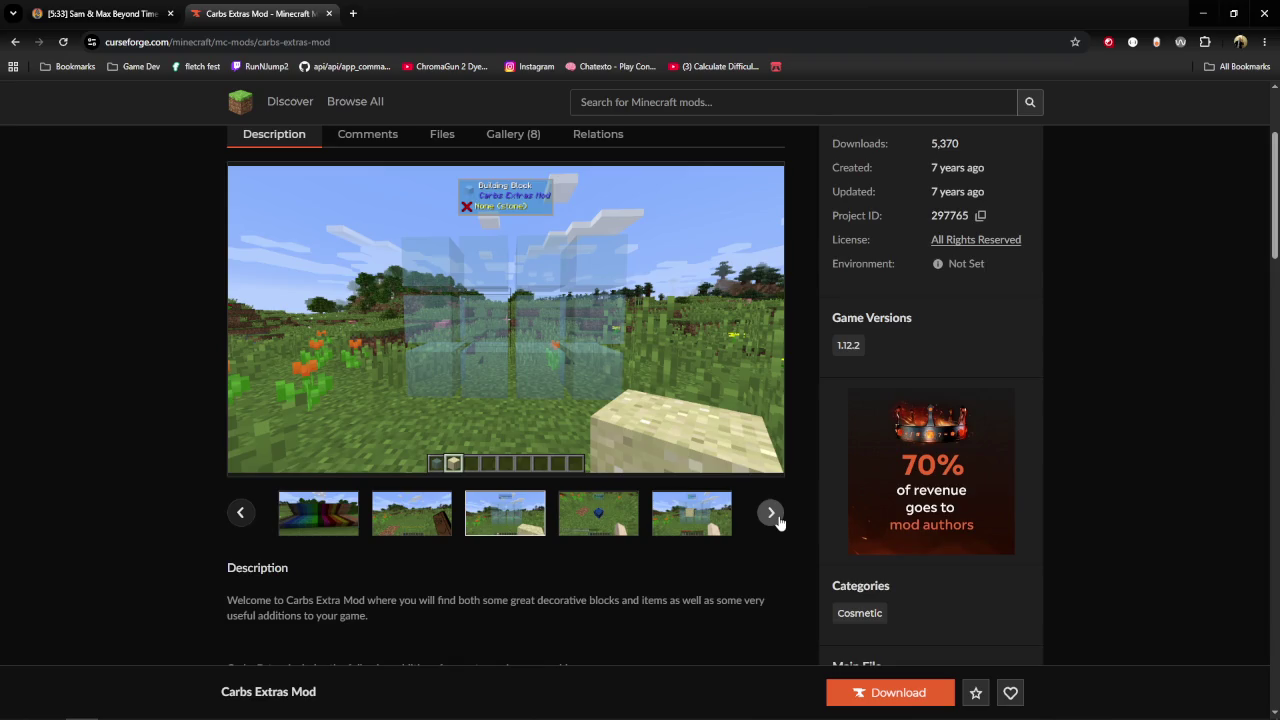
click(771, 513)
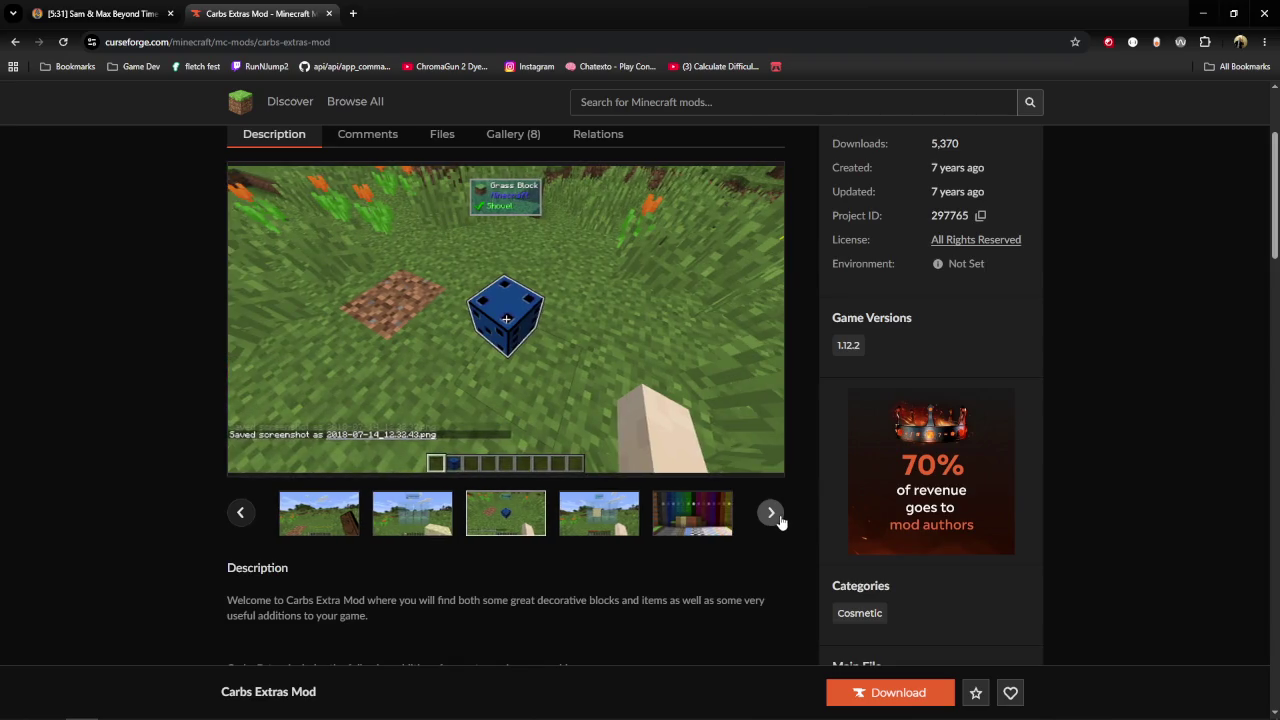
mouse_move(505, 318)
click(770, 513)
click(770, 513)
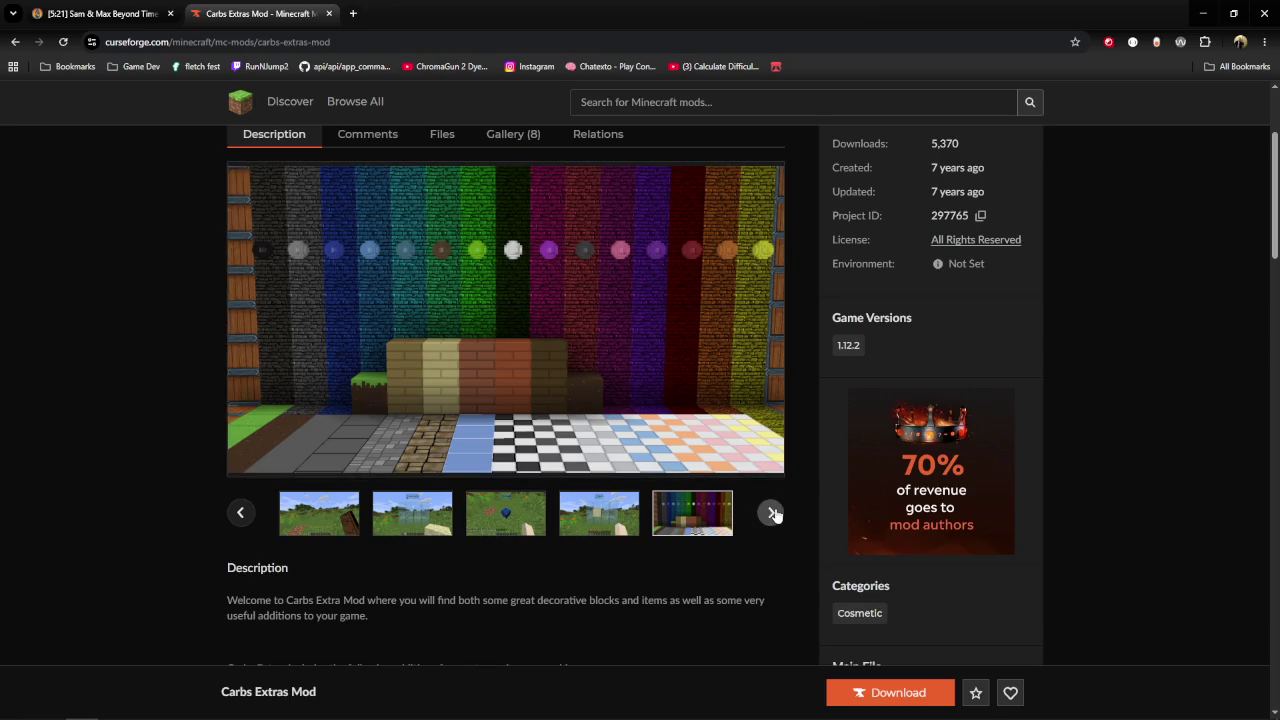
click(771, 513)
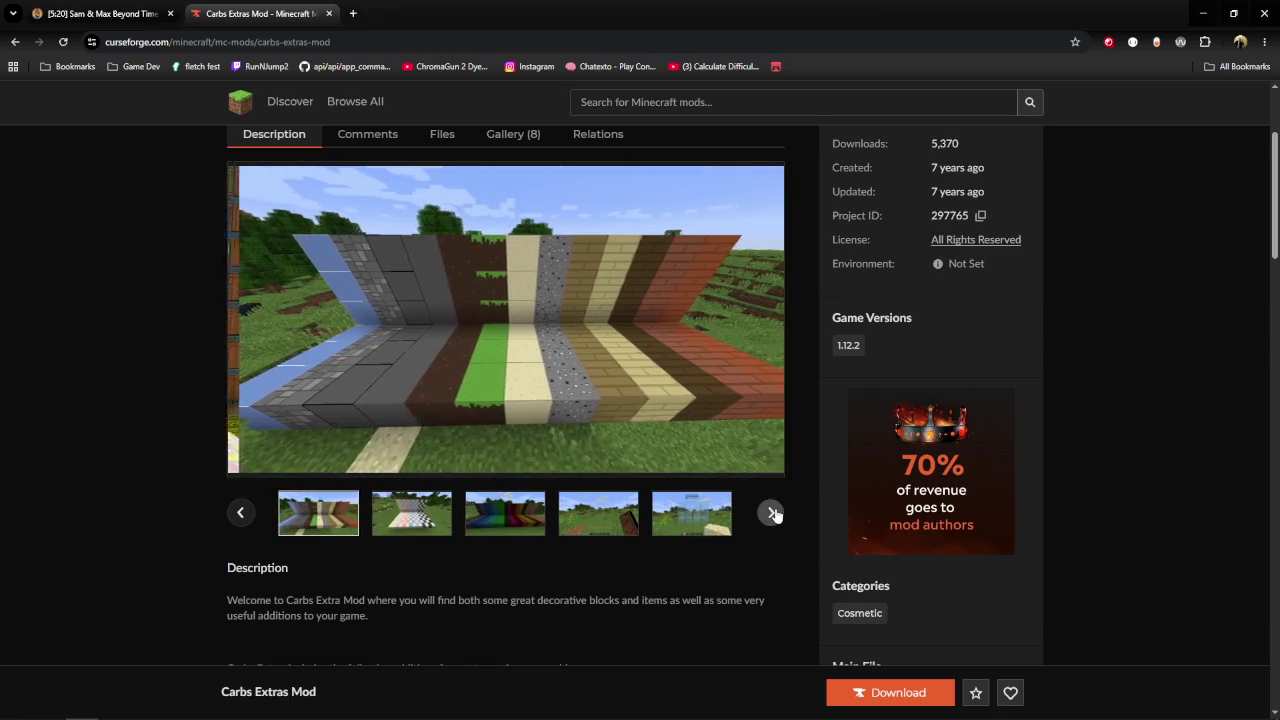
click(15, 42)
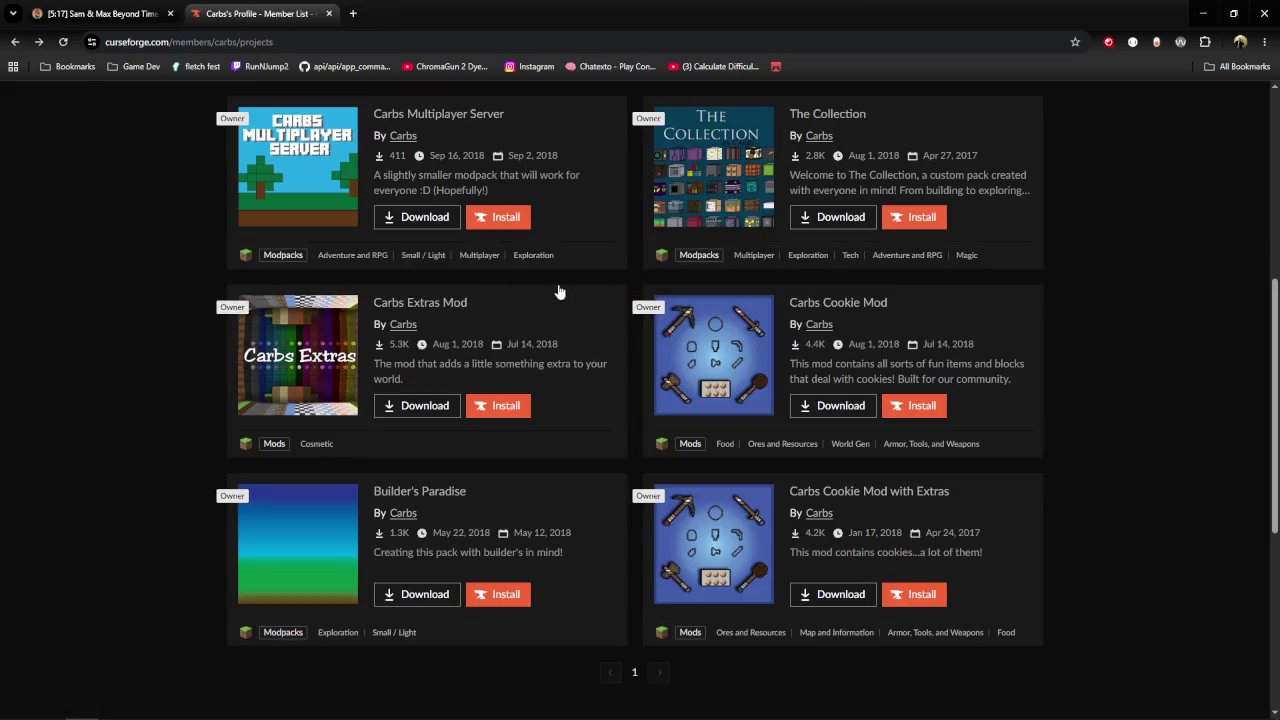
Open The Collection modpack page and scroll through its description and planned updates.
scroll(614, 580, up, 1)
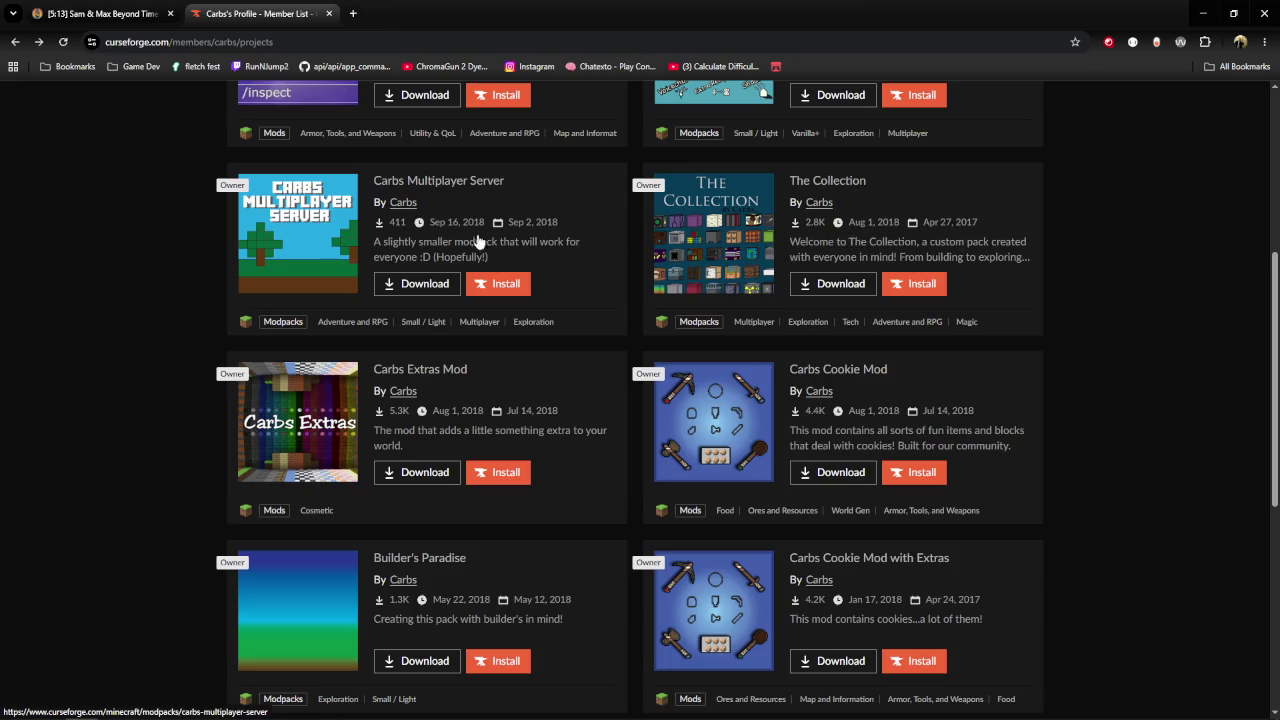
click(840, 178)
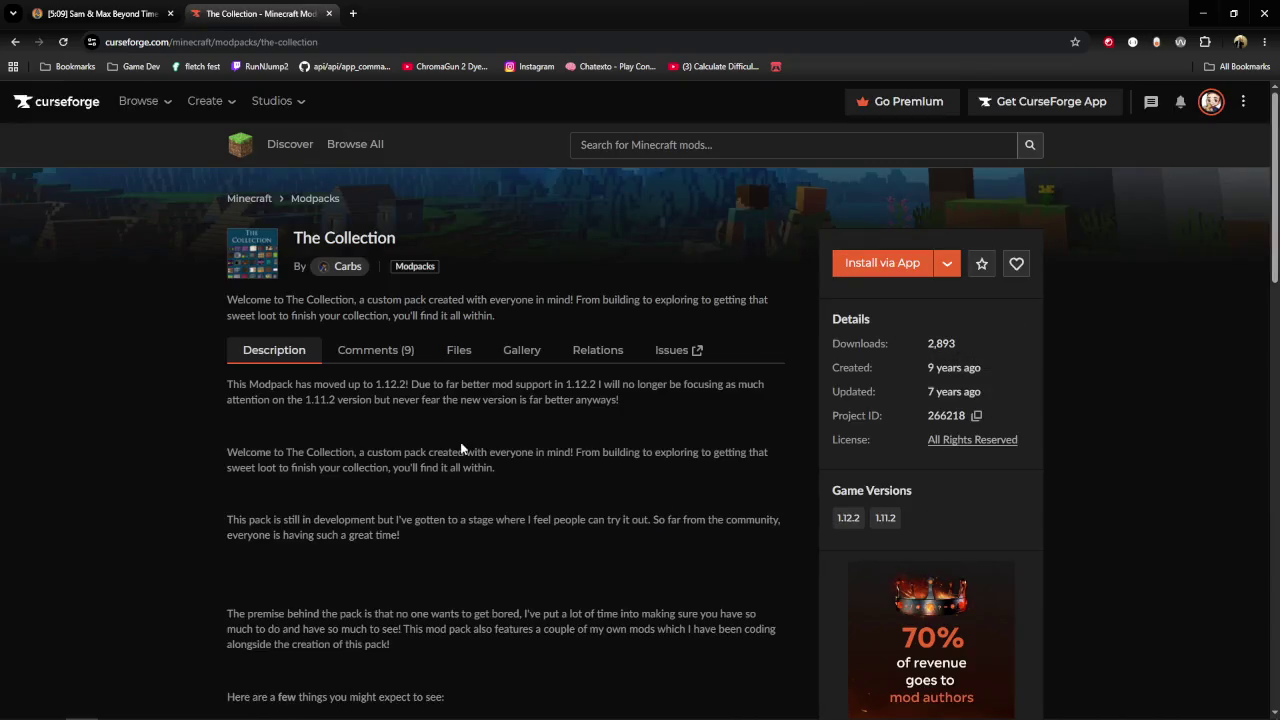
scroll(497, 468, down, 2)
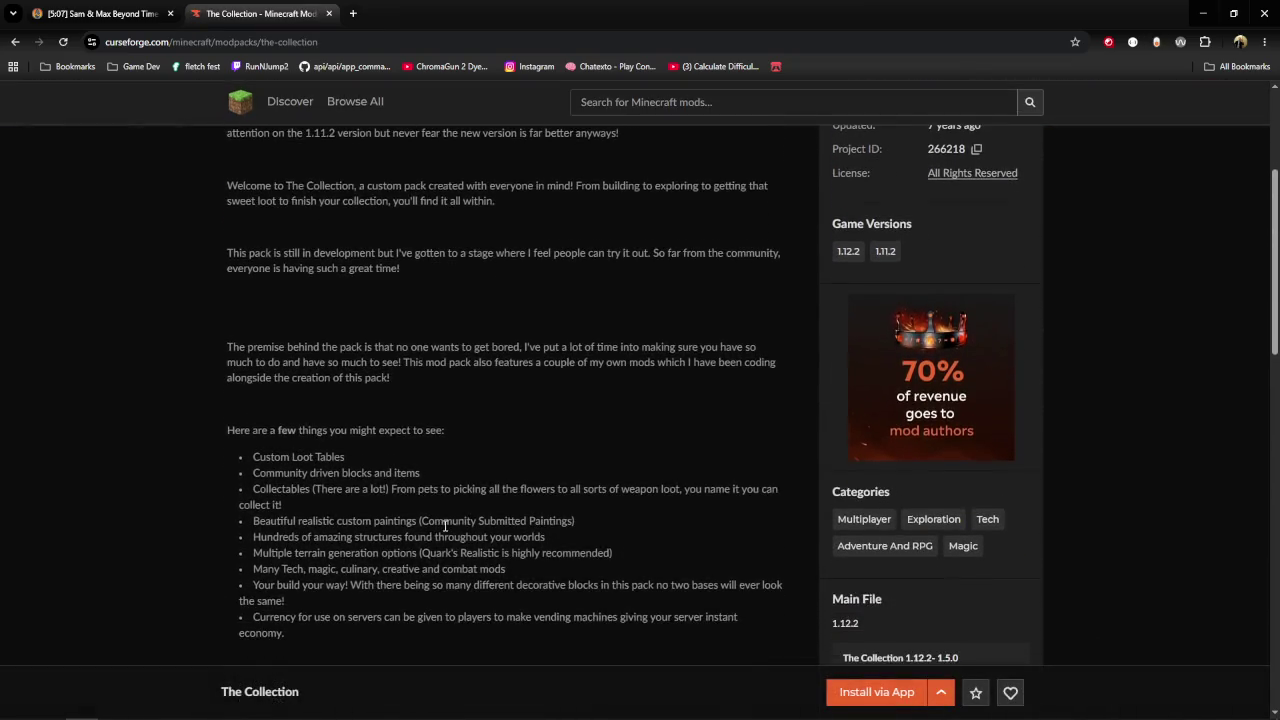
scroll(470, 495, down, 2)
scroll(443, 520, down, 1)
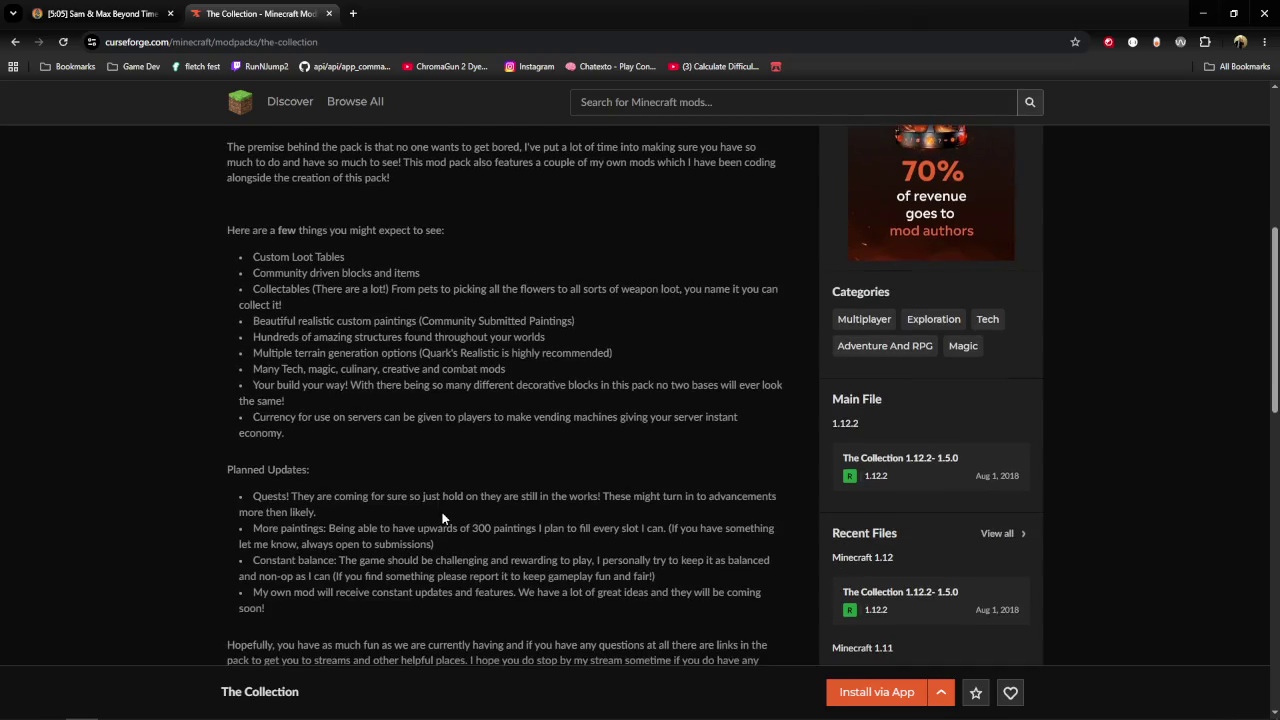
scroll(539, 499, down, 2)
scroll(539, 499, down, 1)
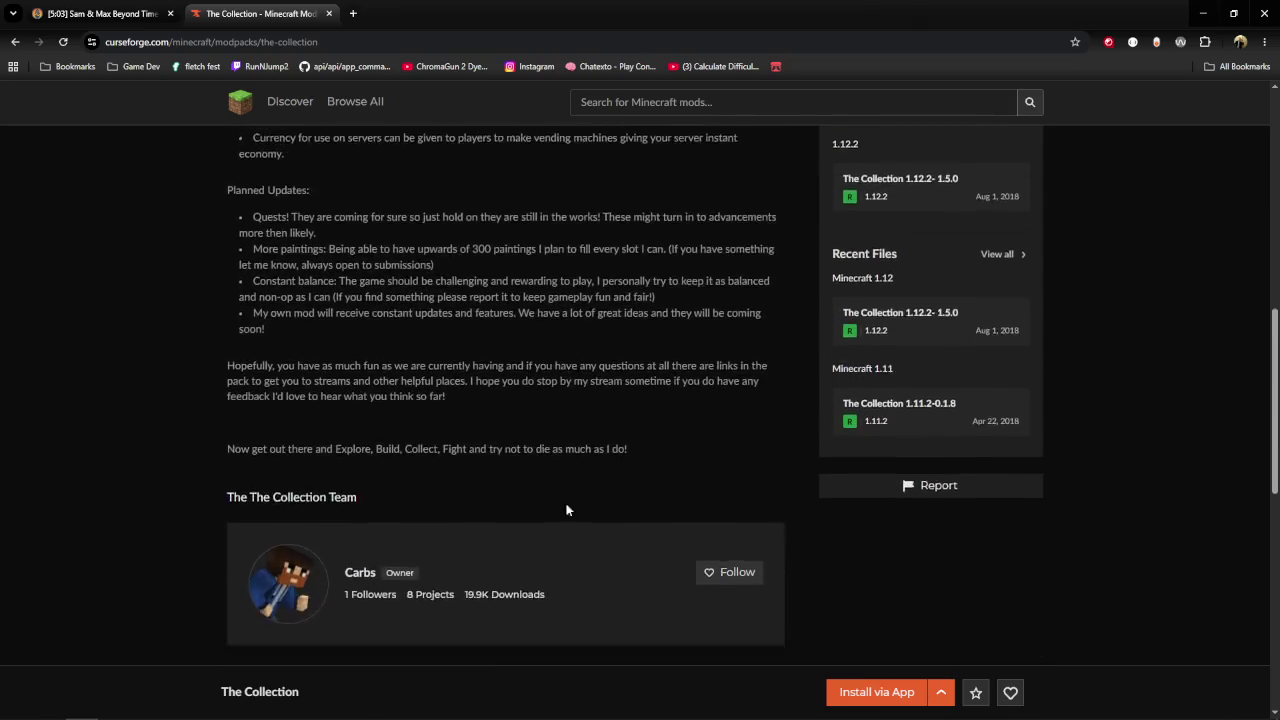
scroll(832, 573, down, 2)
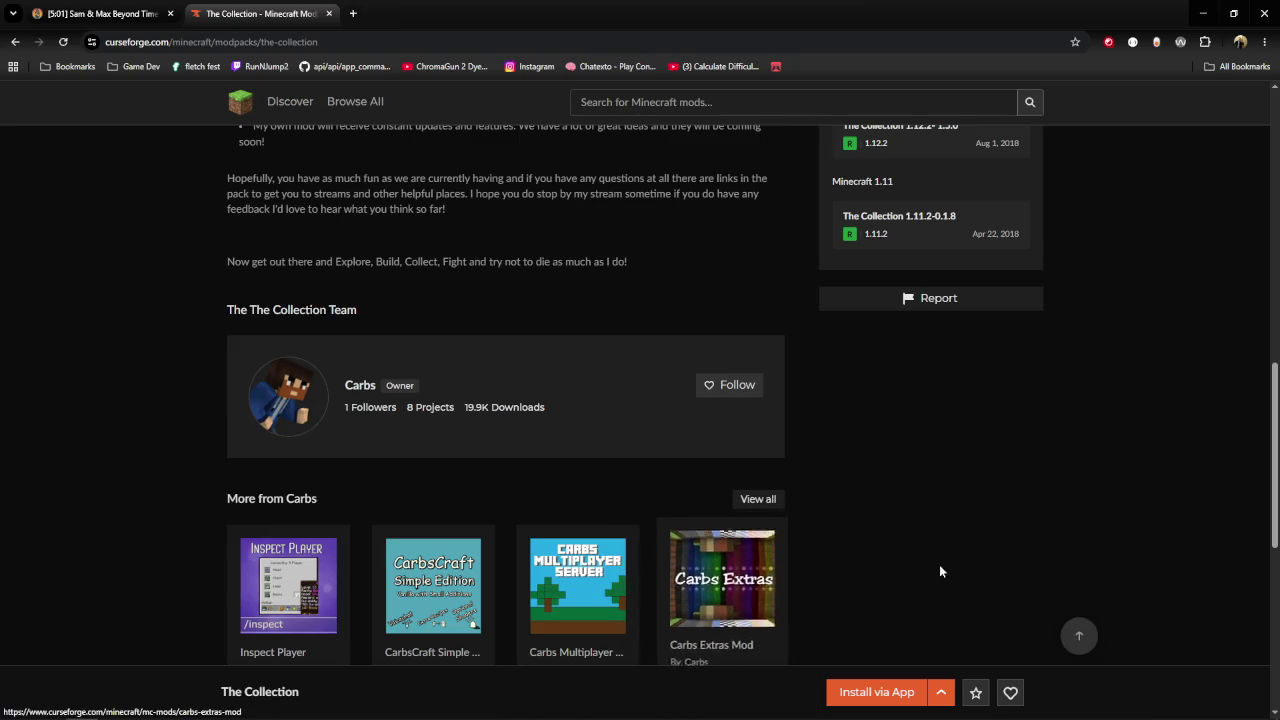
scroll(955, 558, down, 2)
scroll(914, 551, up, 2)
scroll(800, 520, up, 6)
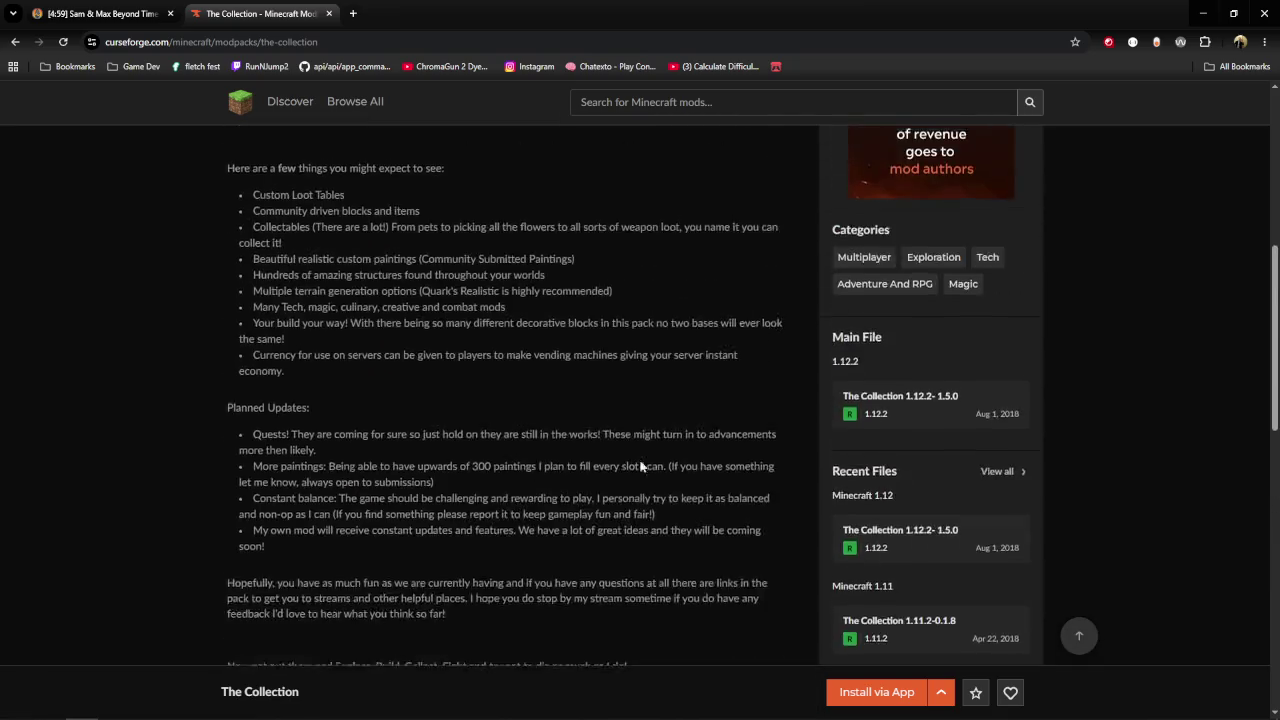
scroll(700, 480, up, 5)
scroll(618, 445, up, 2)
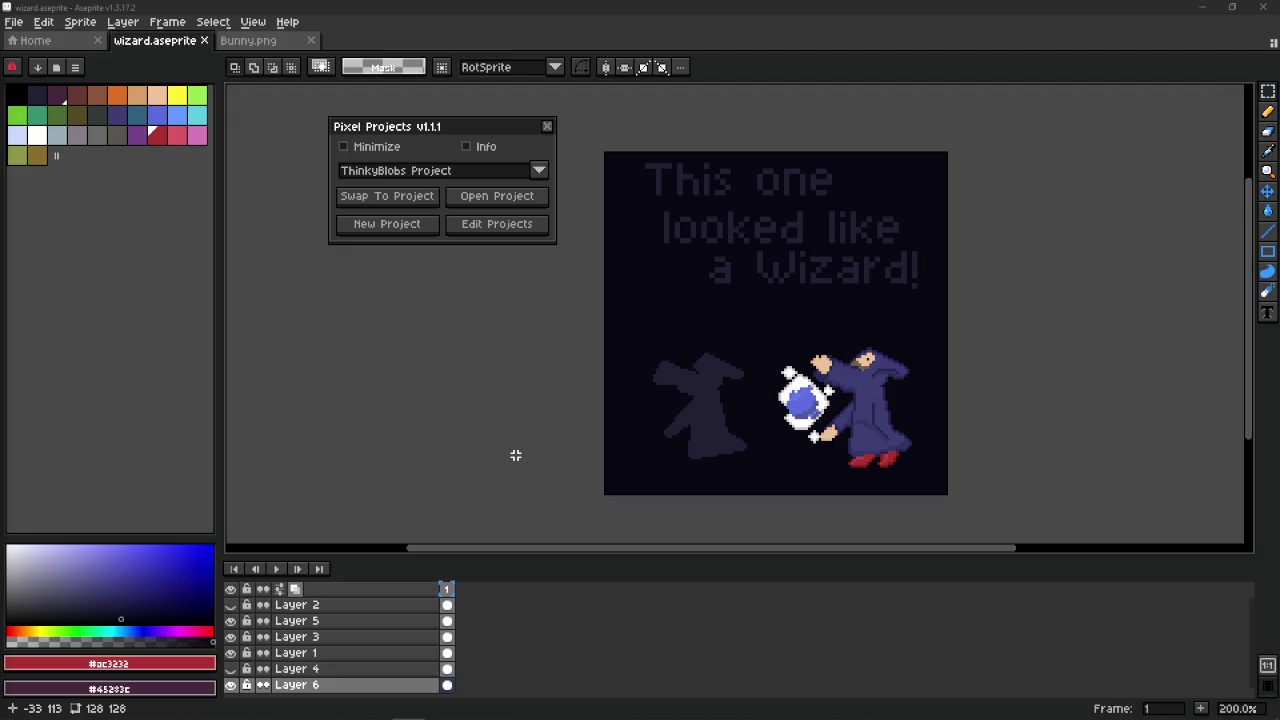
Search the Start menu for 'block' and launch Blockbench.
key(super)
text(block)
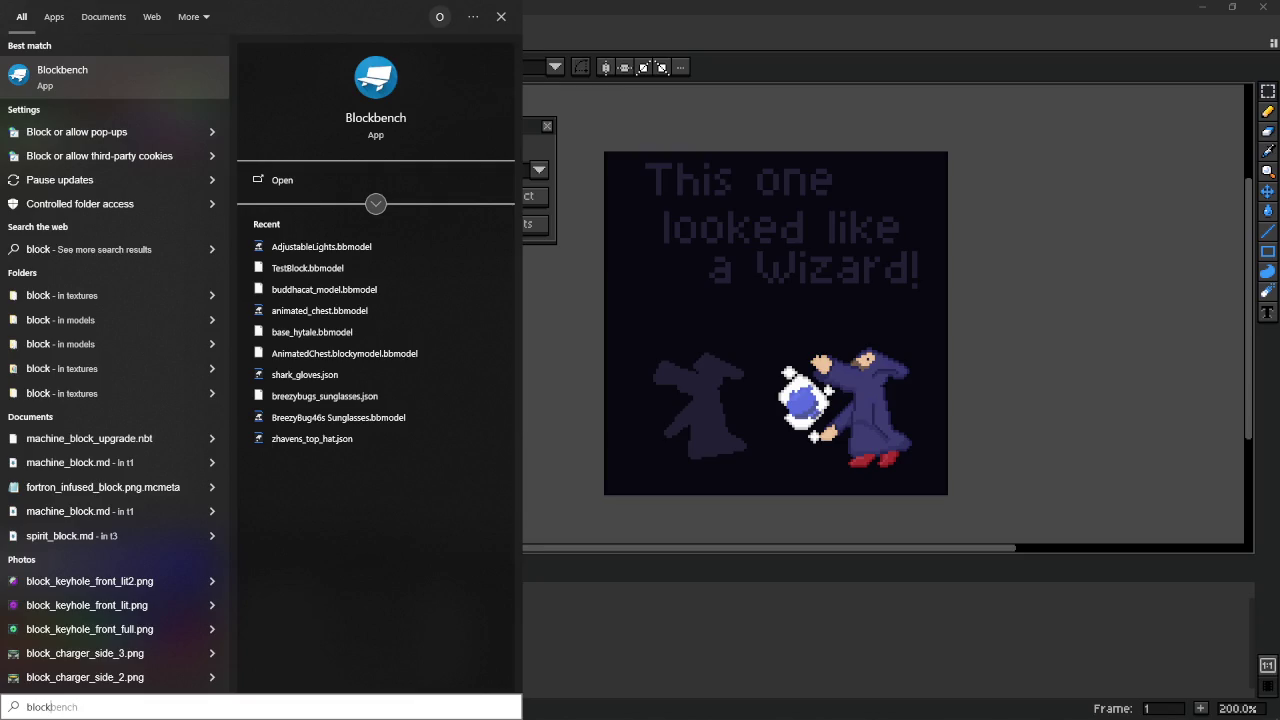
key(Return)
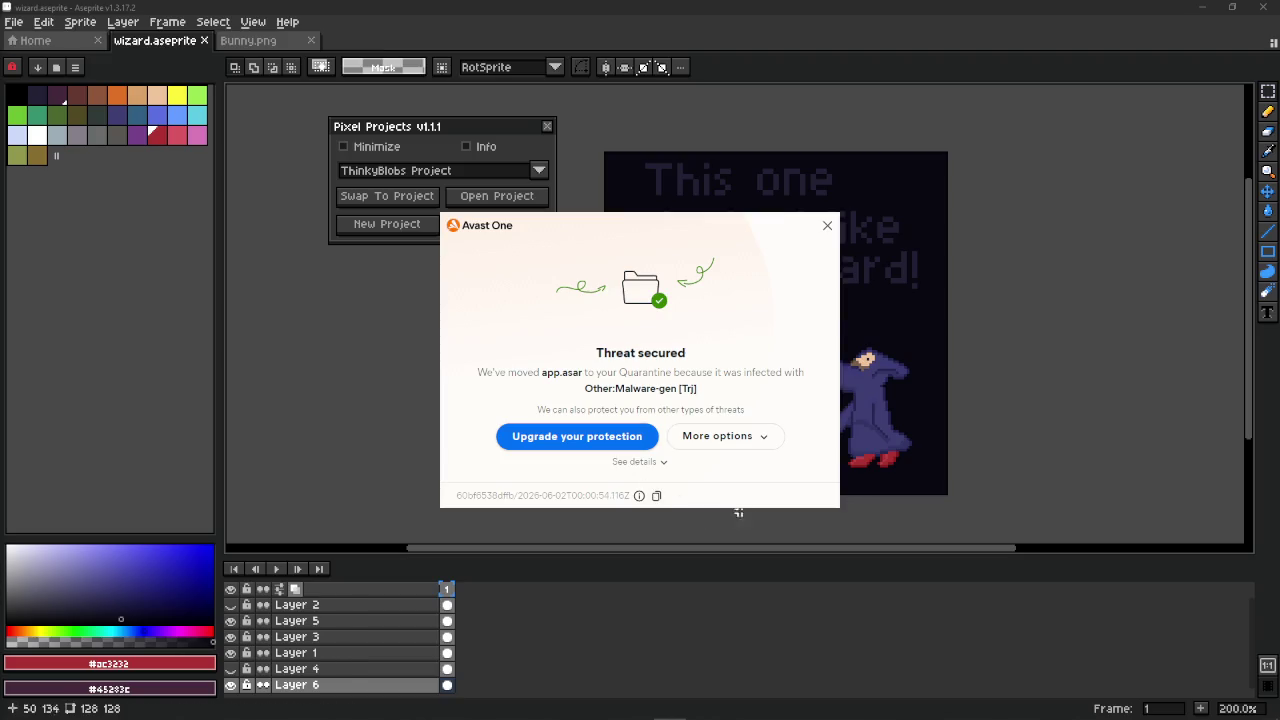
Report app.asar to Avast as a false detection with the note 'Its blockbench ma'.
click(757, 446)
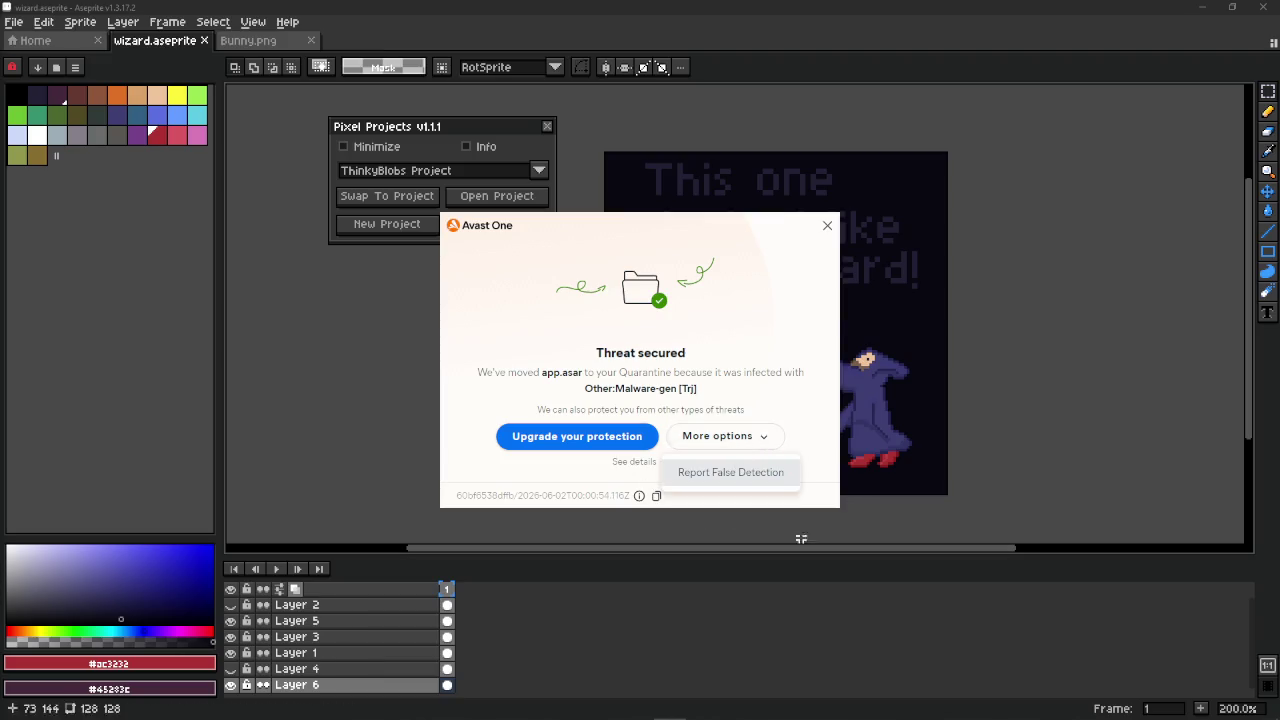
click(711, 479)
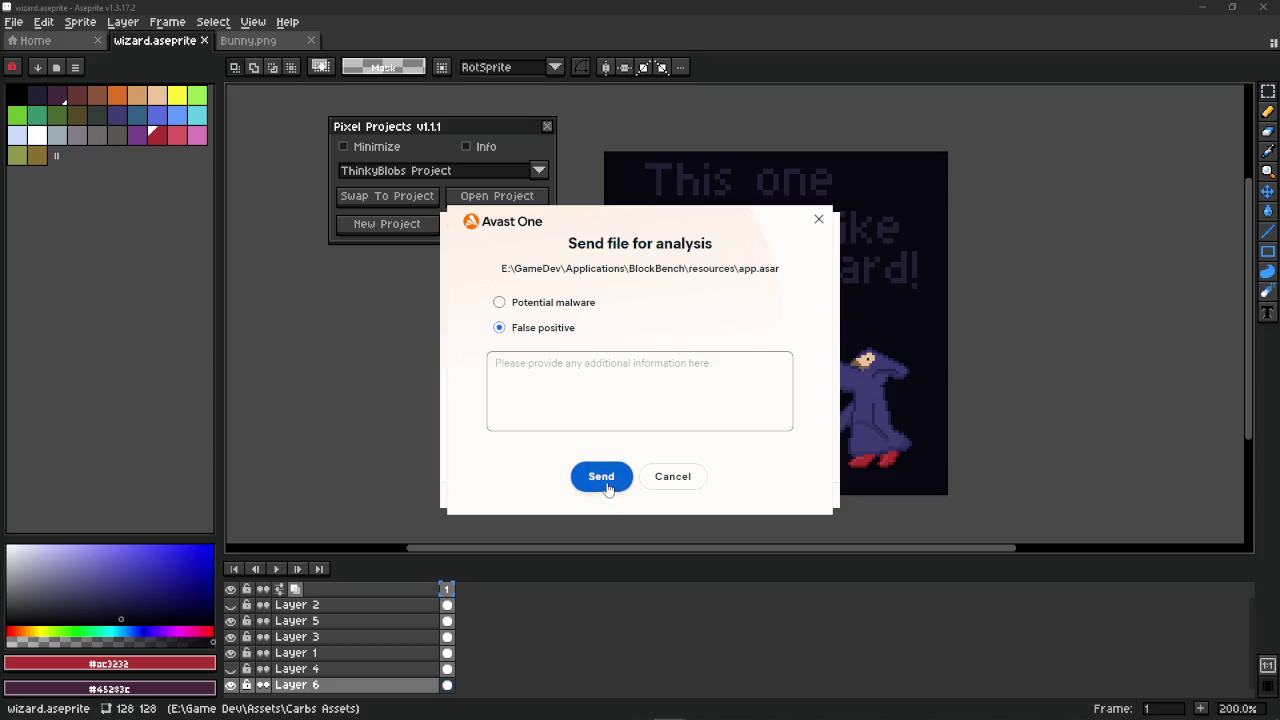
click(617, 478)
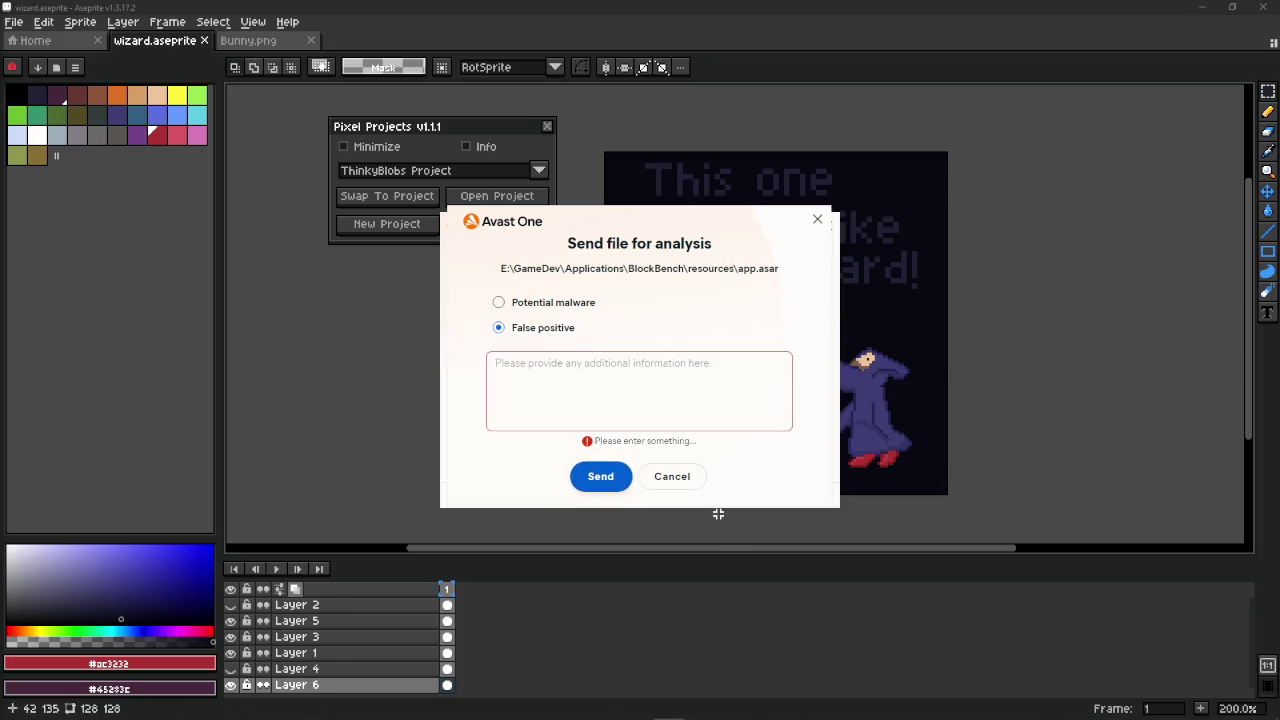
click(638, 371)
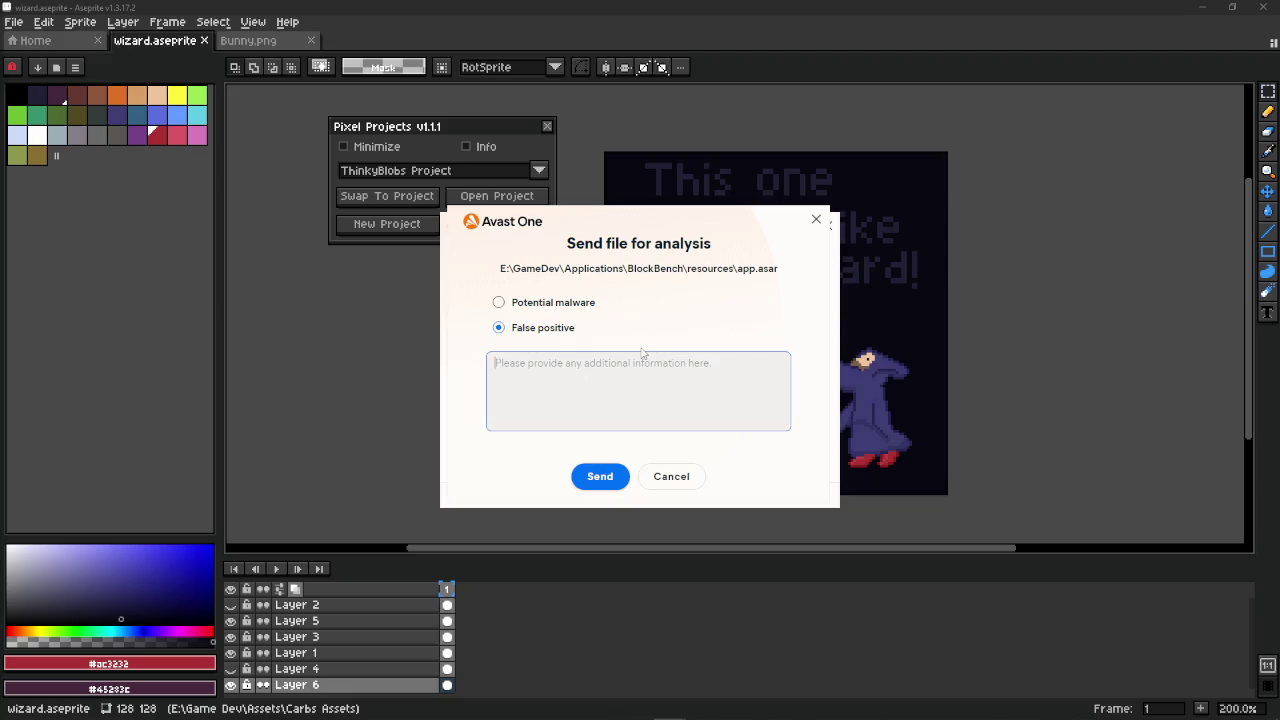
text(Its blockb)
text(ench ma)
click(603, 478)
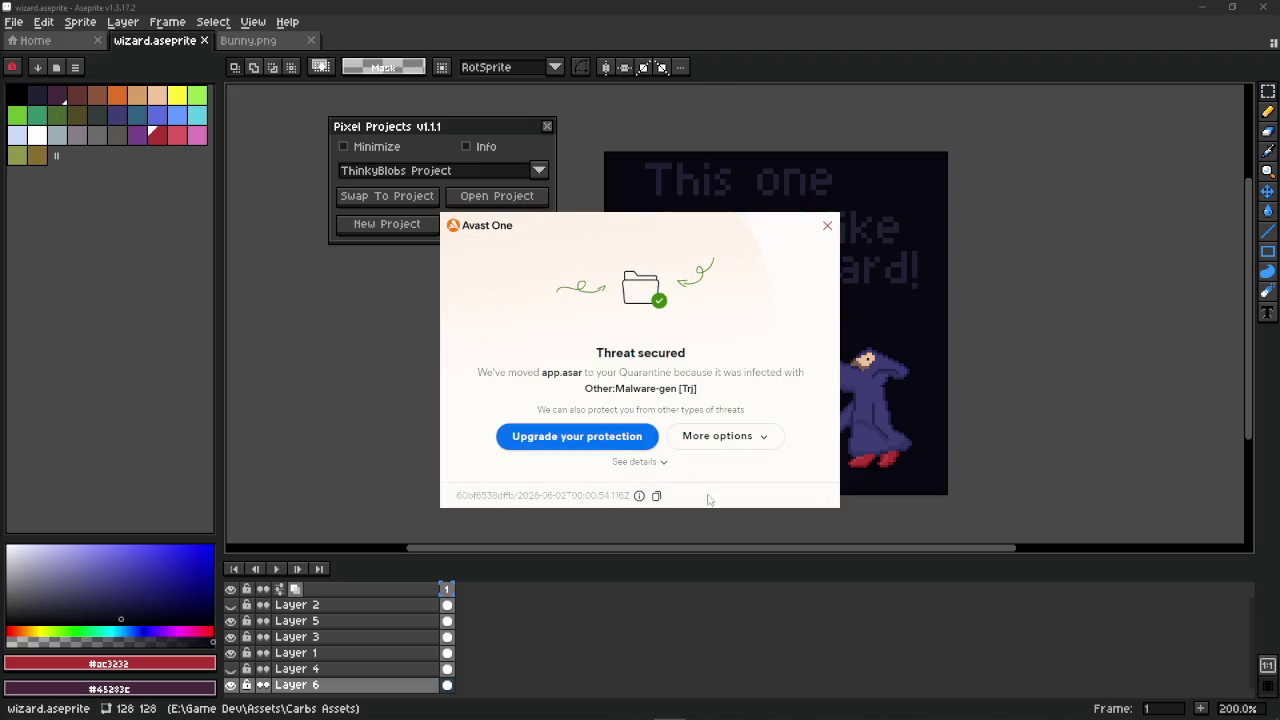
Expand the threat details and view the Quarantine list containing app.asar.
click(720, 440)
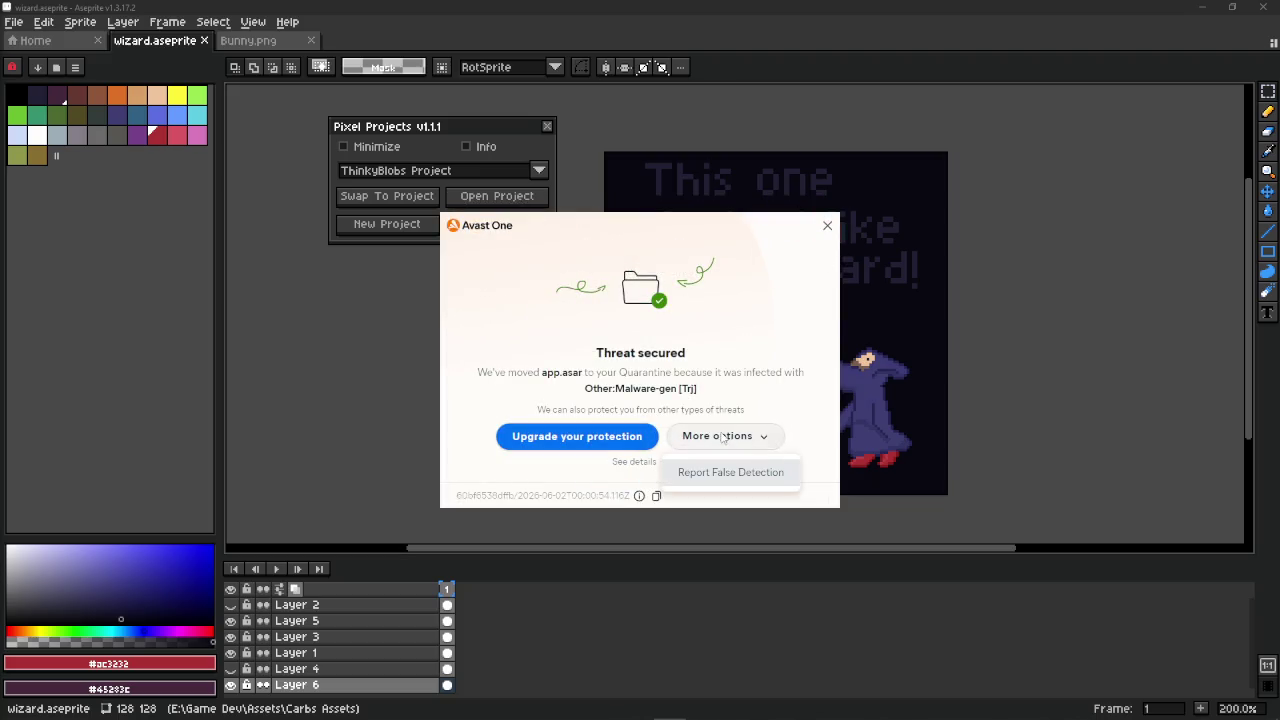
click(598, 470)
click(640, 462)
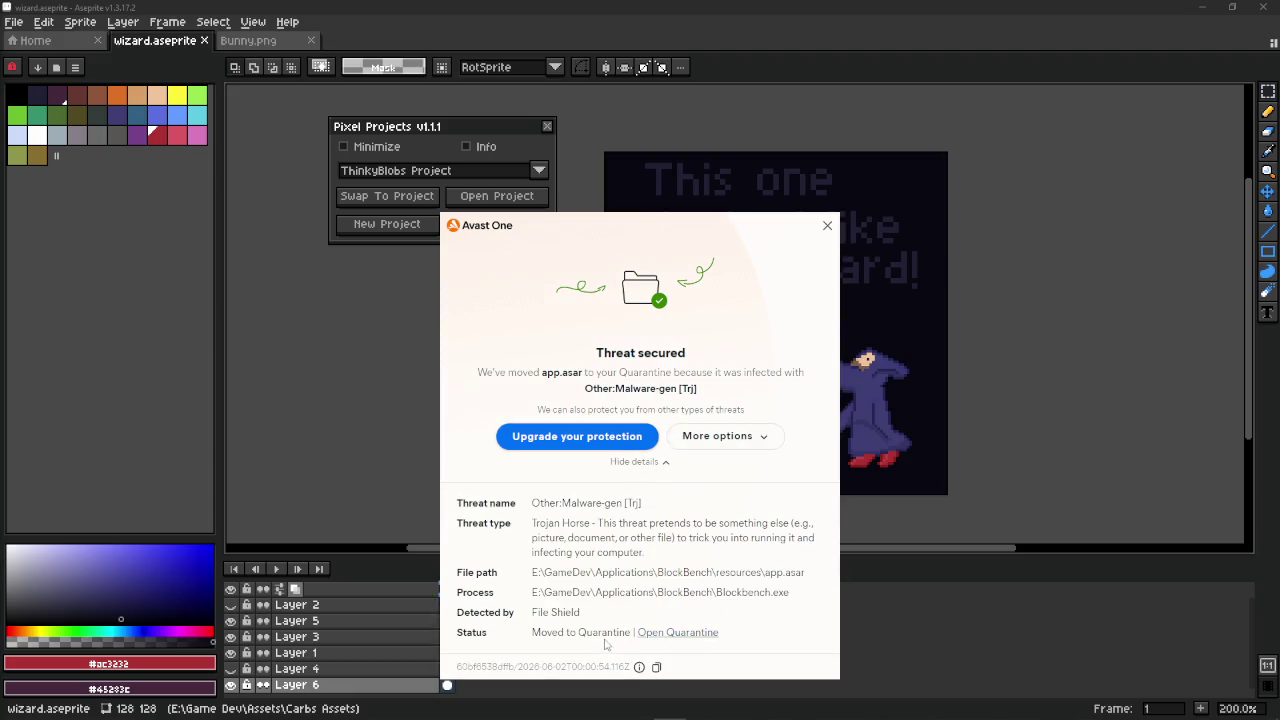
click(689, 633)
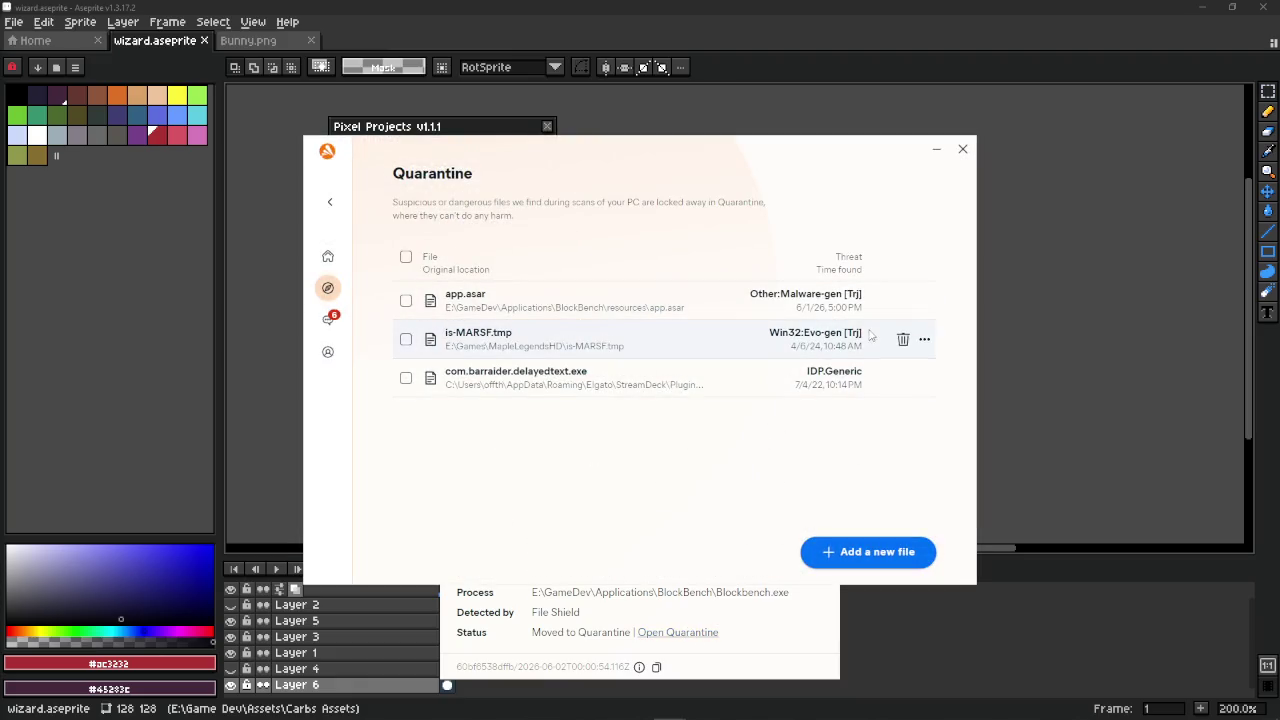
Select app.asar in Quarantine, then close the Quarantine window and the Threat secured alert.
click(406, 301)
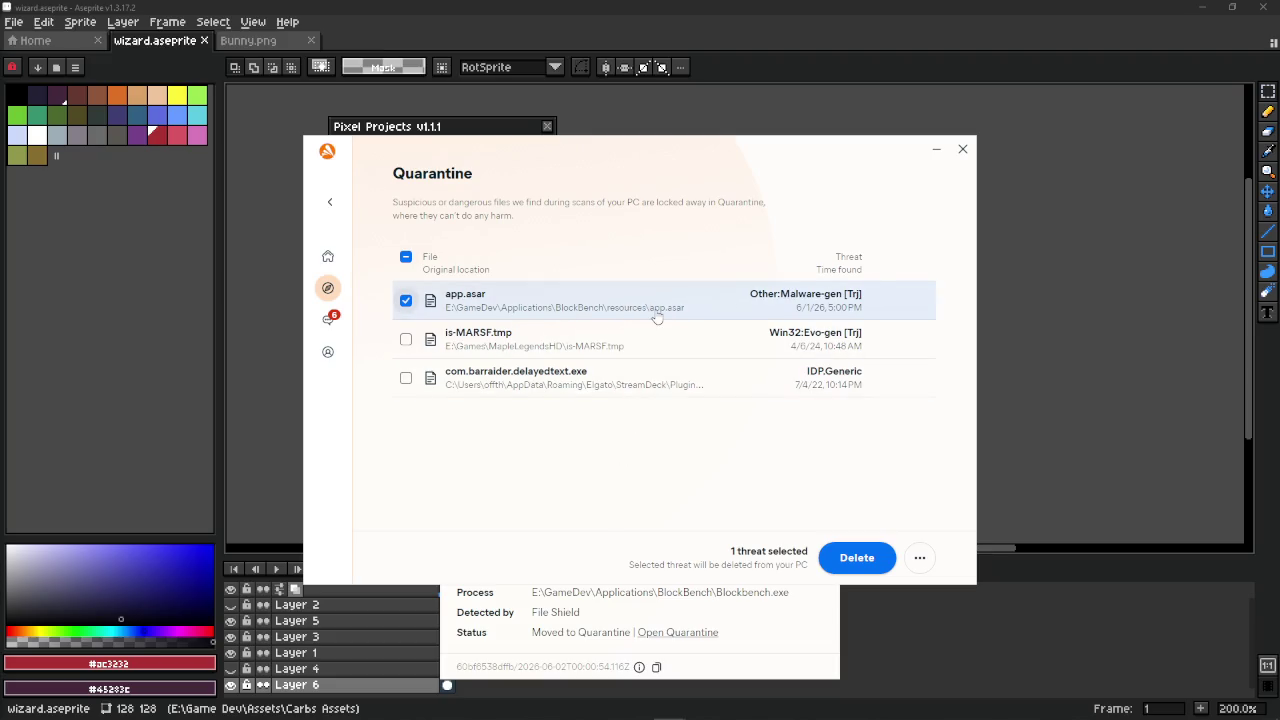
click(958, 148)
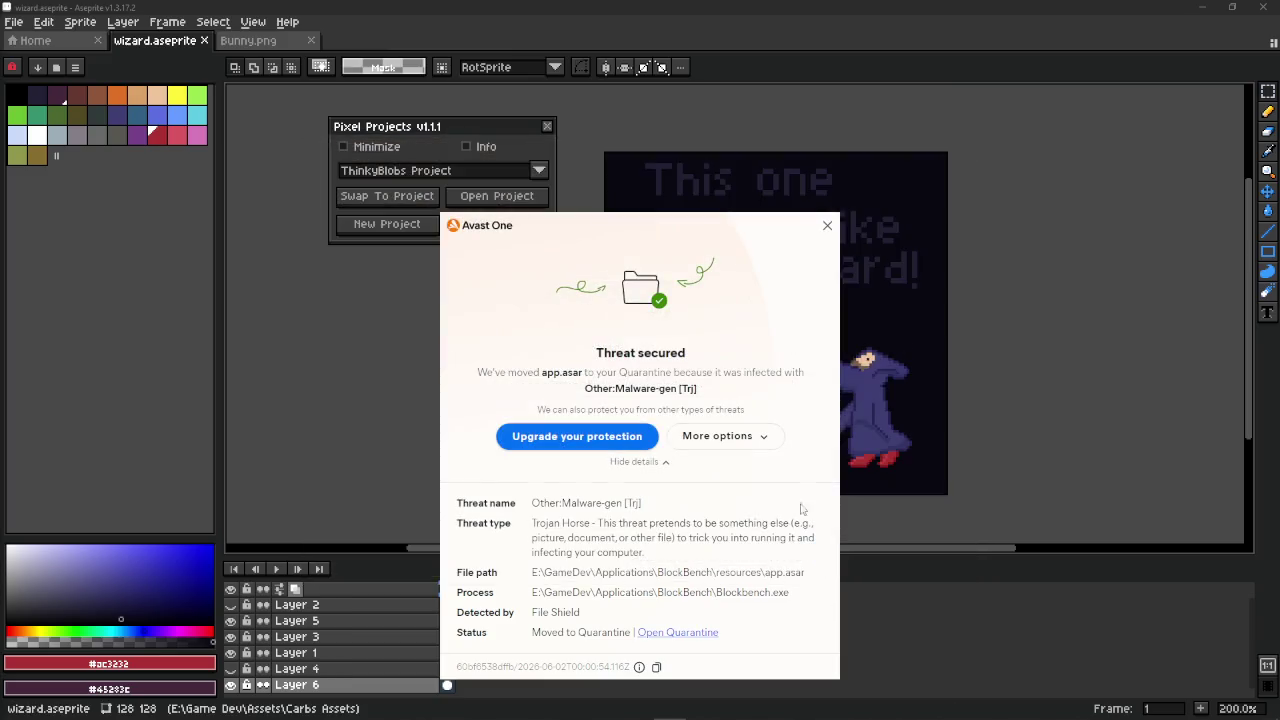
click(826, 222)
key(super)
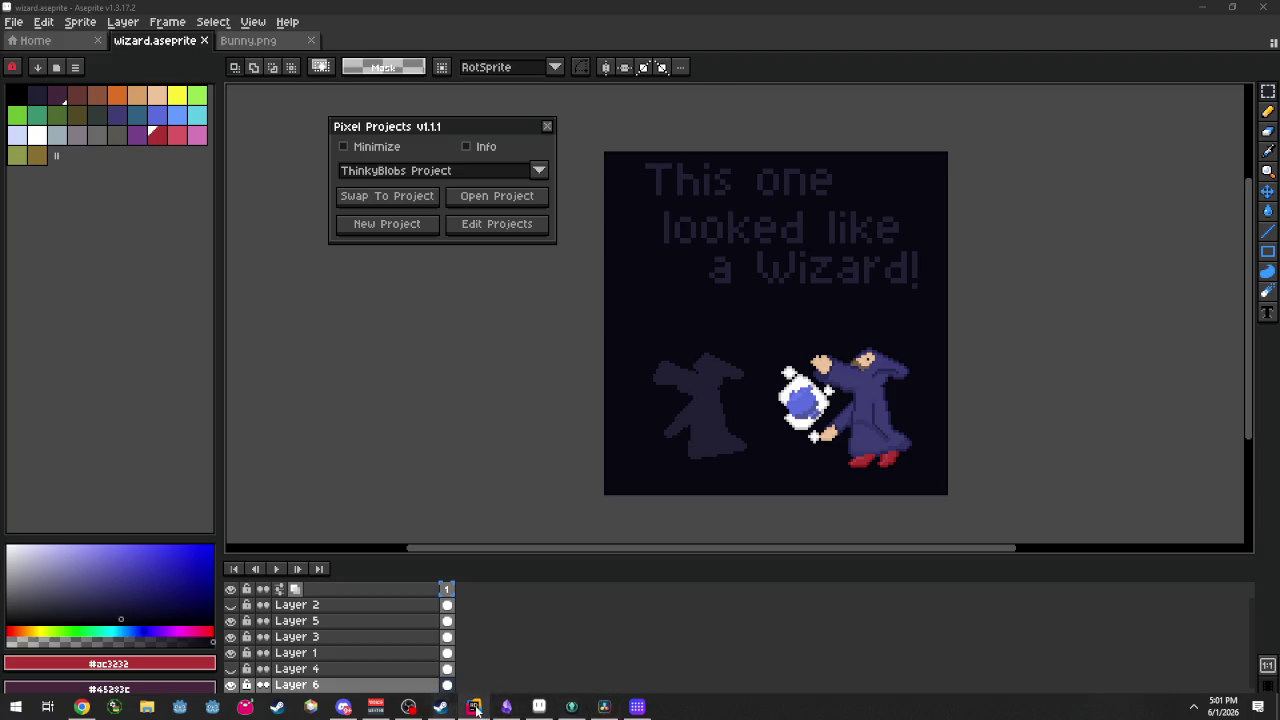
Minimize the Rainwave Chrome window and open Avast's menu from the hidden tray icons.
click(82, 707)
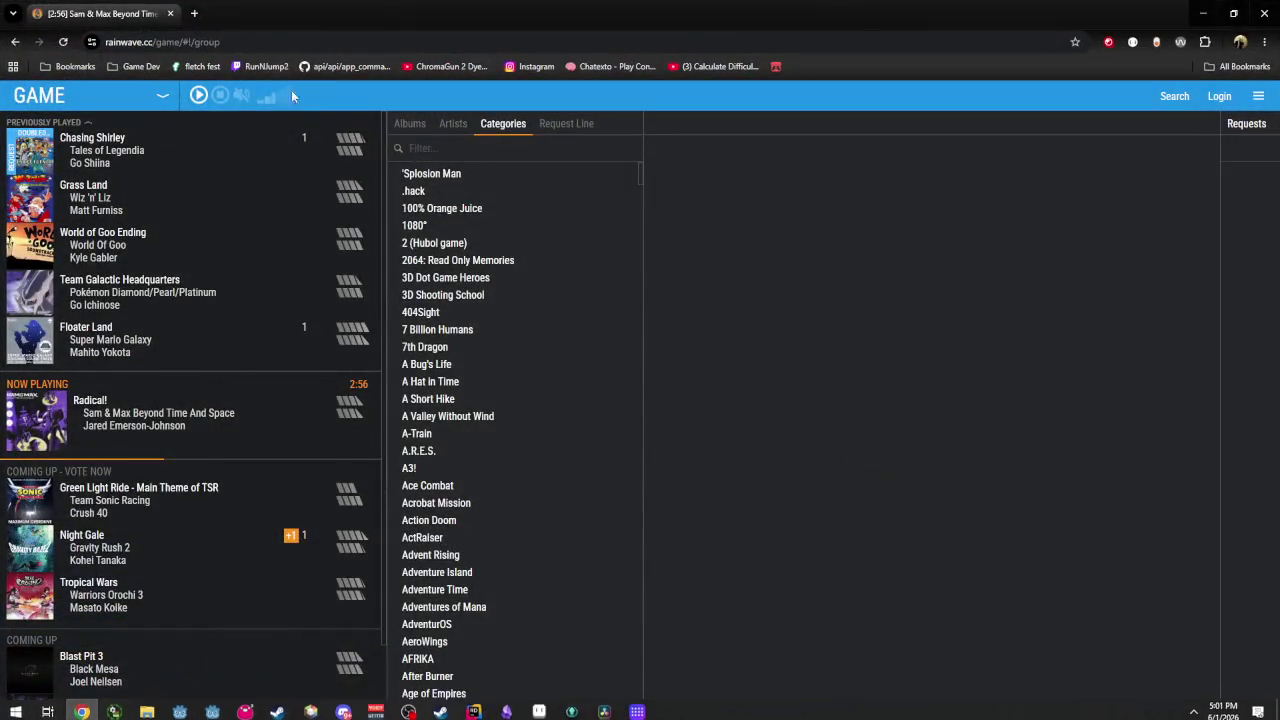
click(1203, 13)
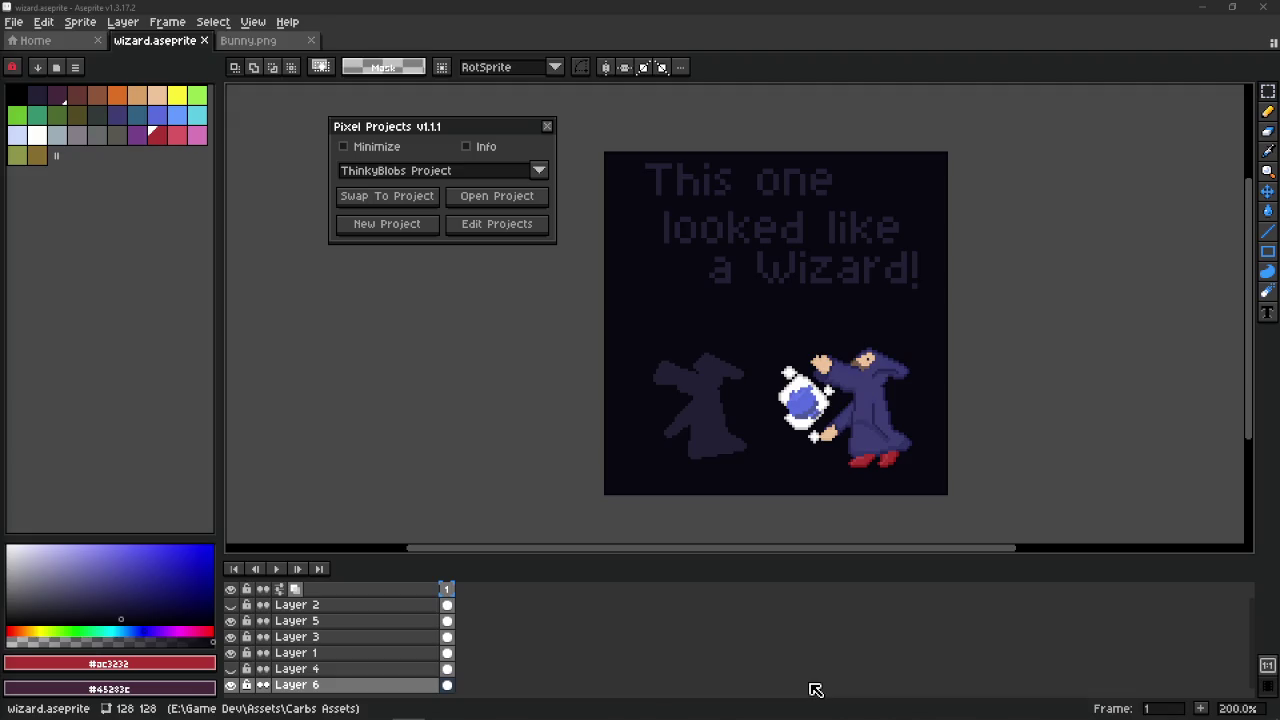
mouse_move(637, 711)
click(1193, 706)
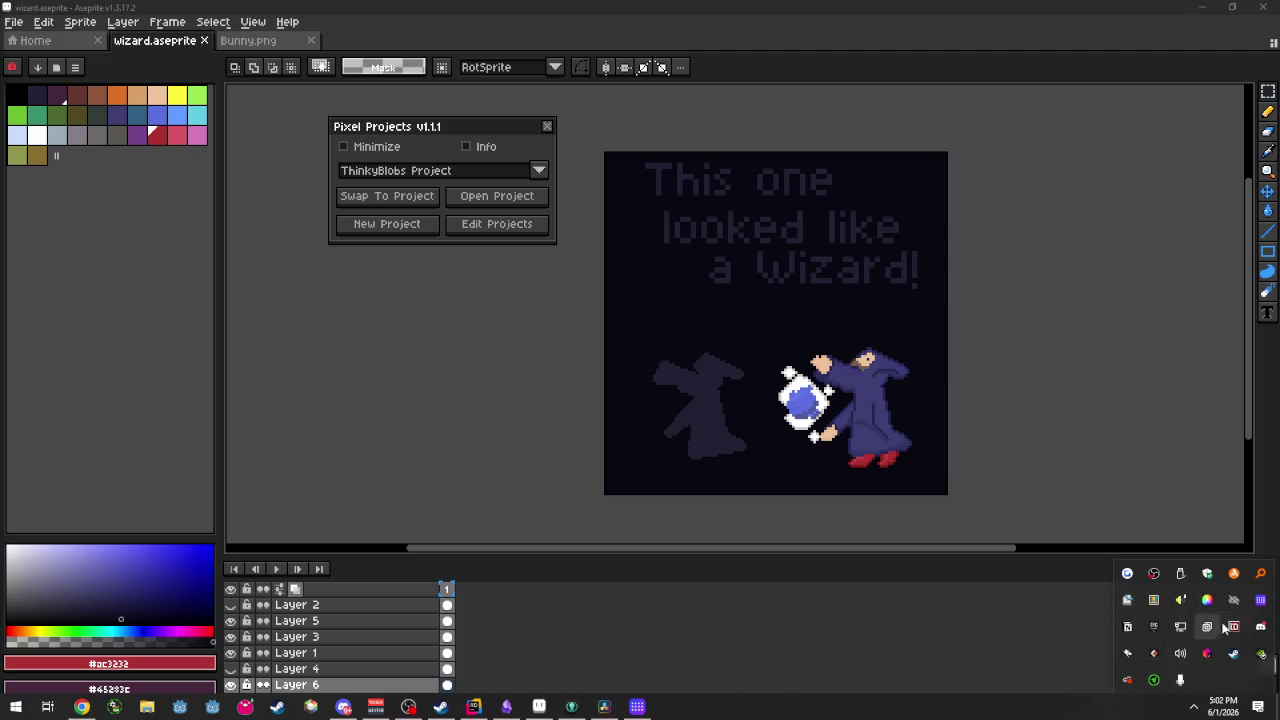
right_click(1234, 574)
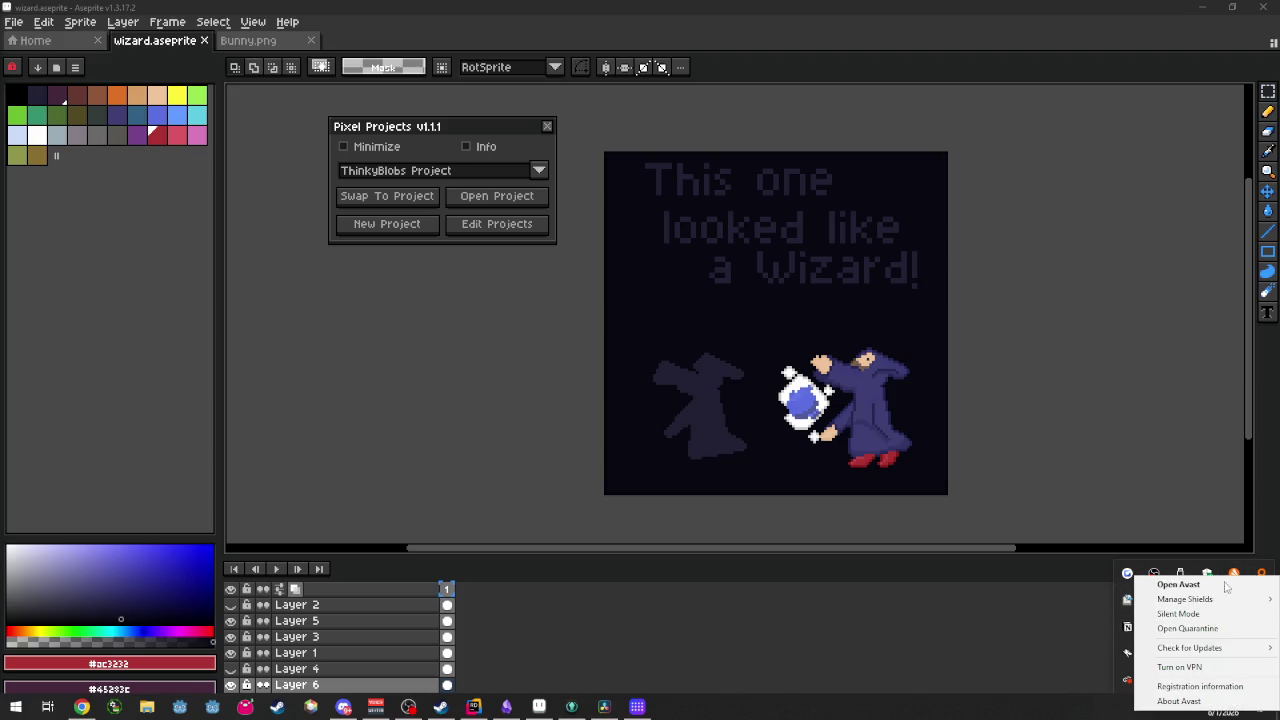
Open Avast's Quarantine from the tray menu and attempt to restore app.asar.
click(1188, 628)
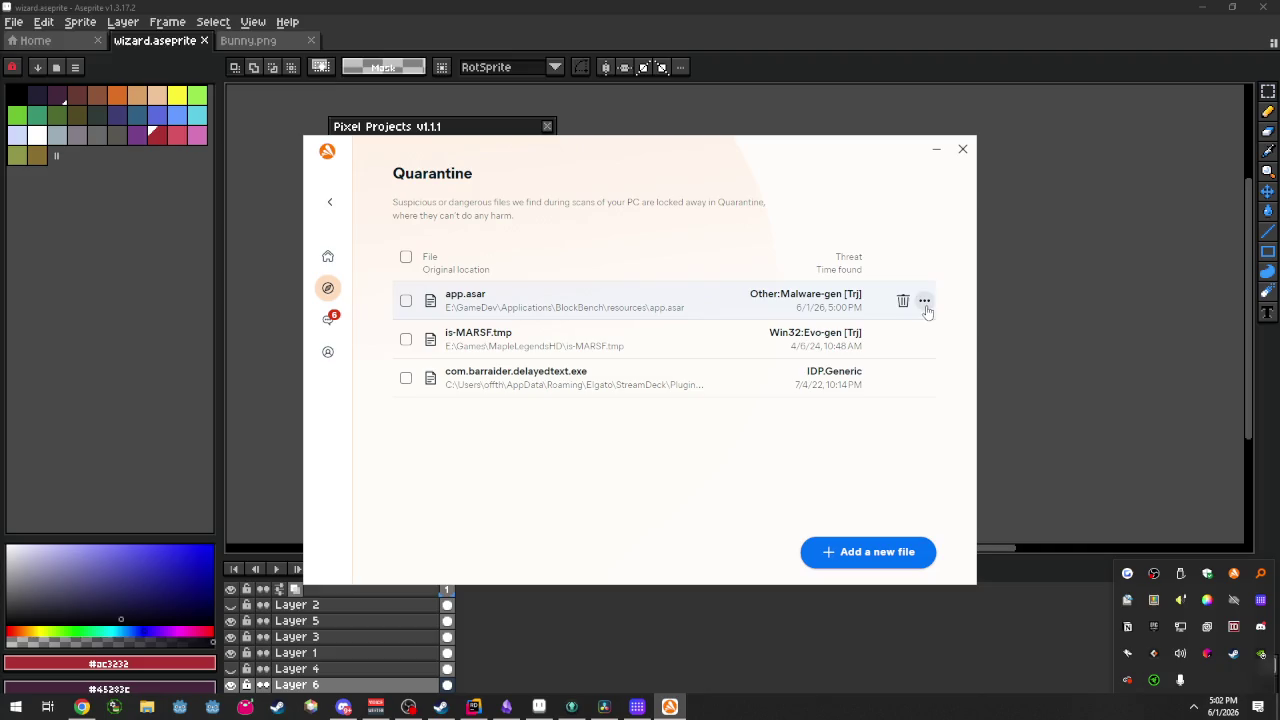
click(924, 301)
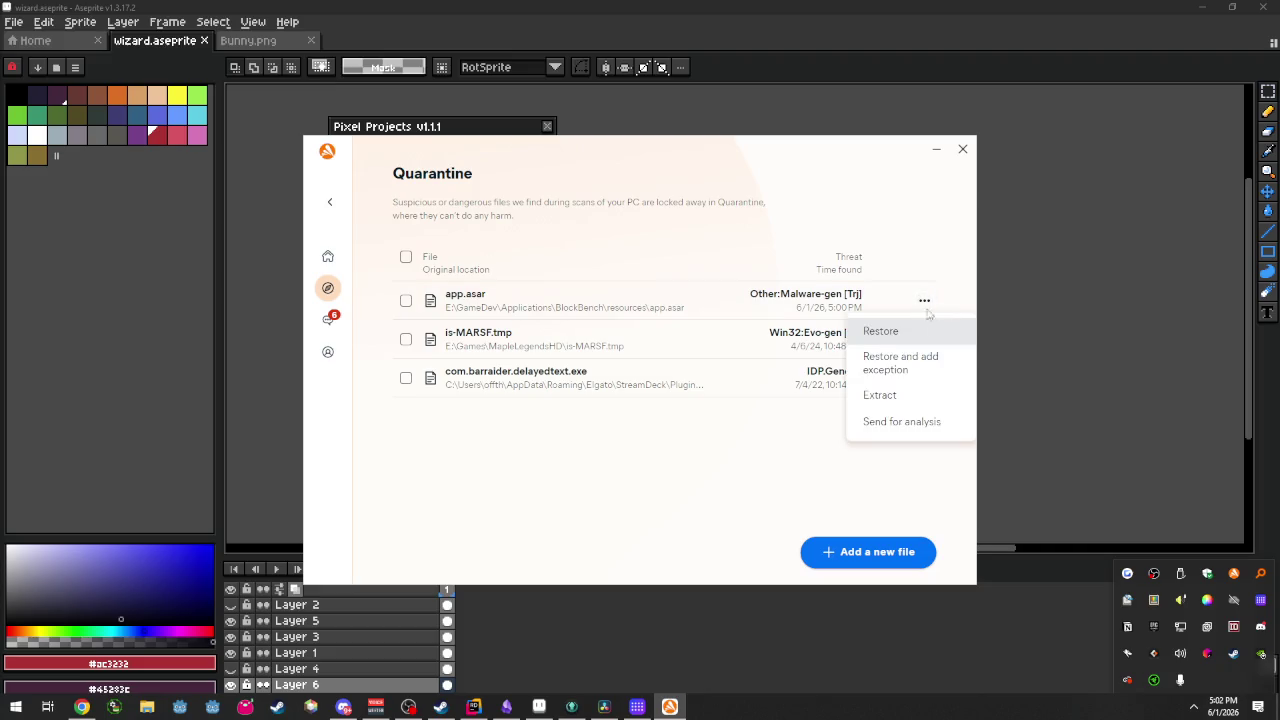
click(917, 372)
click(623, 420)
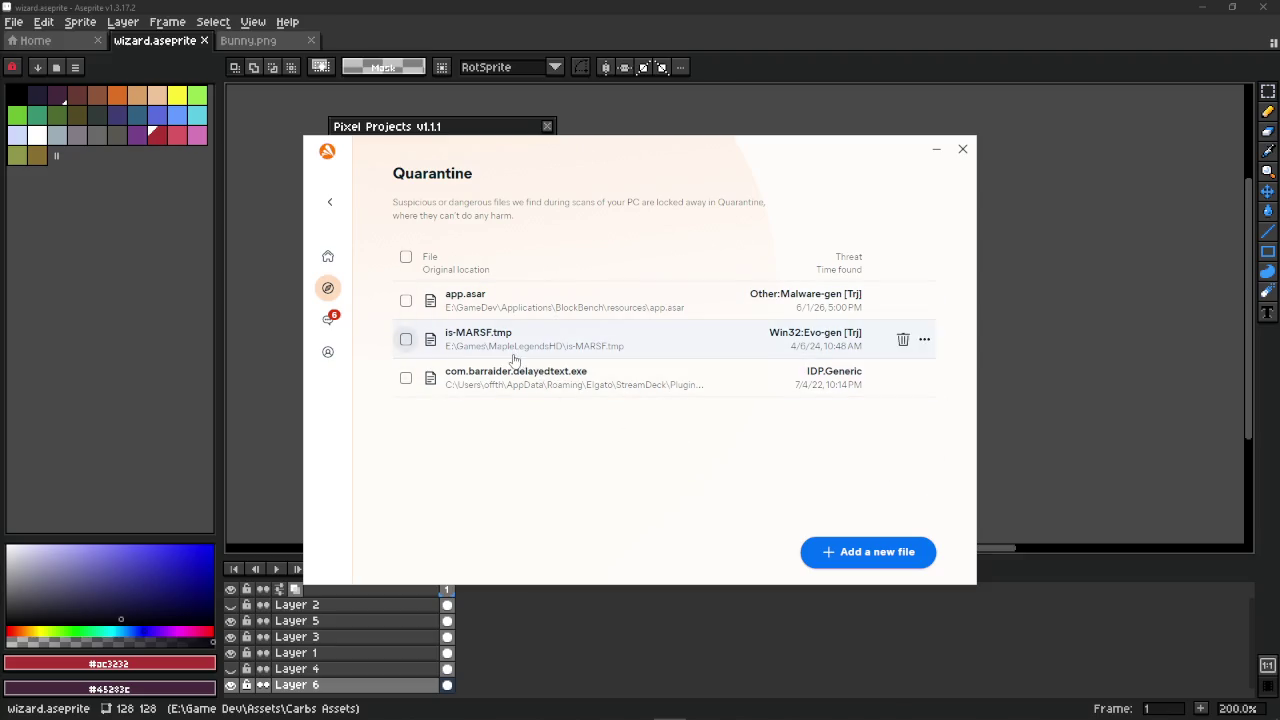
mouse_move(640, 300)
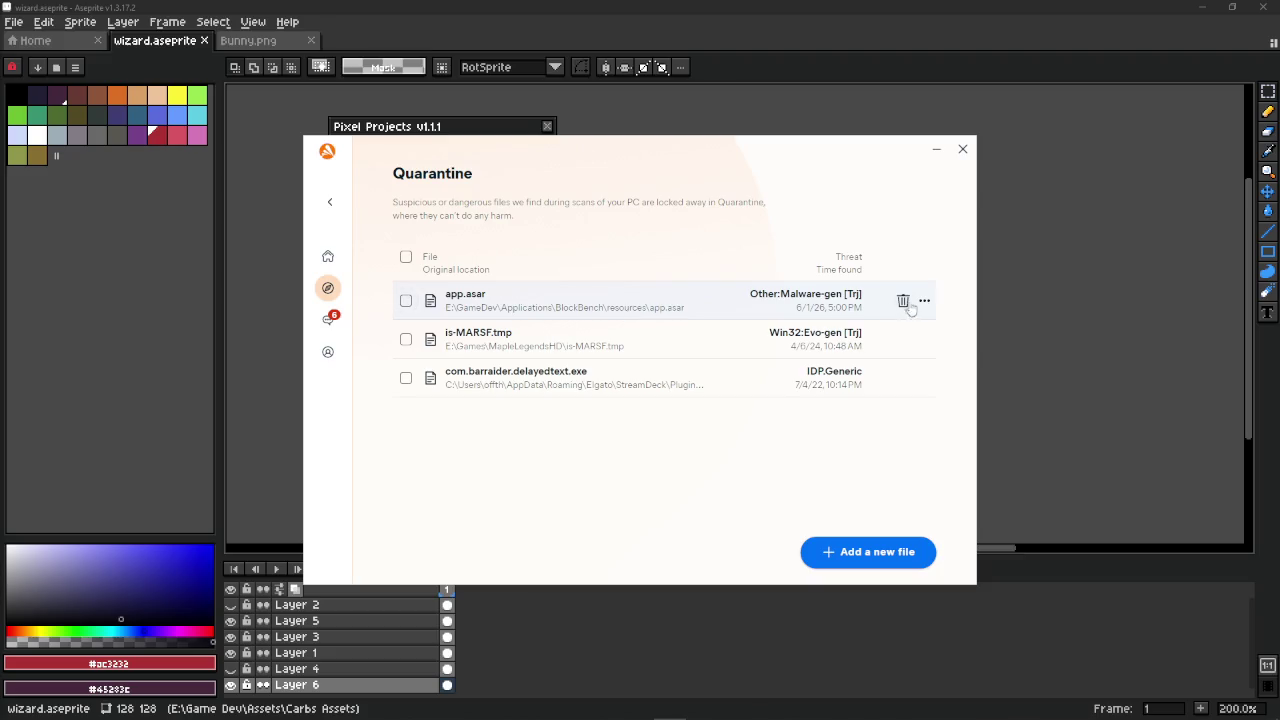
Restore app.asar with an exception, cancel the file overwrite, and close Quarantine.
click(924, 300)
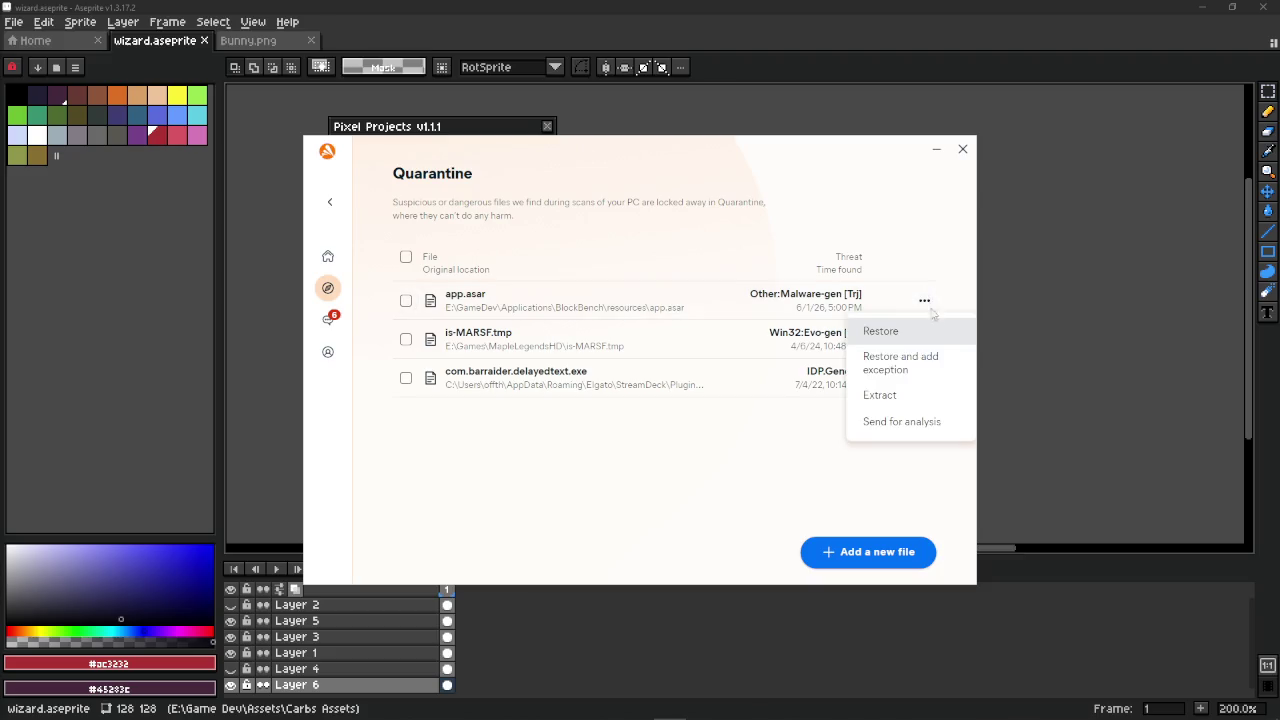
click(913, 372)
click(606, 428)
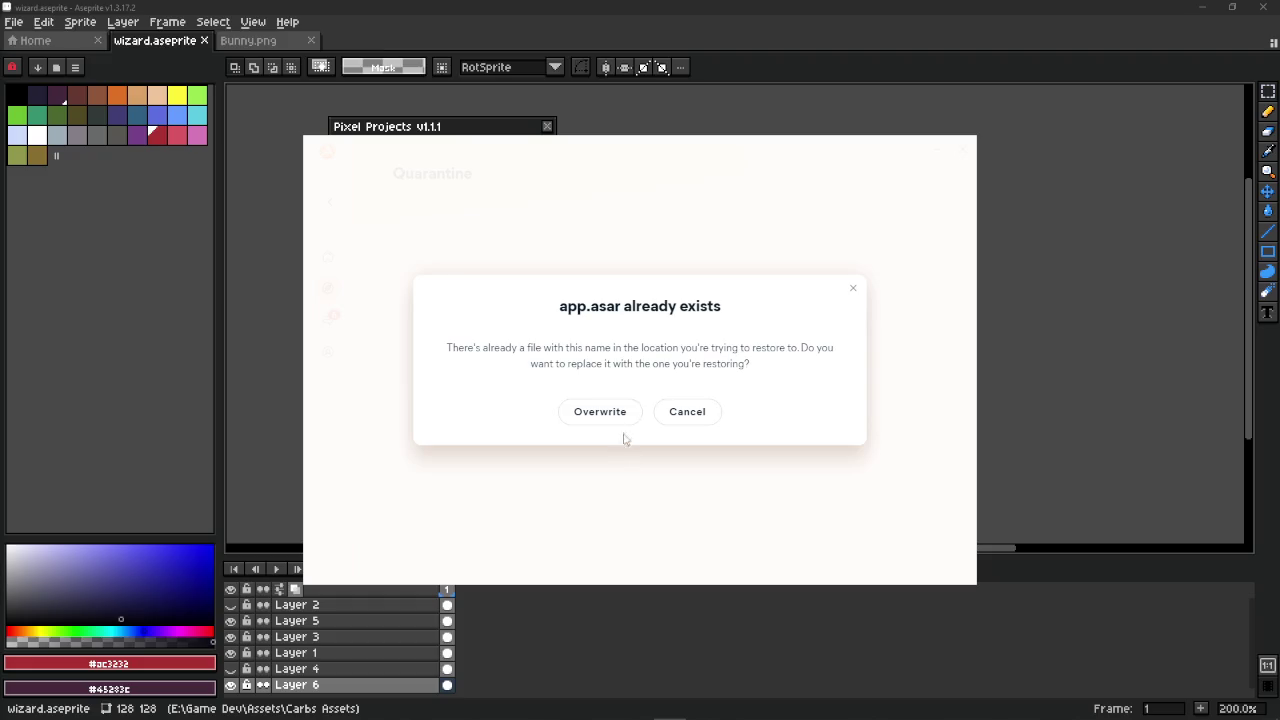
click(677, 417)
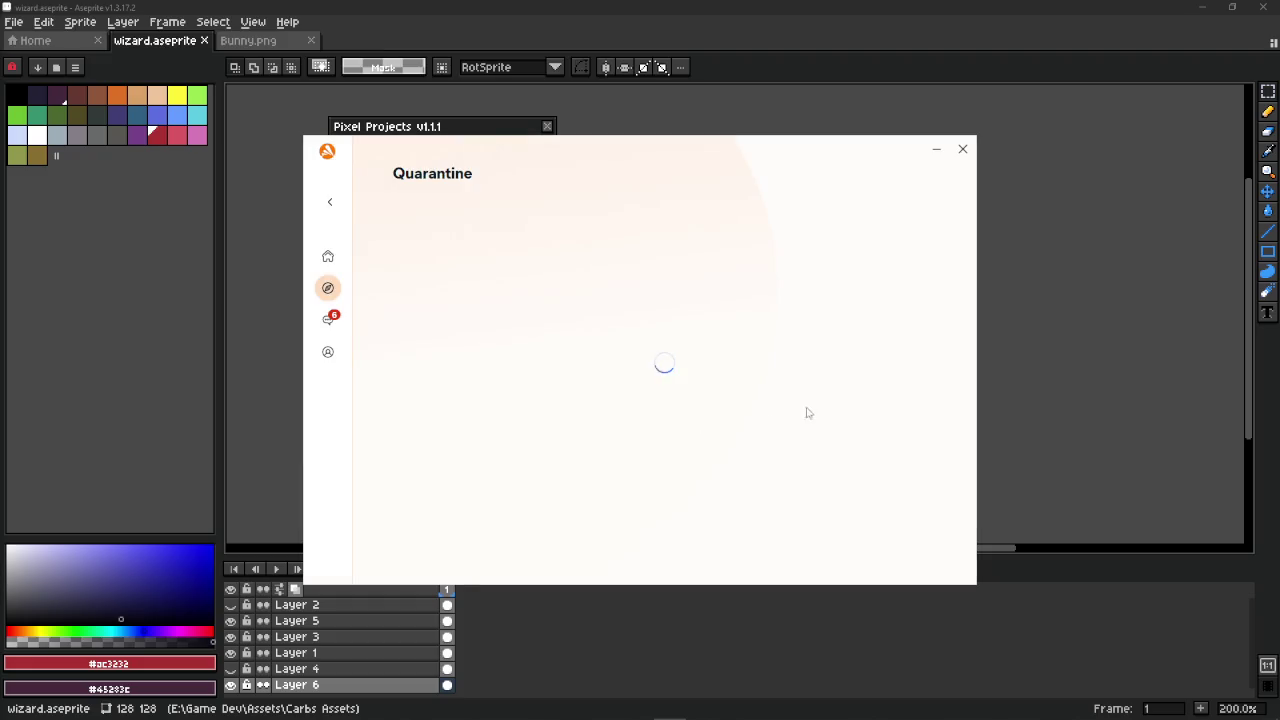
click(963, 149)
mouse_move(640, 714)
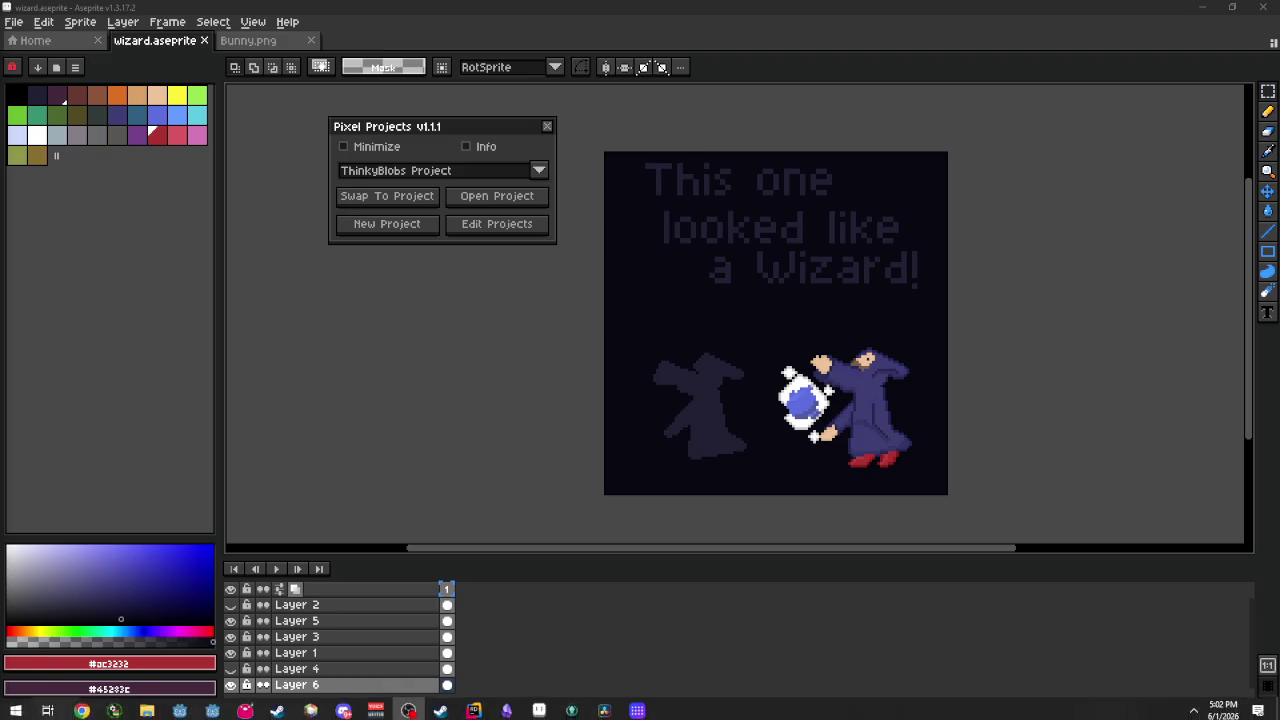
Launch Blockbench from the Recent list in Windows search.
click(16, 707)
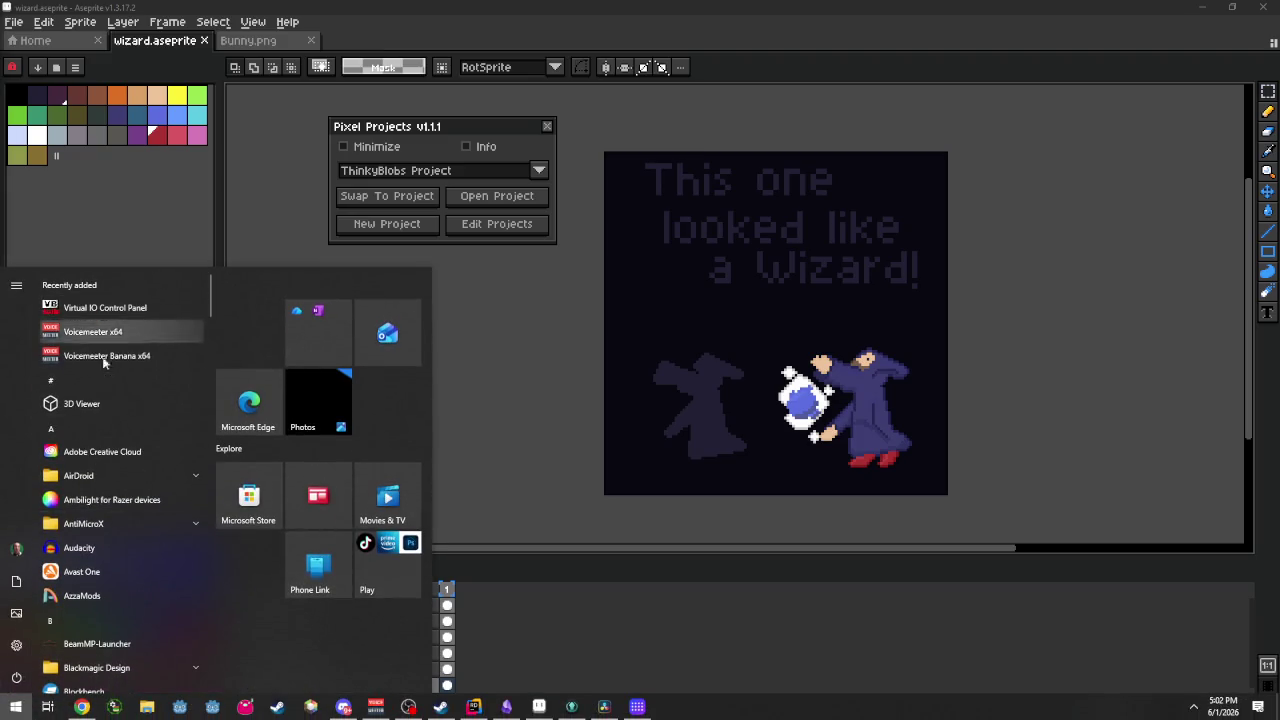
key(super)
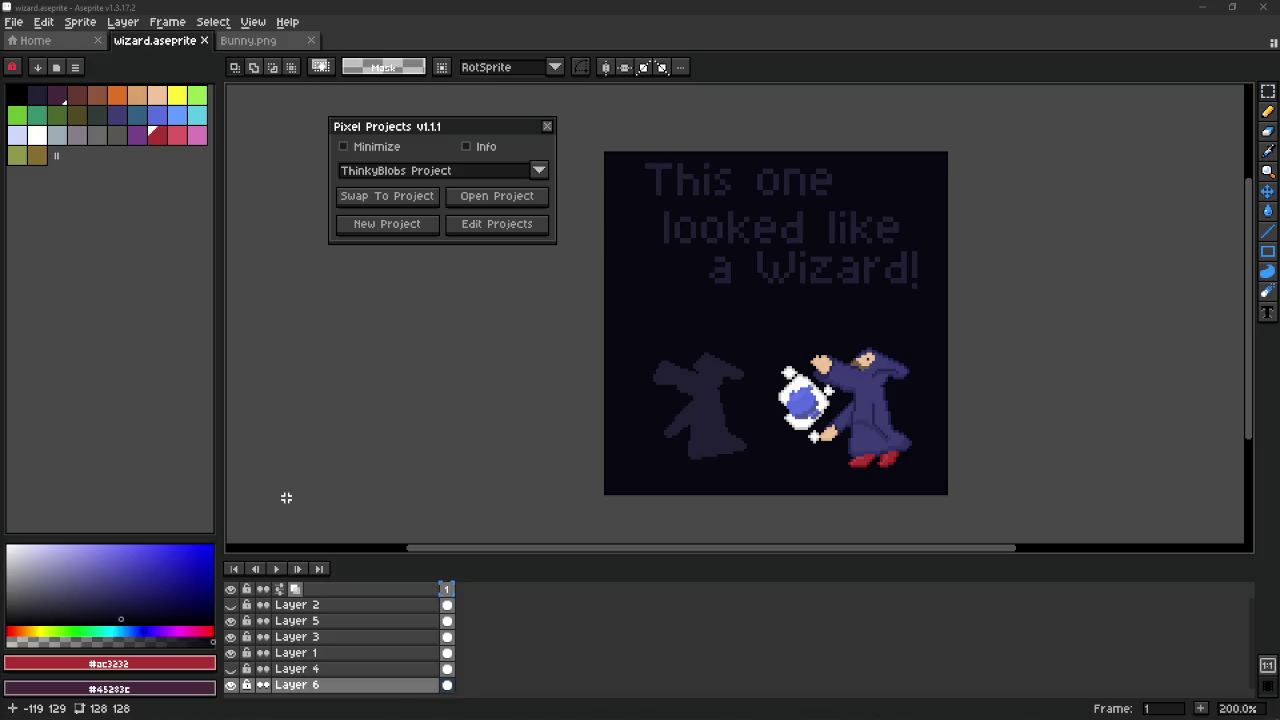
key(super+s)
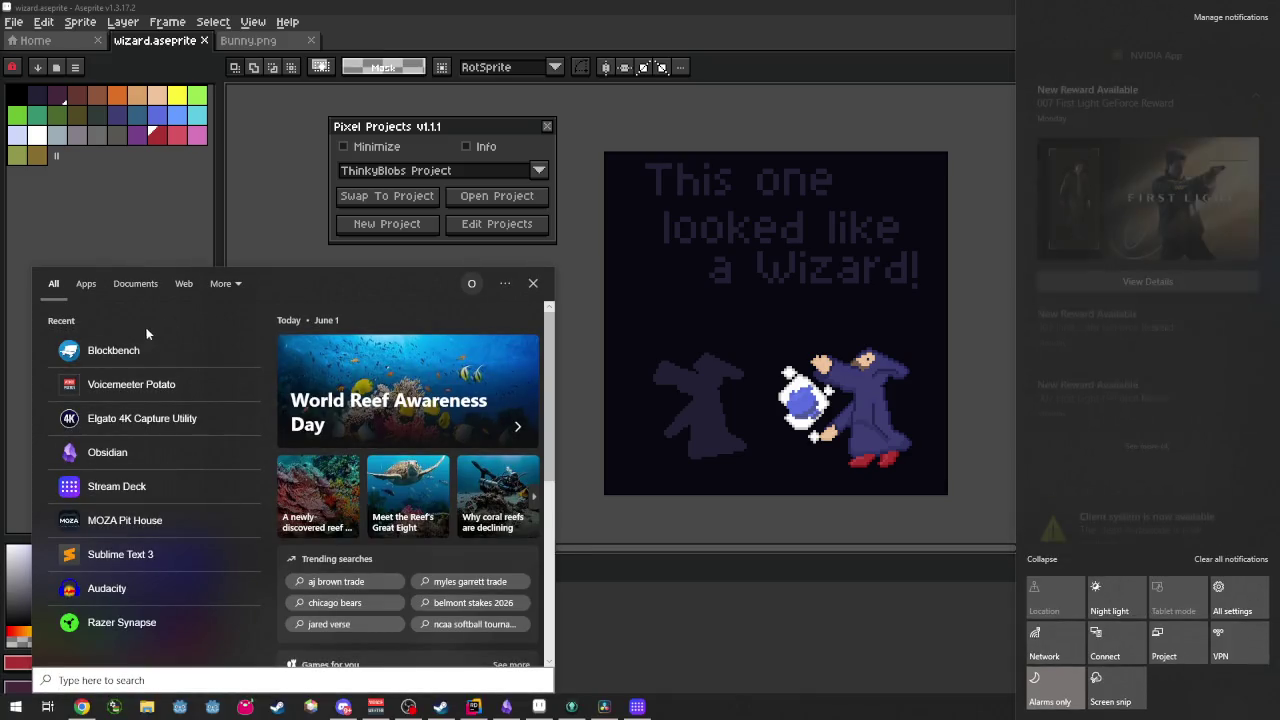
click(222, 349)
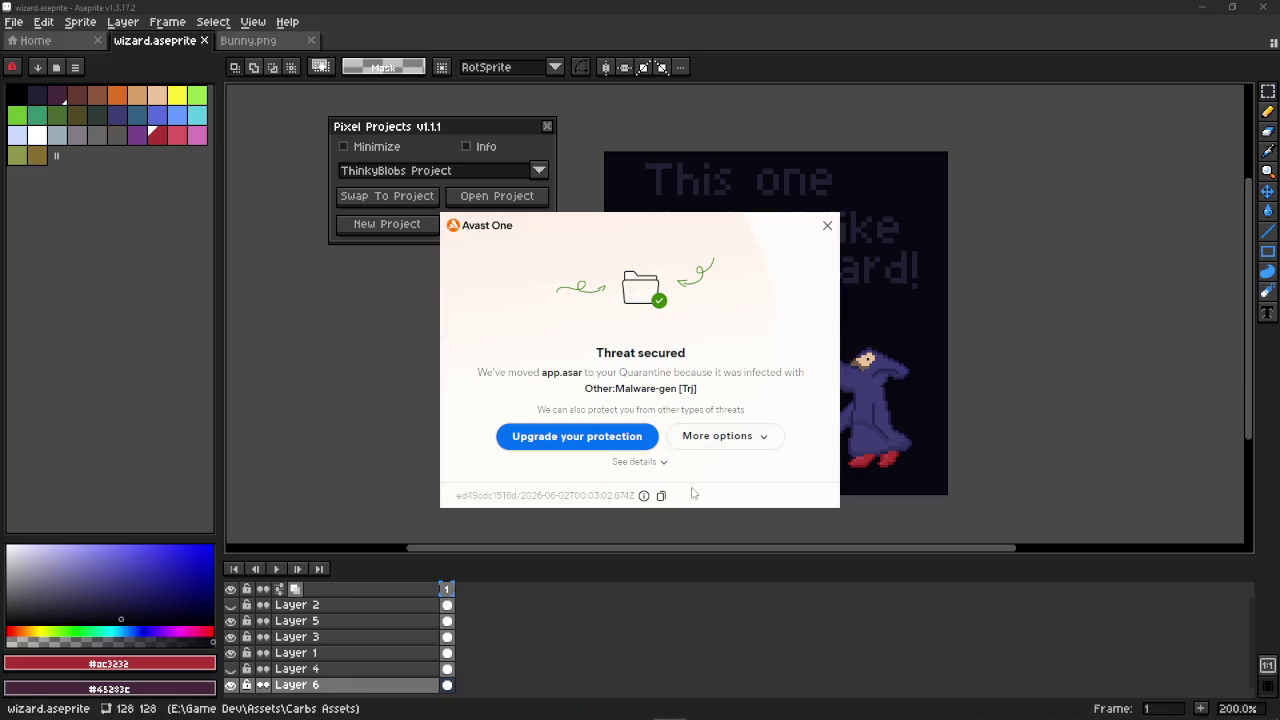
Expand the app.asar threat details and open the Quarantine list.
click(765, 437)
click(765, 437)
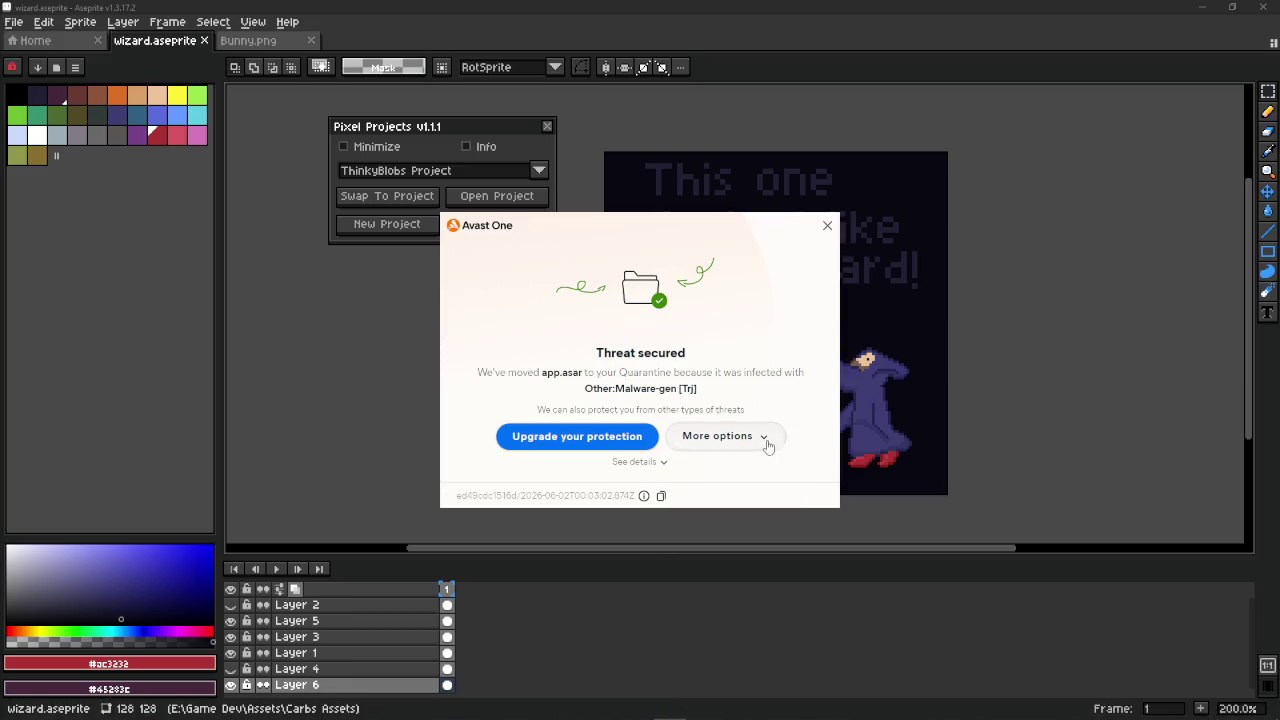
click(659, 466)
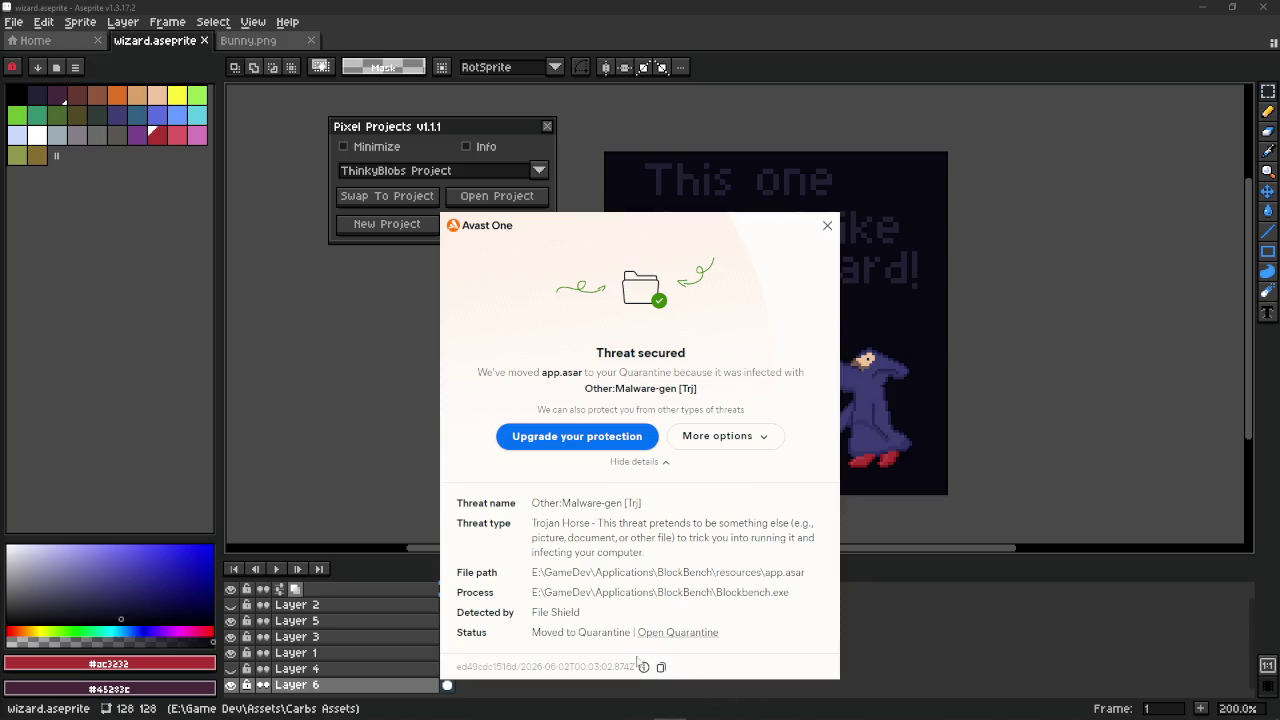
click(678, 633)
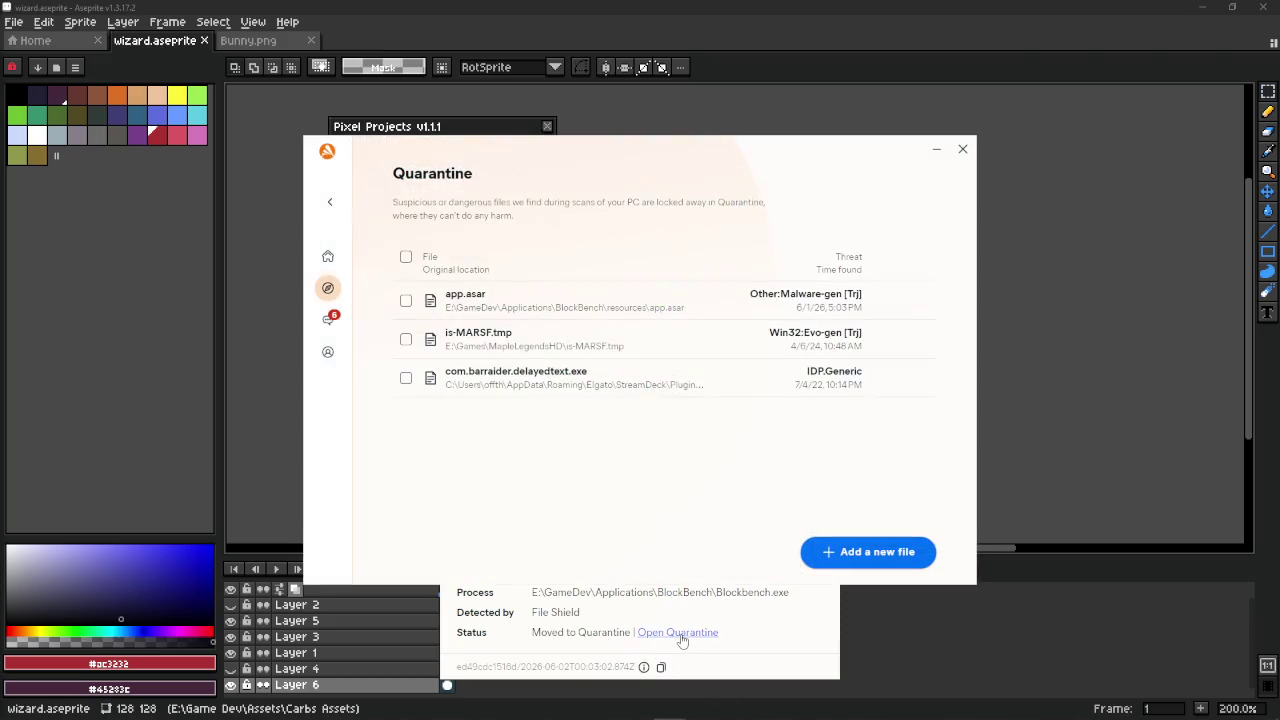
Start restoring app.asar, cancel, then close Quarantine and the Threat secured alert.
click(924, 302)
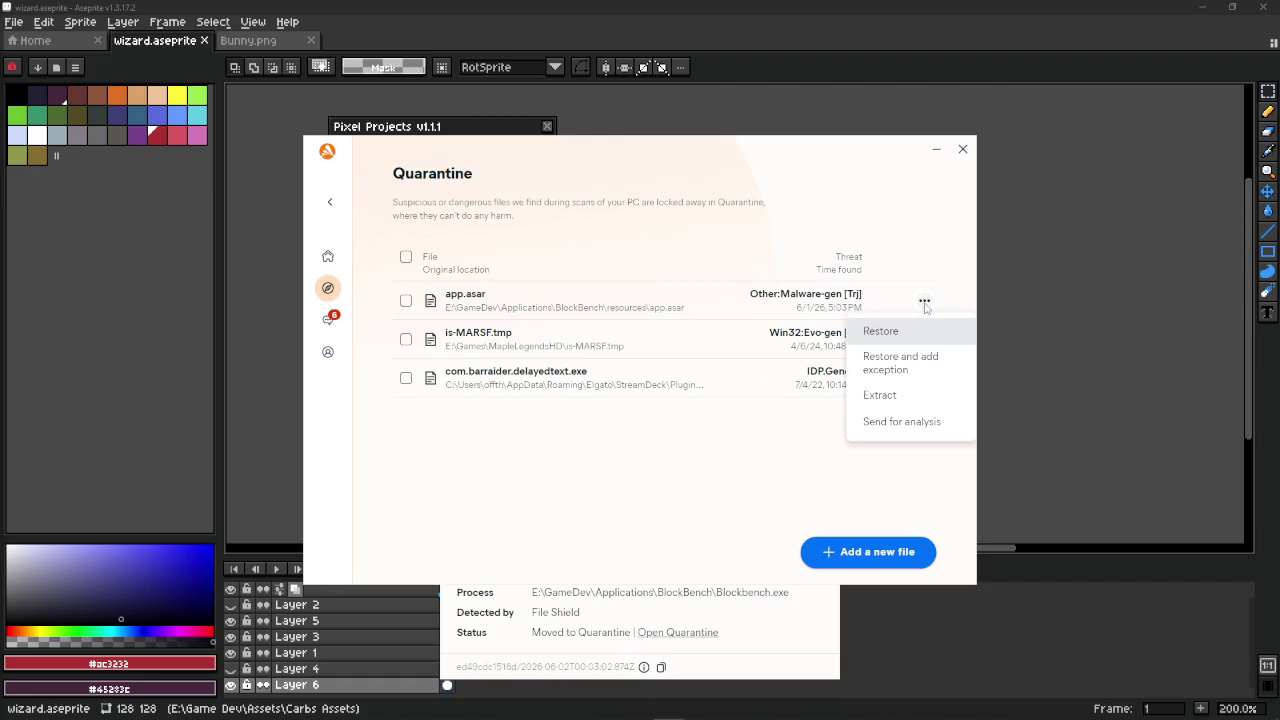
click(900, 364)
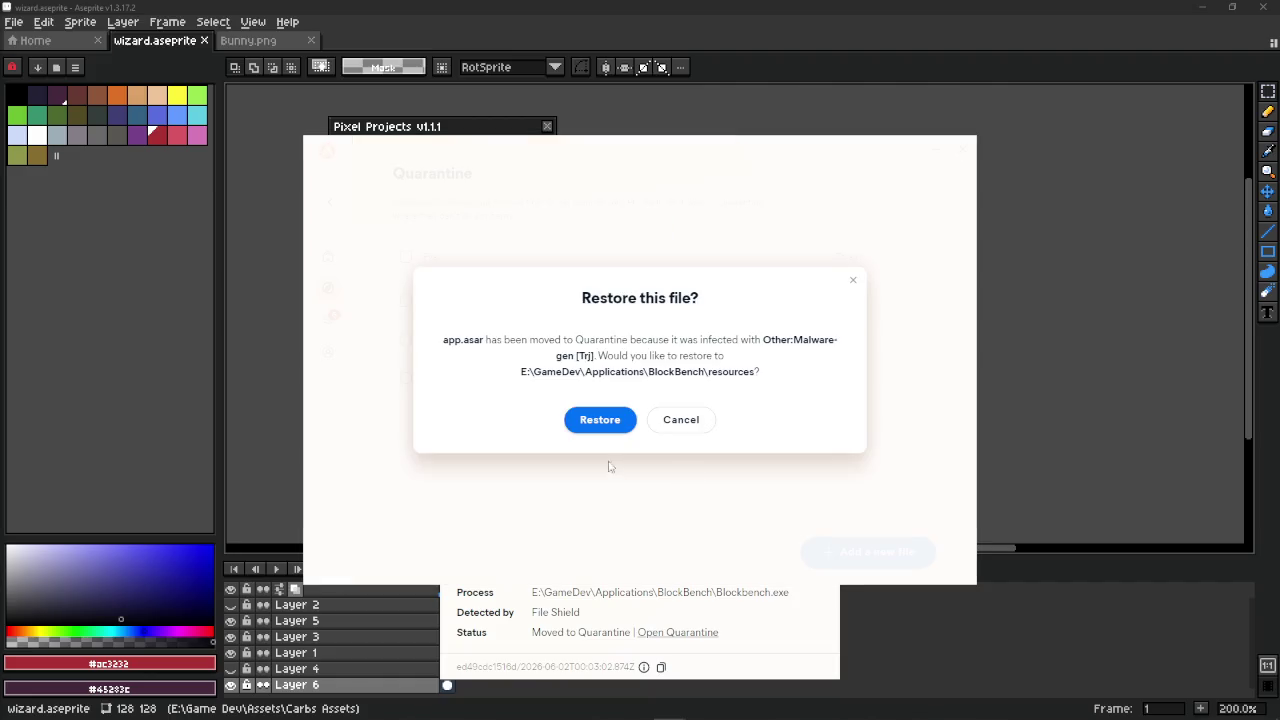
click(600, 419)
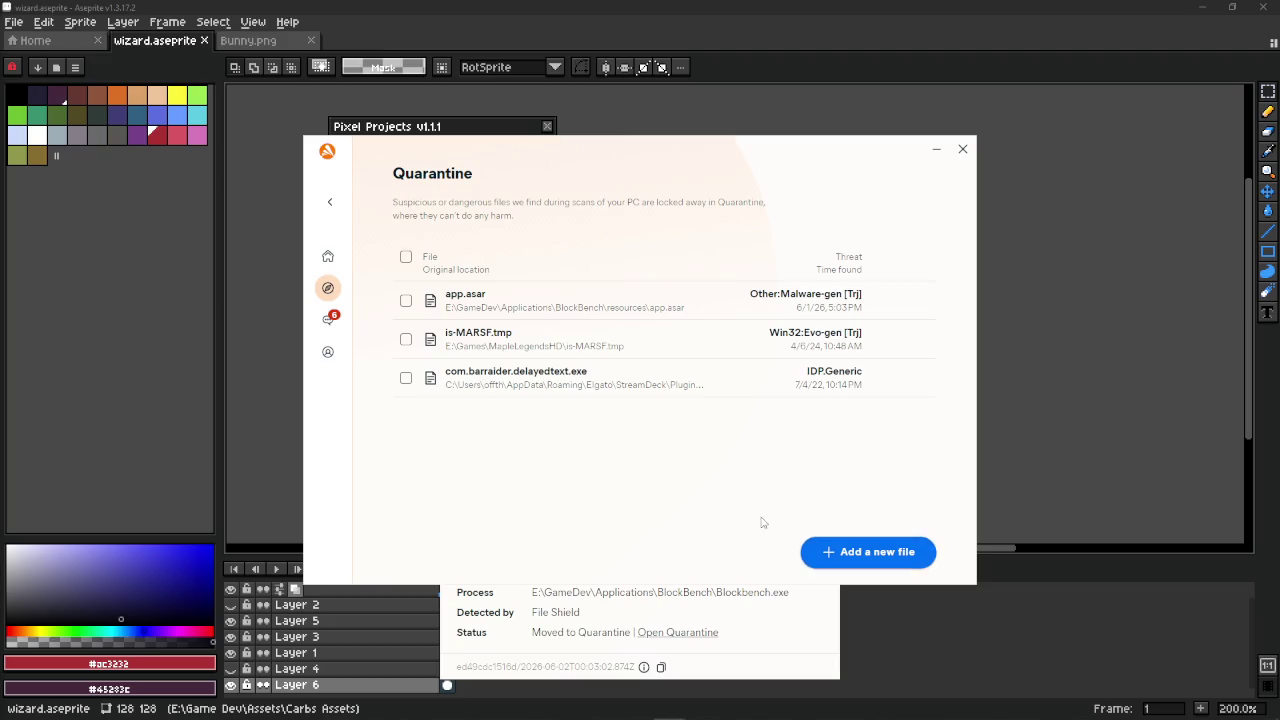
click(962, 150)
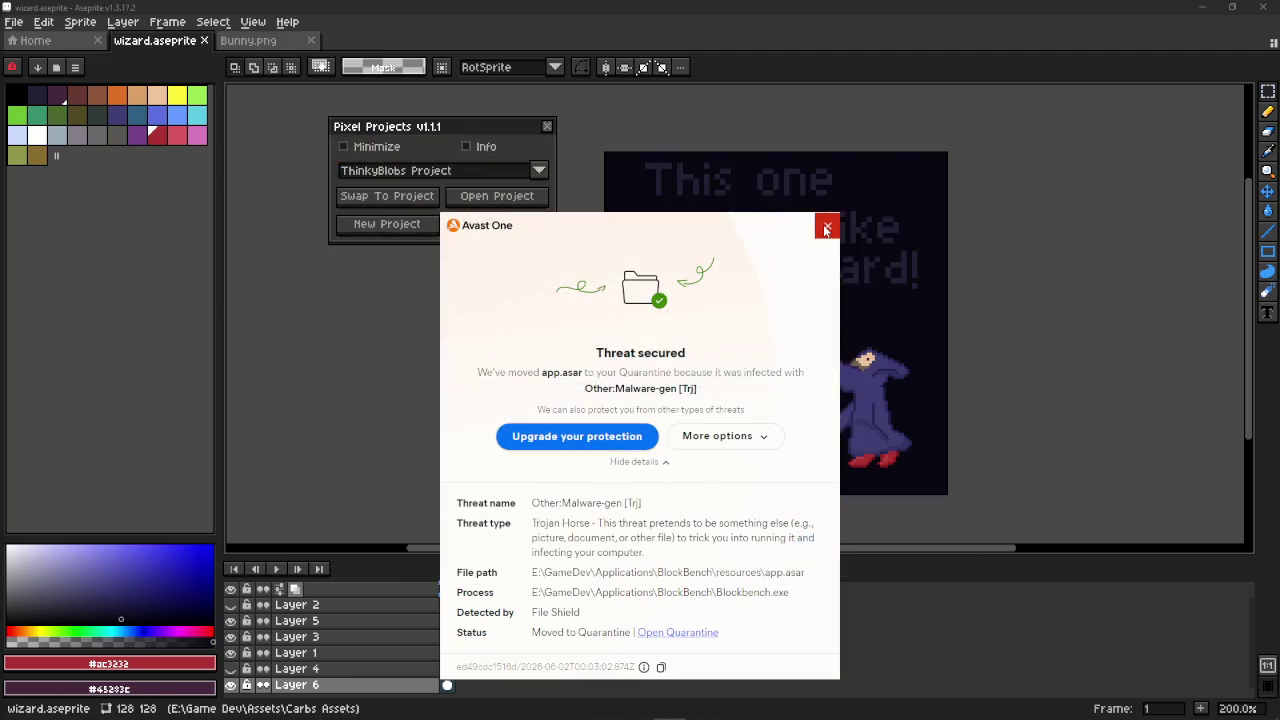
click(826, 228)
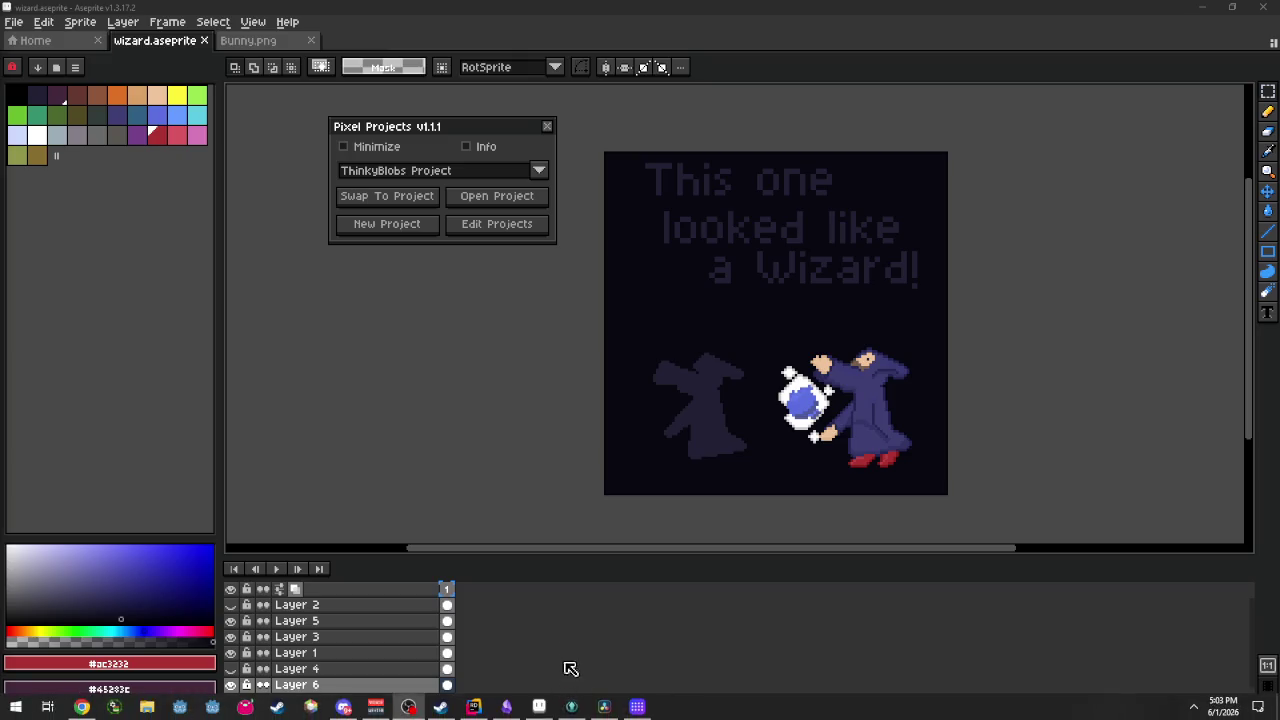
Close Windows search and the tray overflow flyout, leaving Aseprite's wizard artwork unobstructed.
key(super)
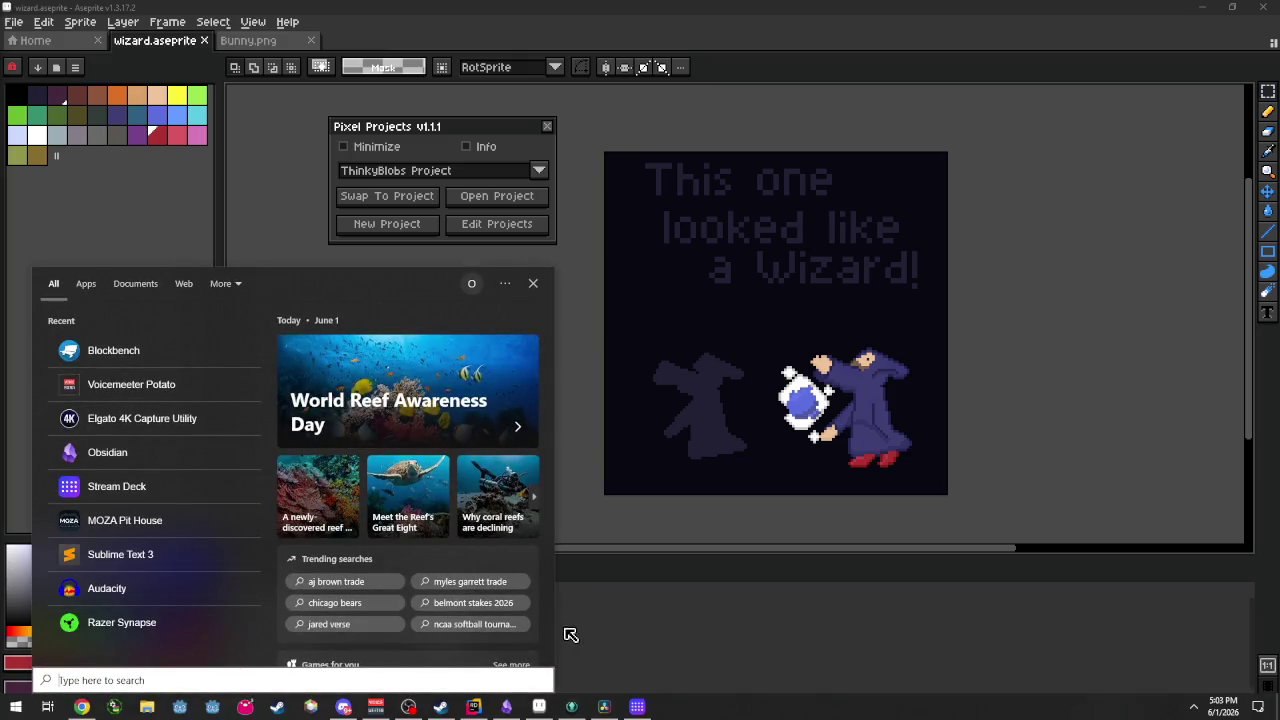
key(Escape)
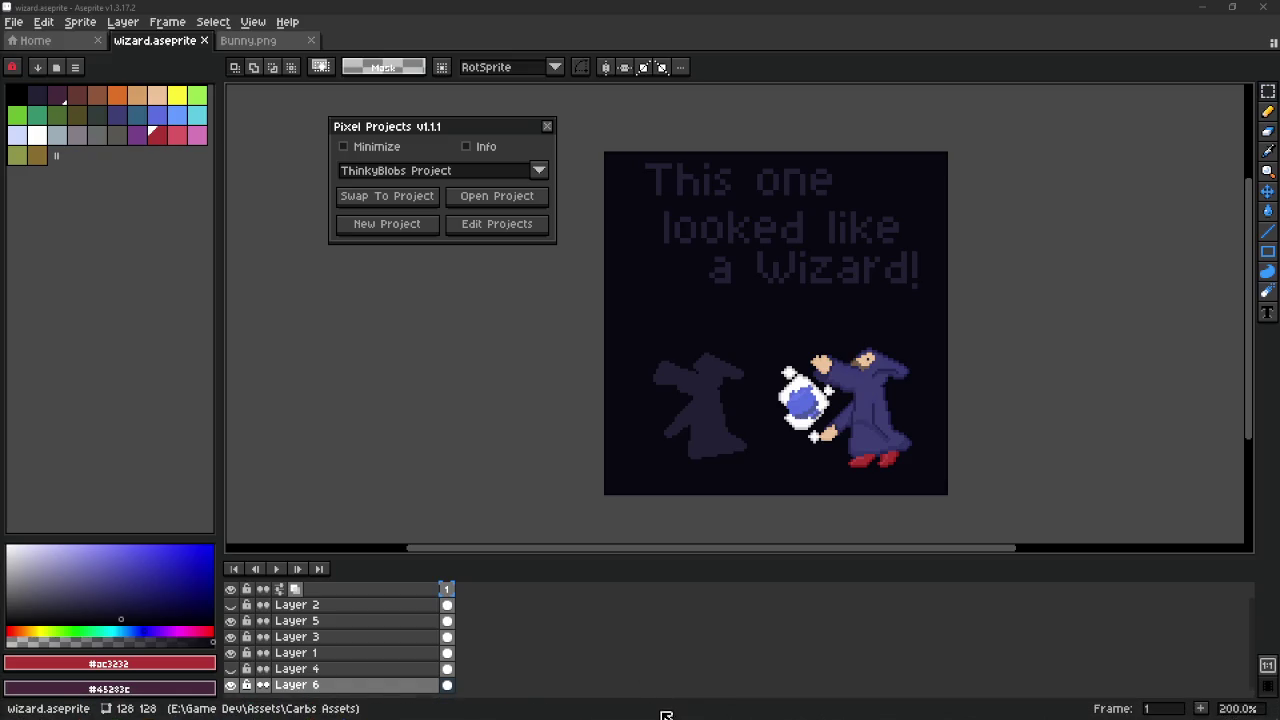
click(648, 705)
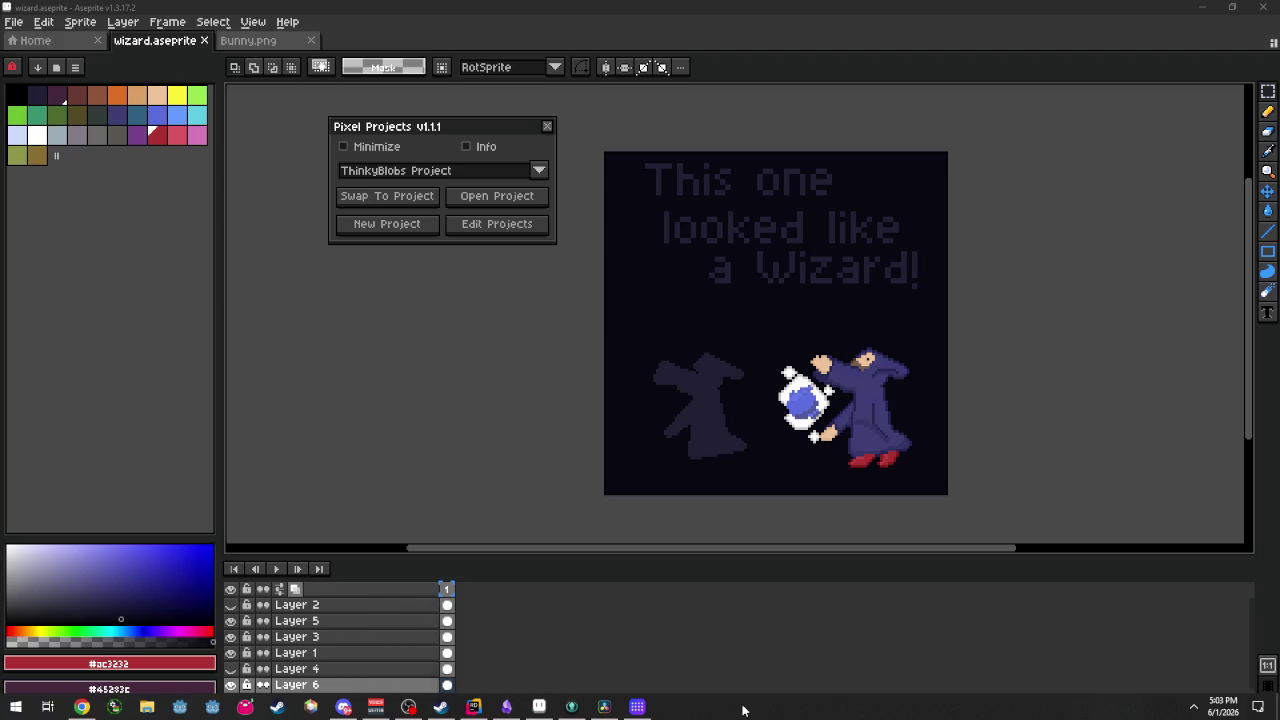
click(1194, 707)
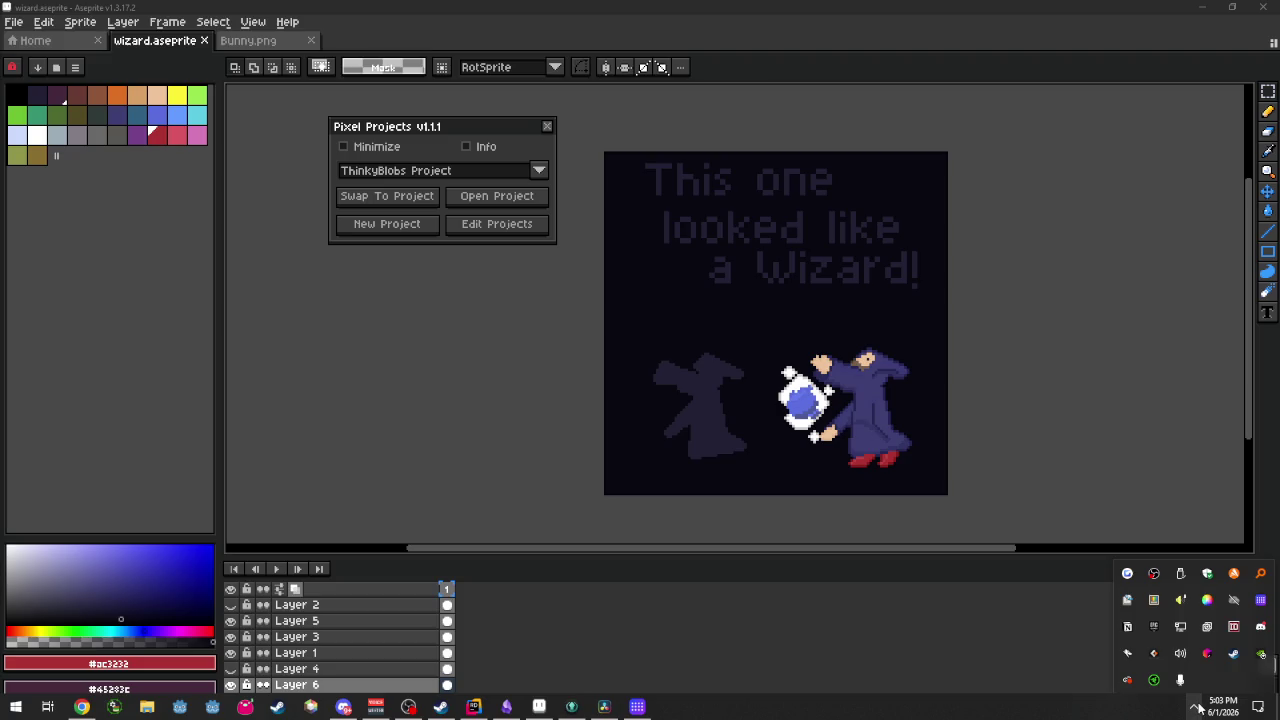
click(1194, 707)
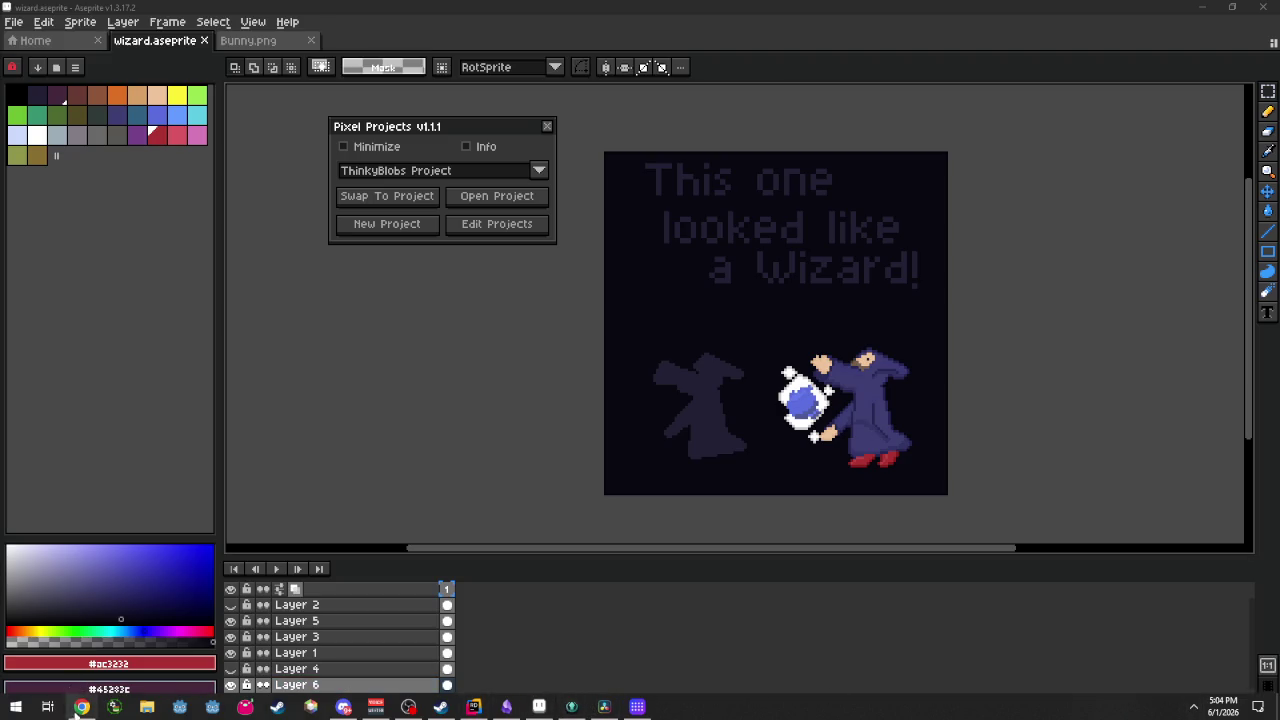
click(80, 707)
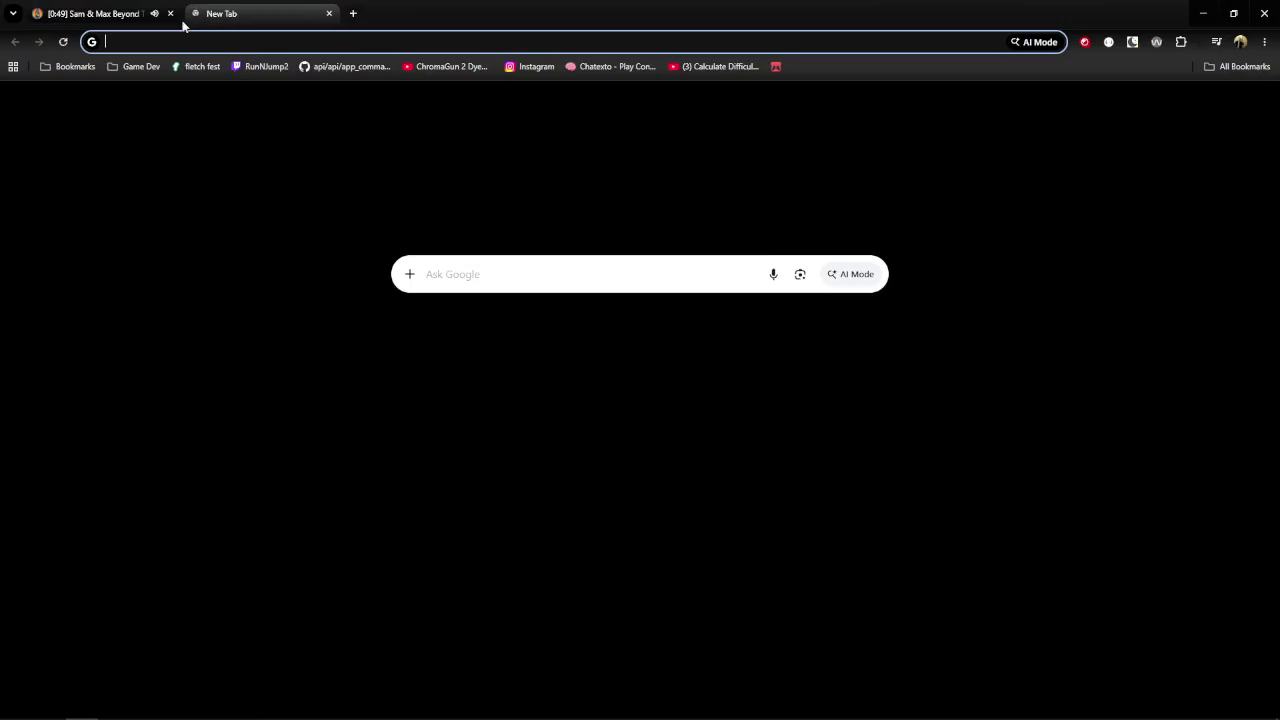
Search 'blockbench' in a new Chrome tab and launch the web app from blockbench.net.
click(183, 15)
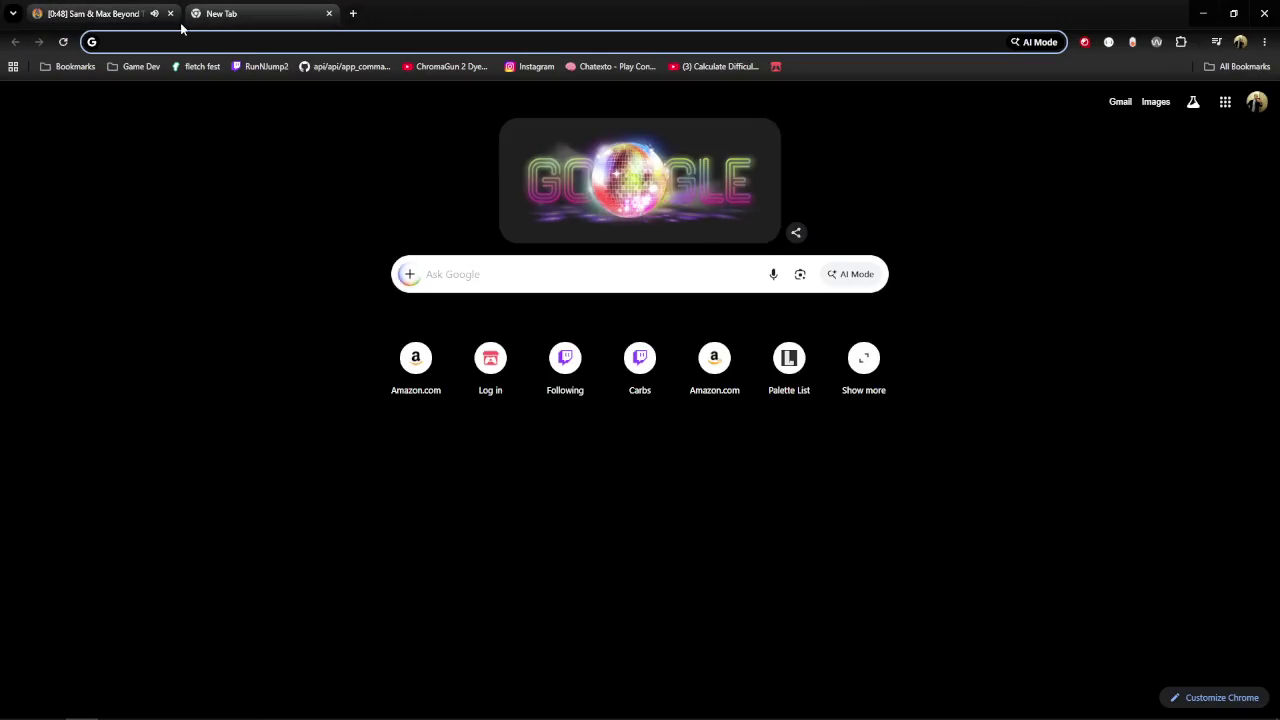
text(blockbench)
key(Return)
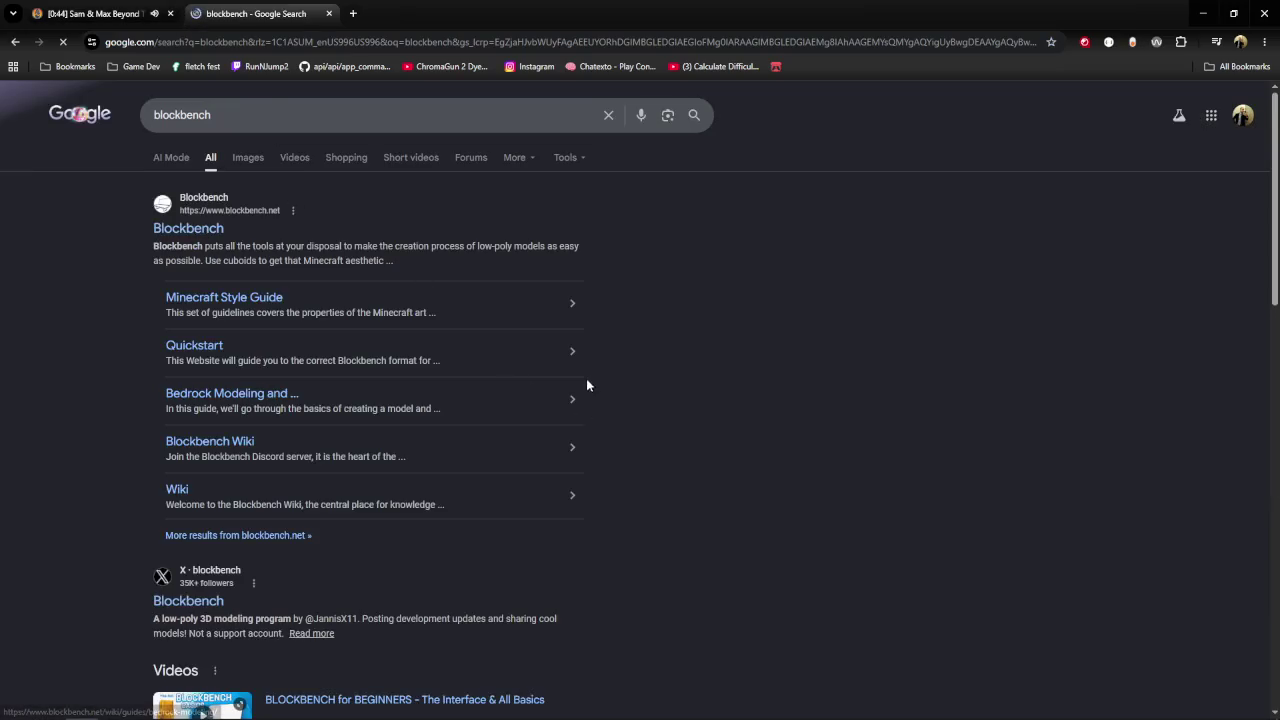
click(546, 340)
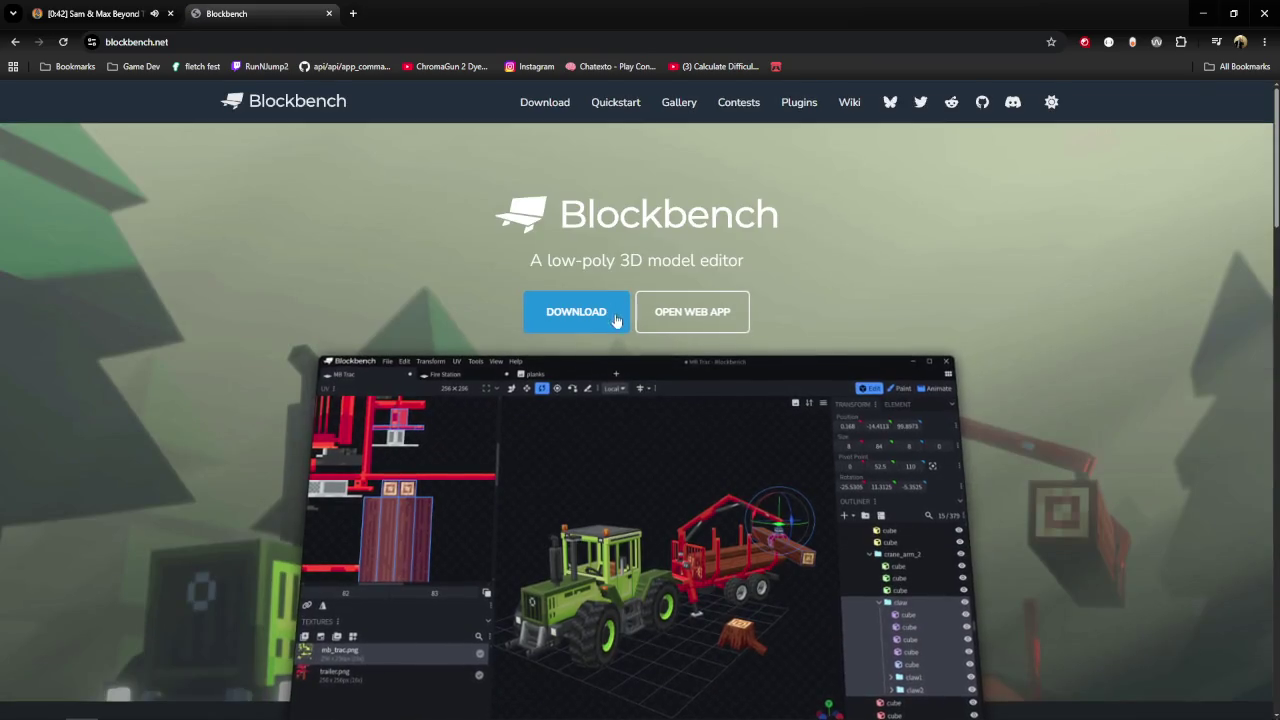
click(688, 311)
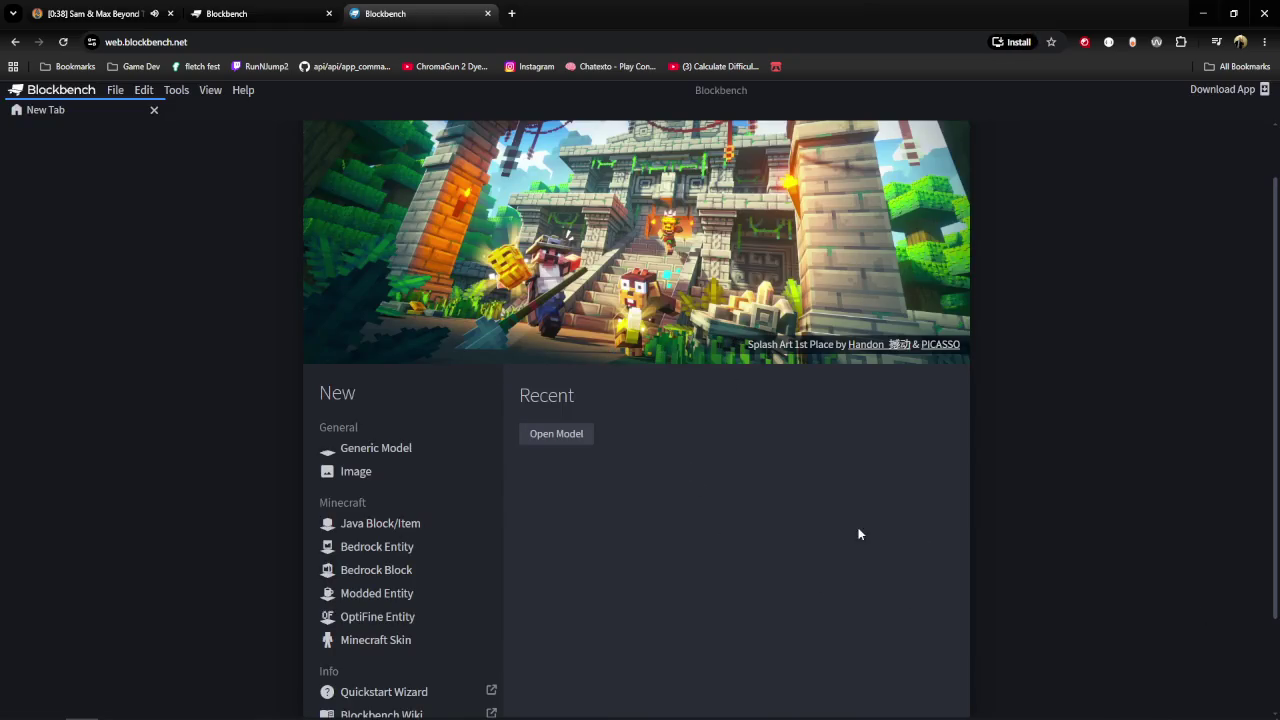
scroll(858, 534, down, 2)
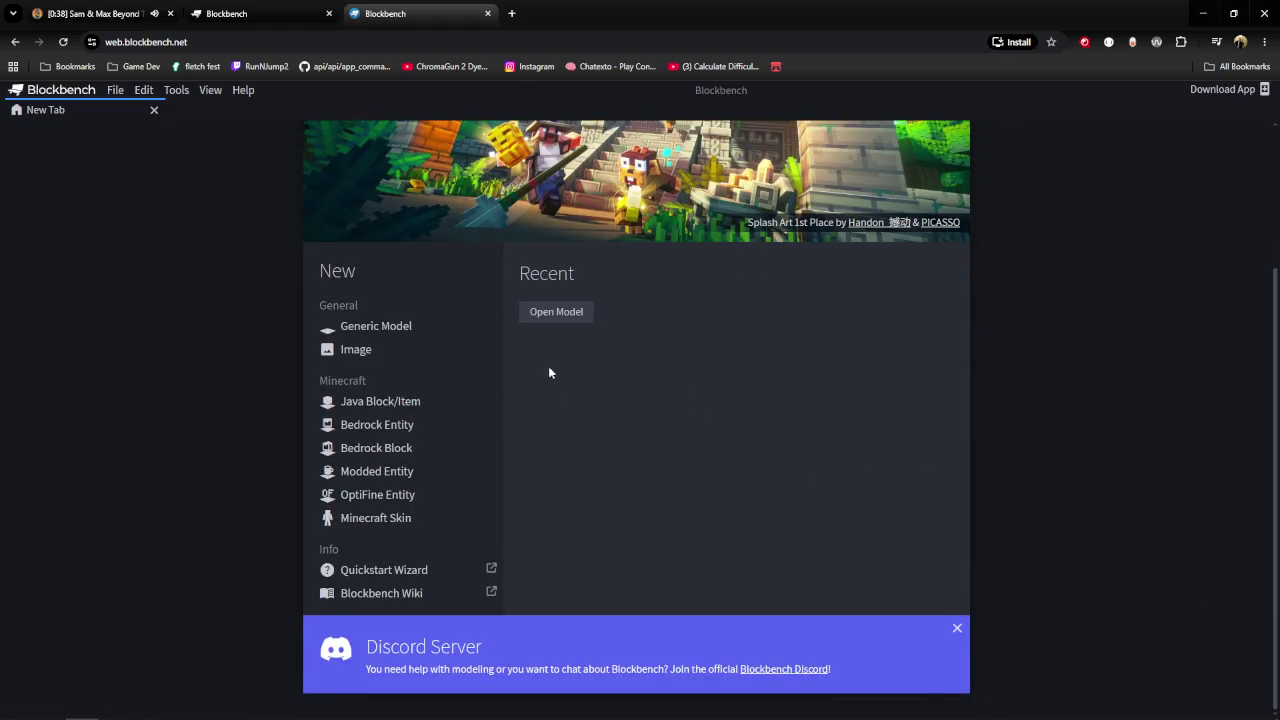
Open captian_carrot_hat.bbmodel from the custom_hats folder via Open Model.
click(586, 313)
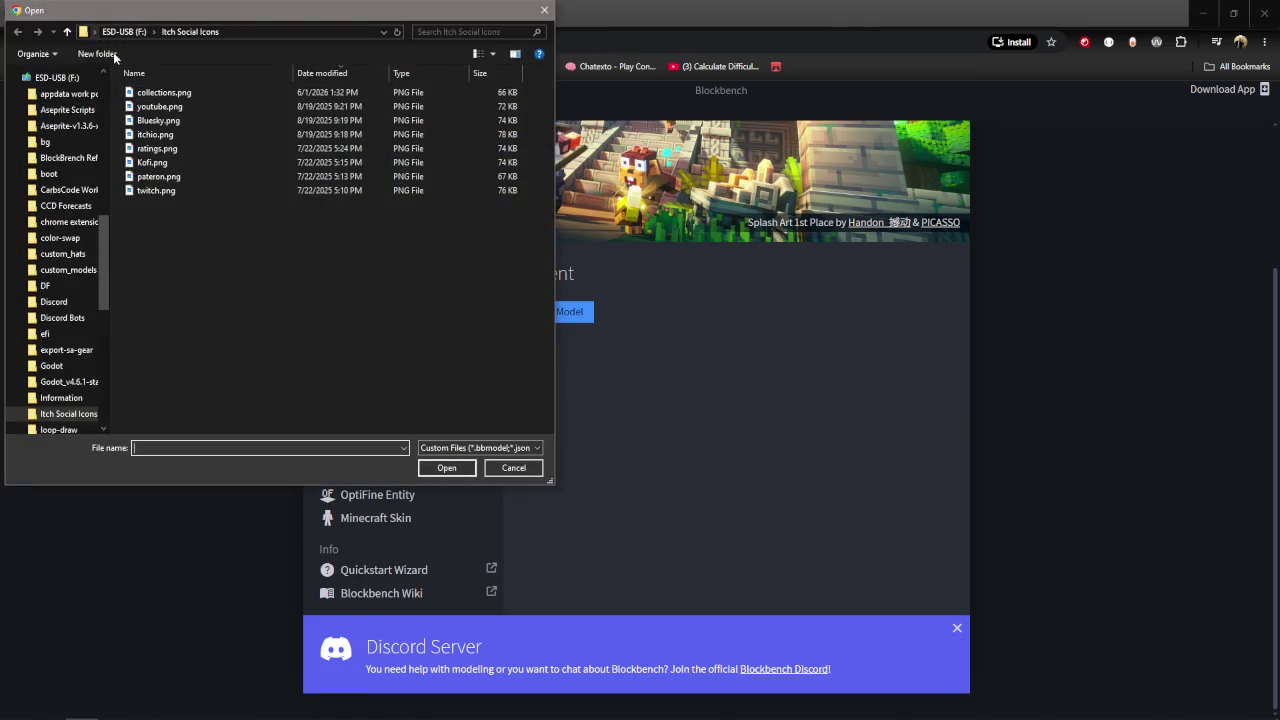
click(62, 253)
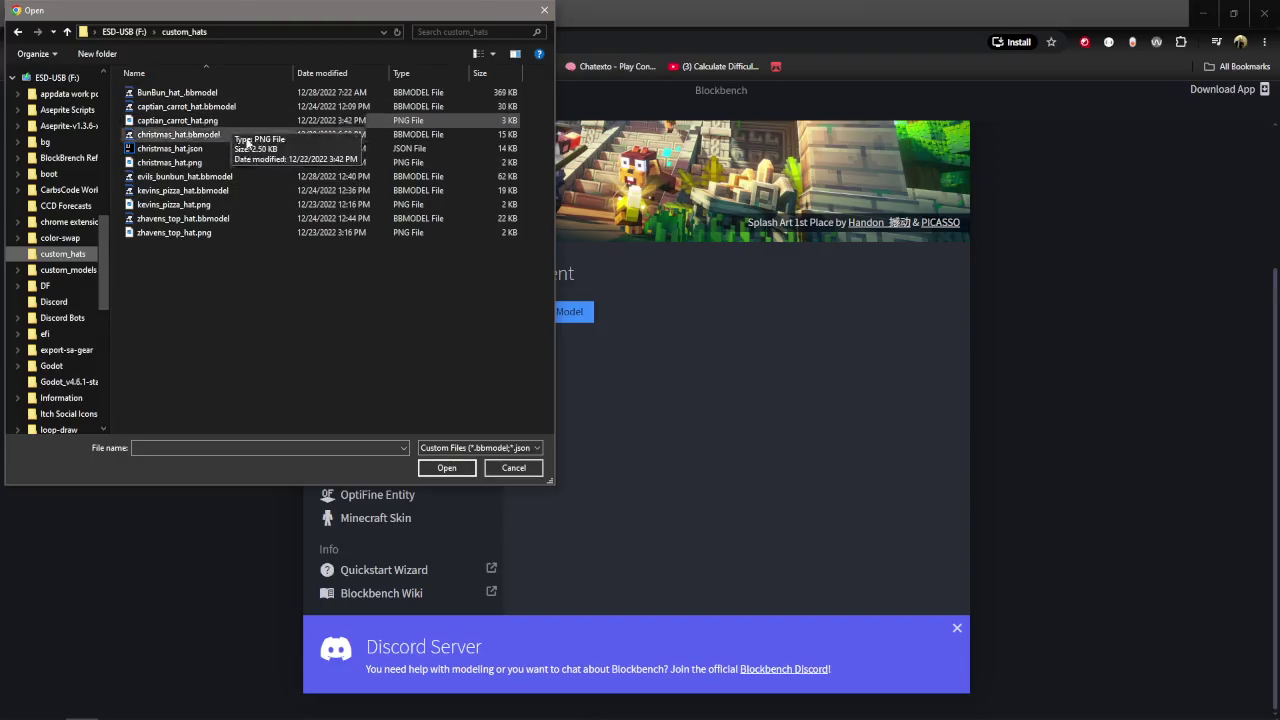
click(190, 106)
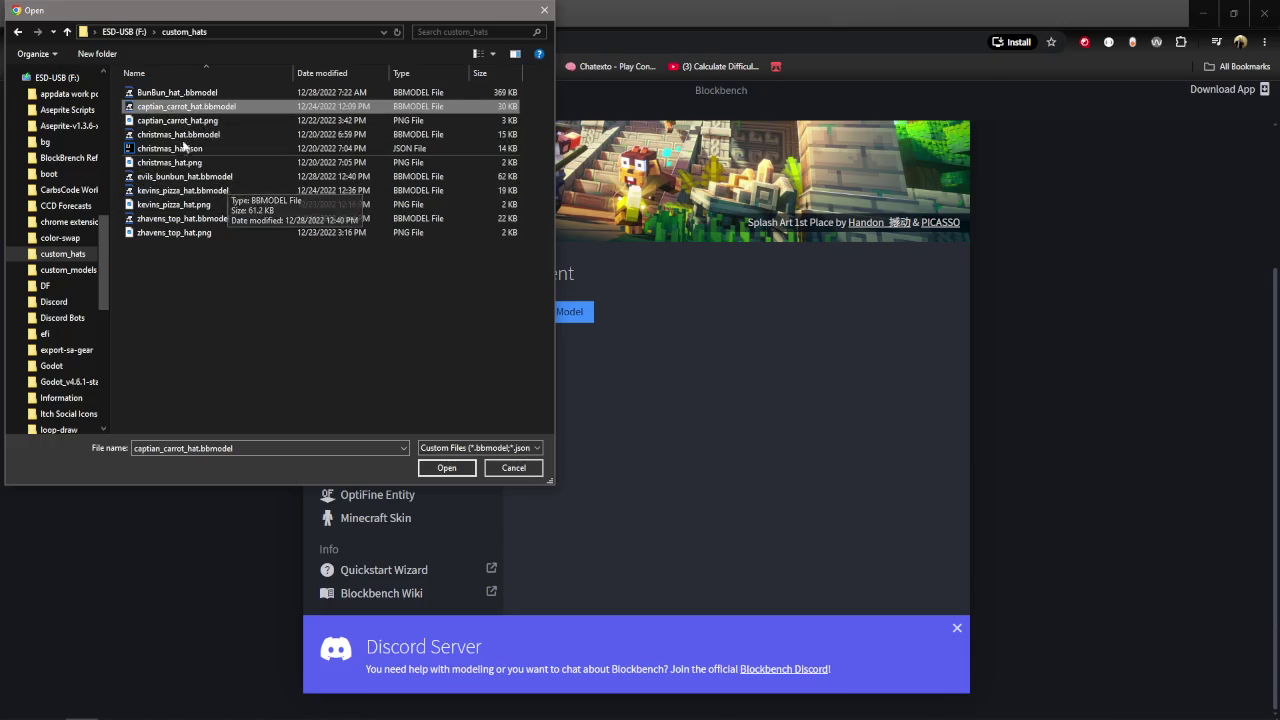
double_click(223, 110)
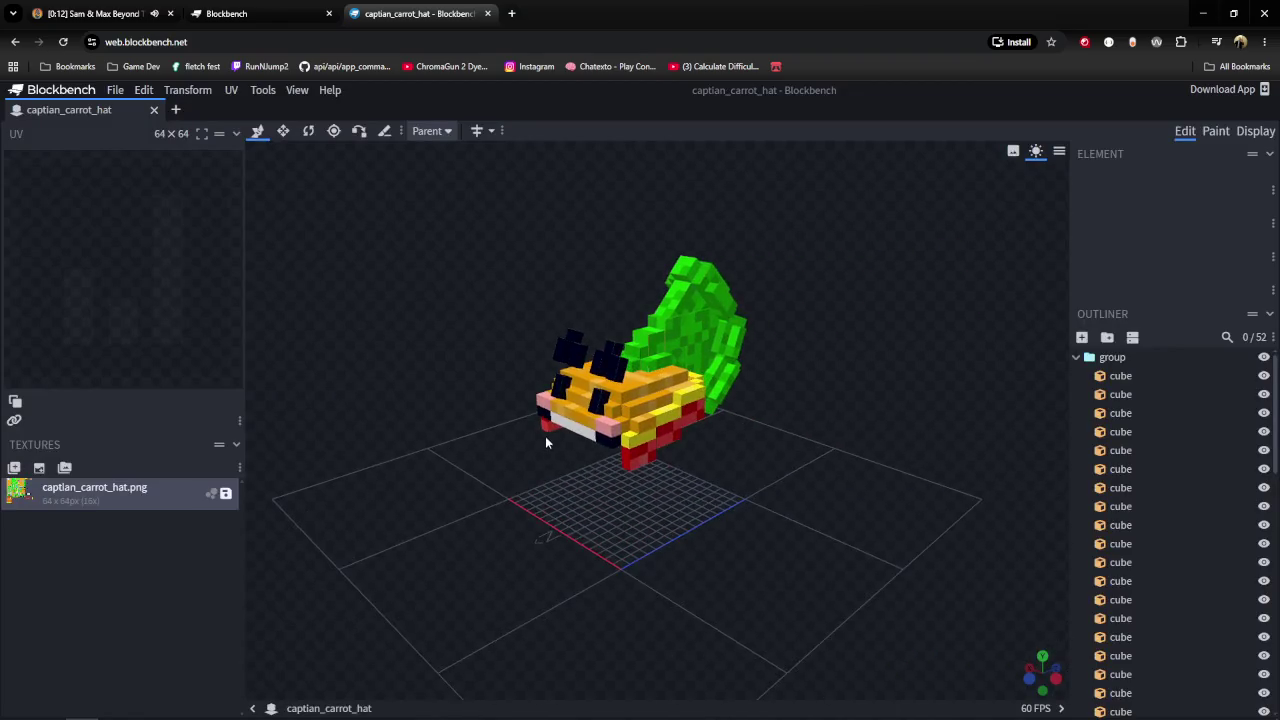
Orbit the hat and switch to Display mode to preview it on a player model.
mouse_move(494, 448)
mouse_down()
mouse_move(623, 514)
mouse_move(845, 450)
mouse_move(647, 473)
mouse_up()
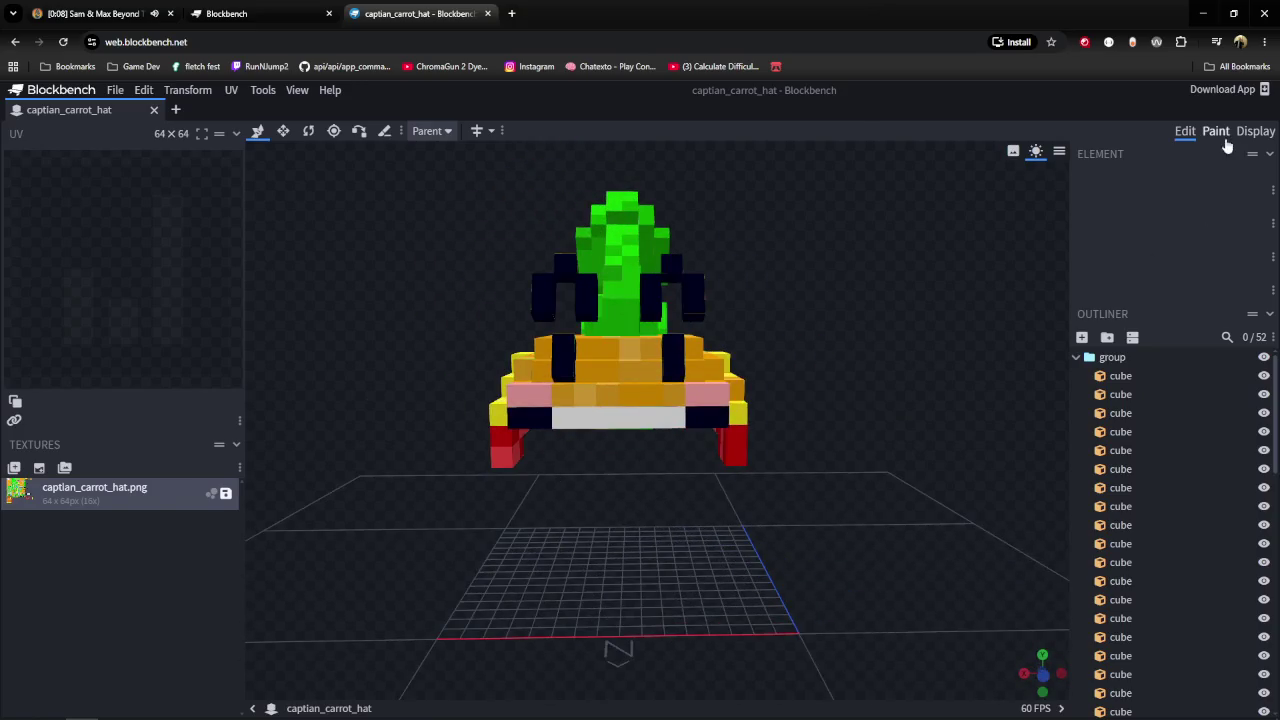
click(1255, 131)
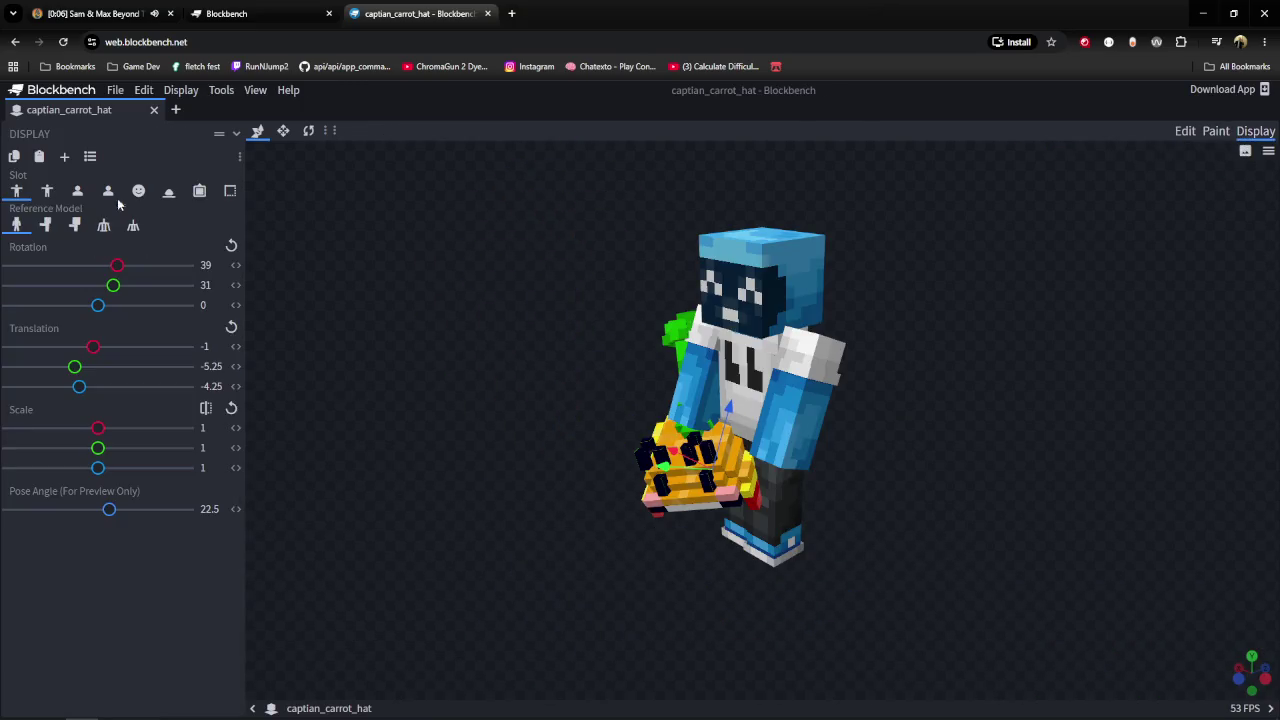
click(1185, 131)
click(1255, 131)
Reset the player reference model to its default Minecraft skin.
click(1268, 150)
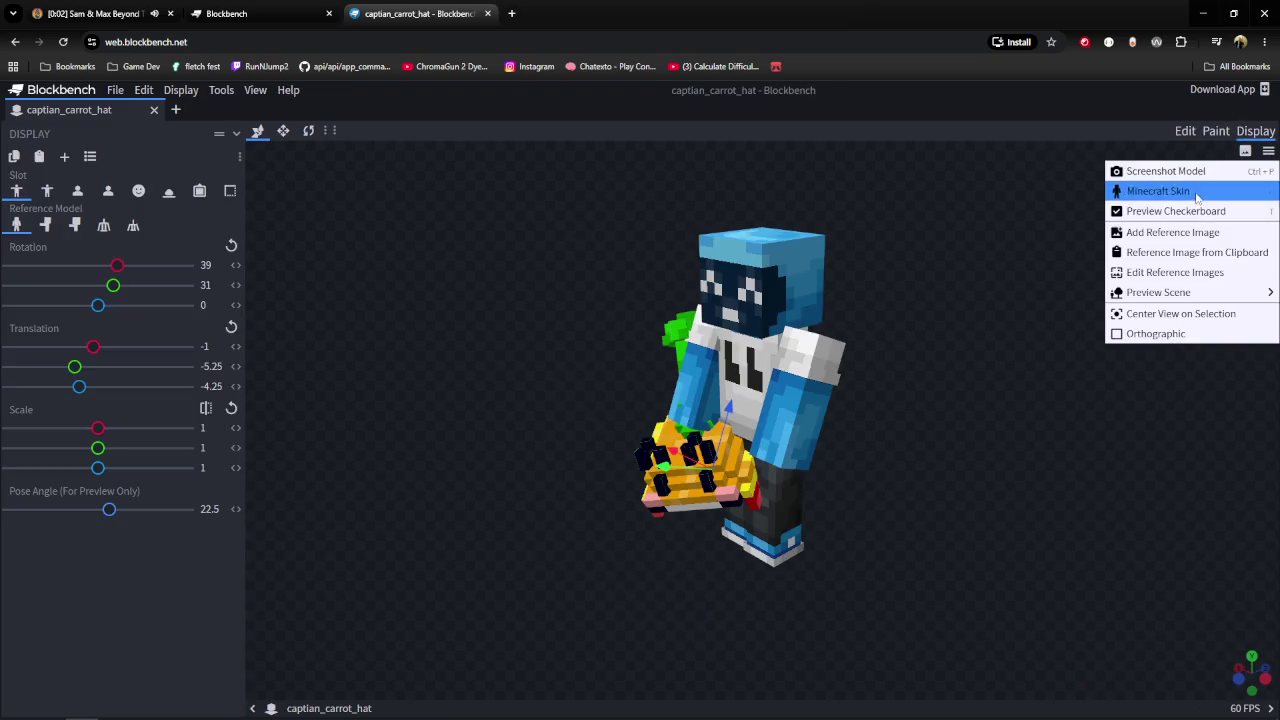
click(1150, 191)
click(601, 245)
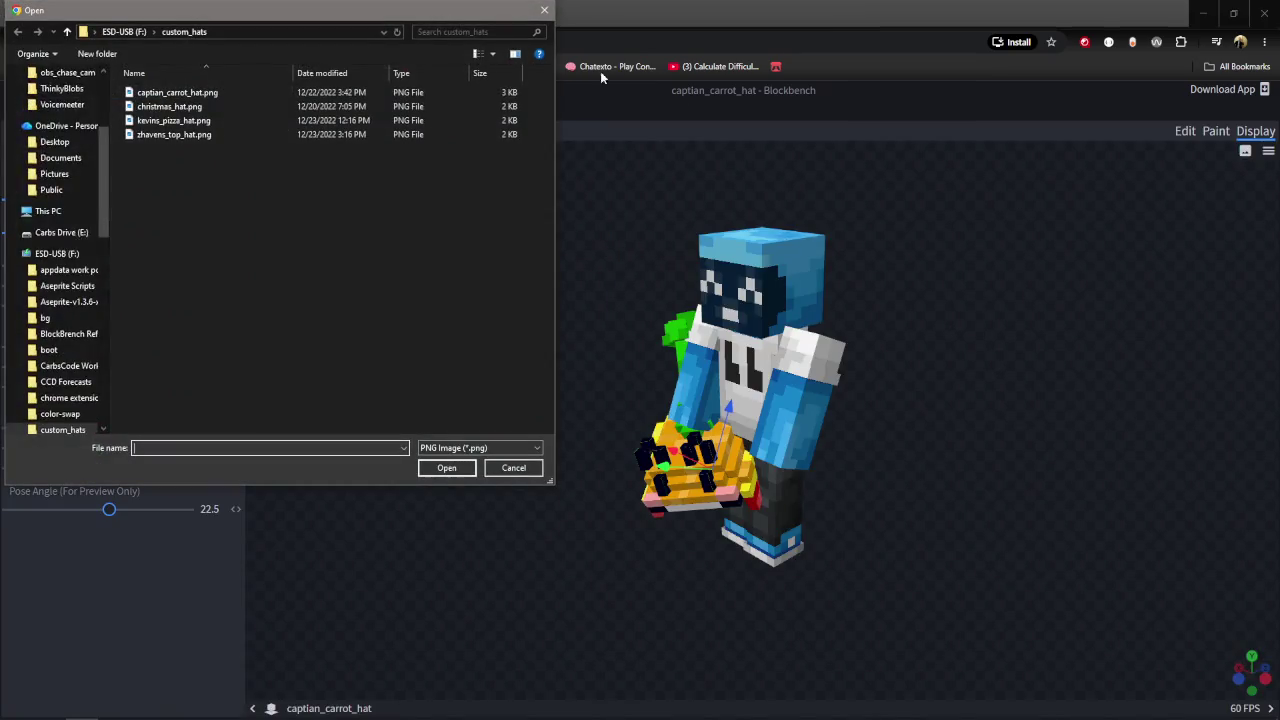
click(543, 12)
click(1268, 150)
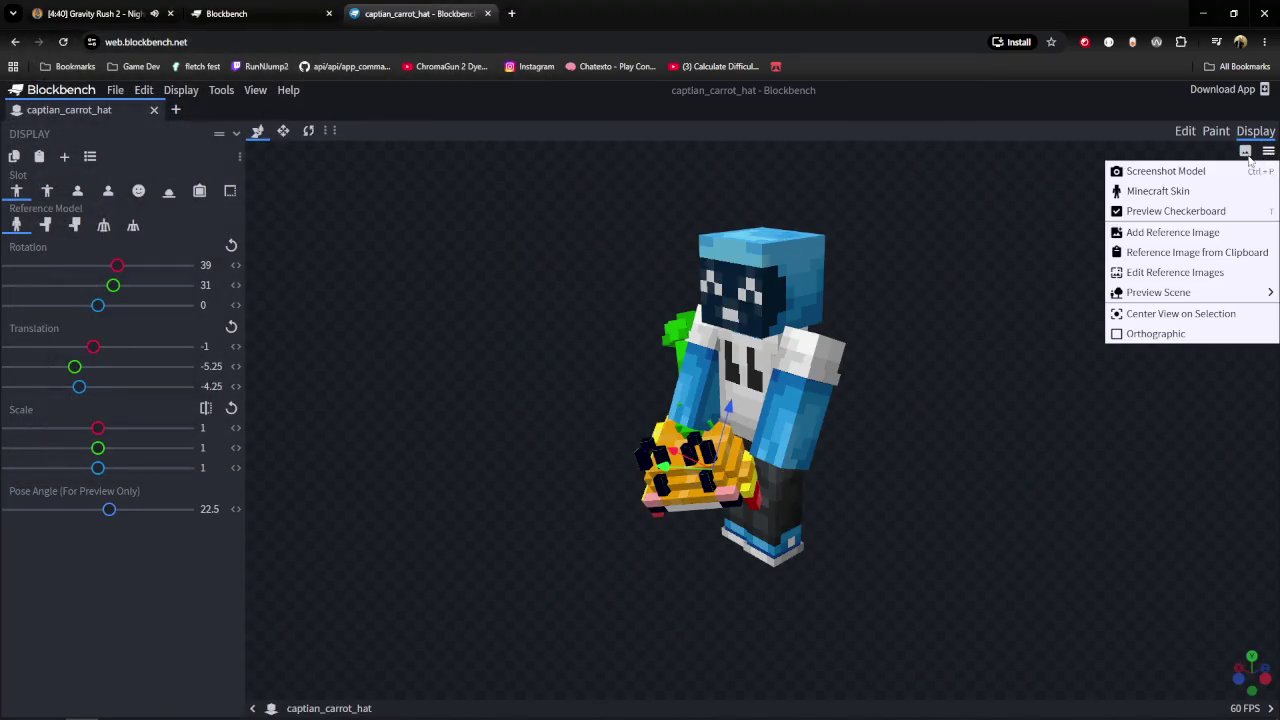
click(1176, 197)
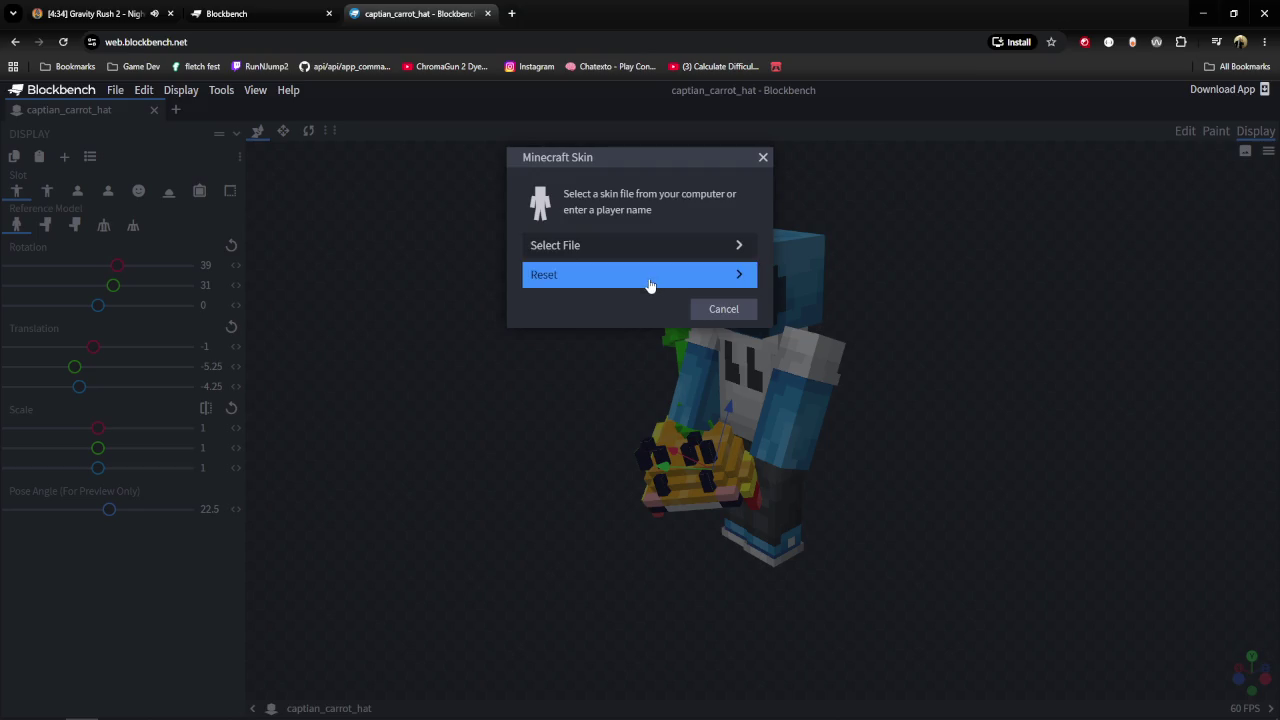
click(701, 288)
Reopen the Minecraft Skin settings and cancel browsing for a skin file.
click(1267, 151)
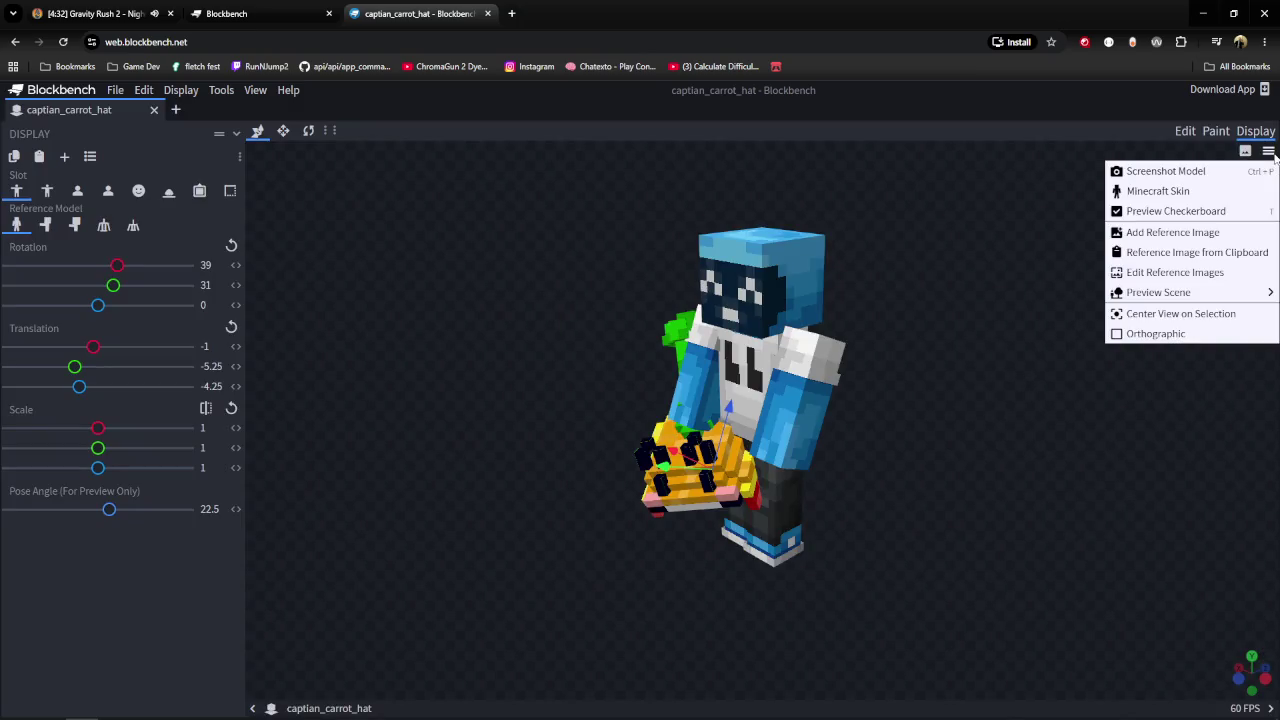
click(1202, 192)
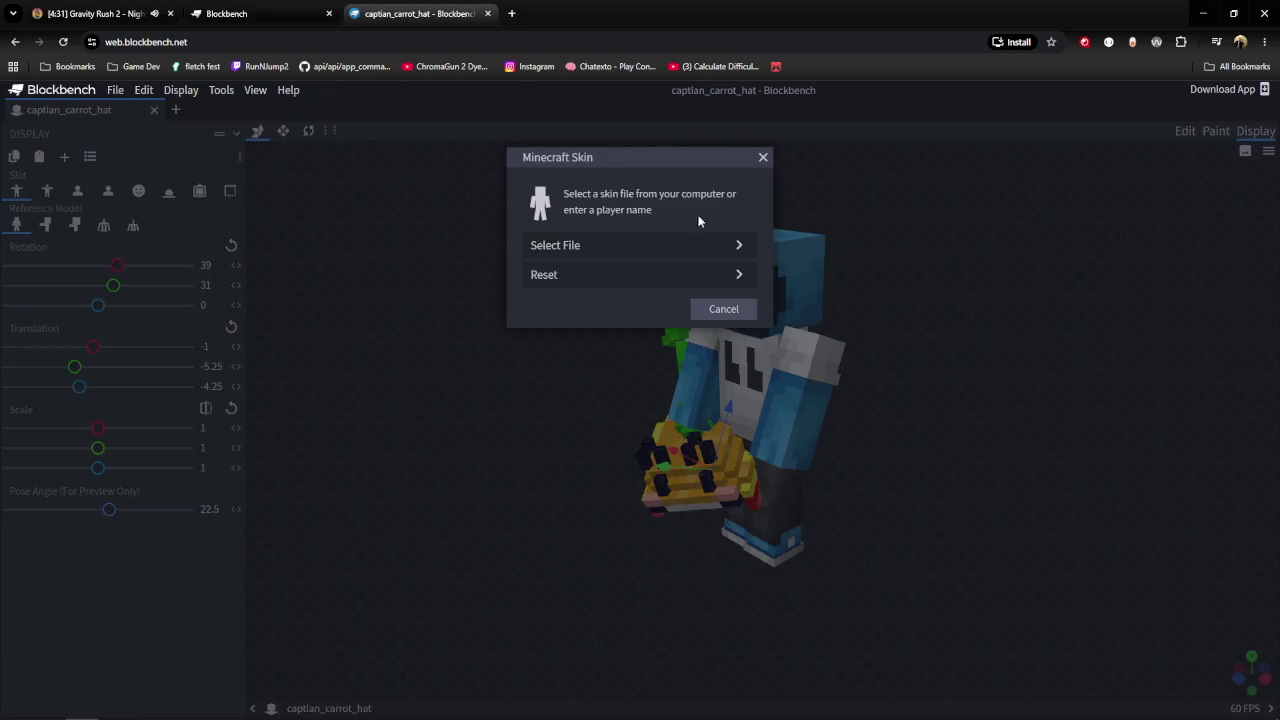
click(578, 244)
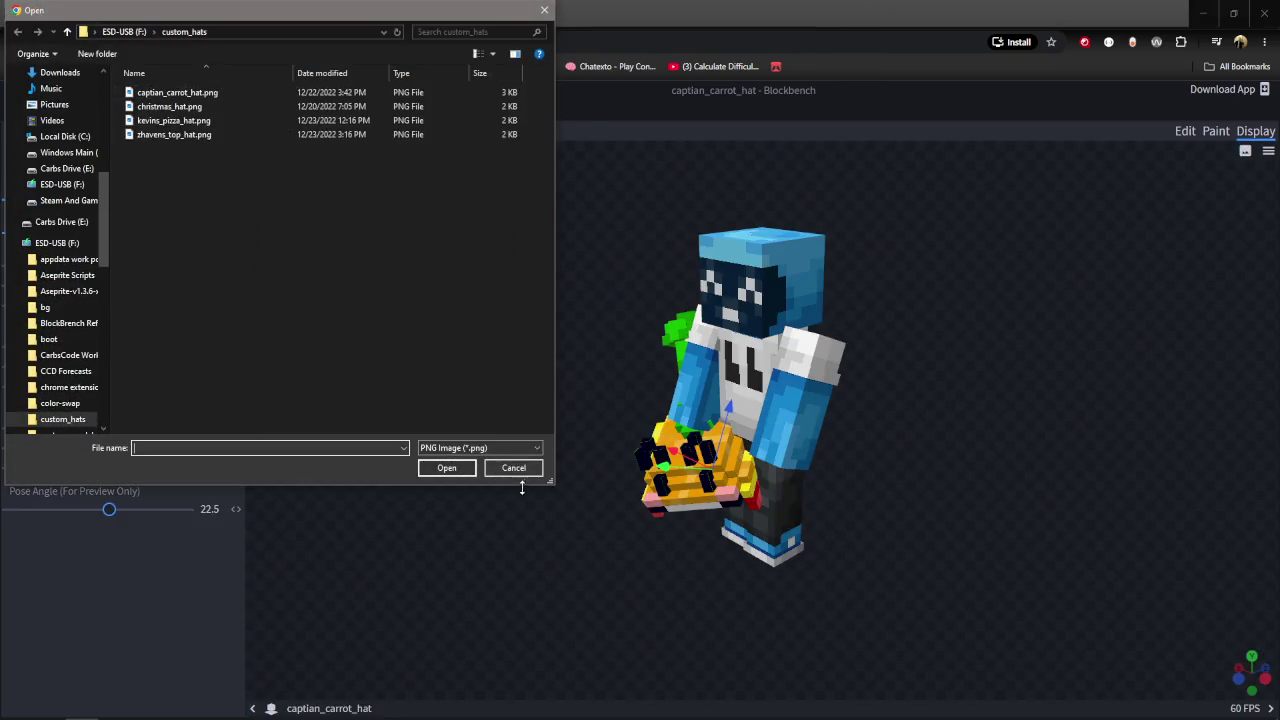
click(520, 469)
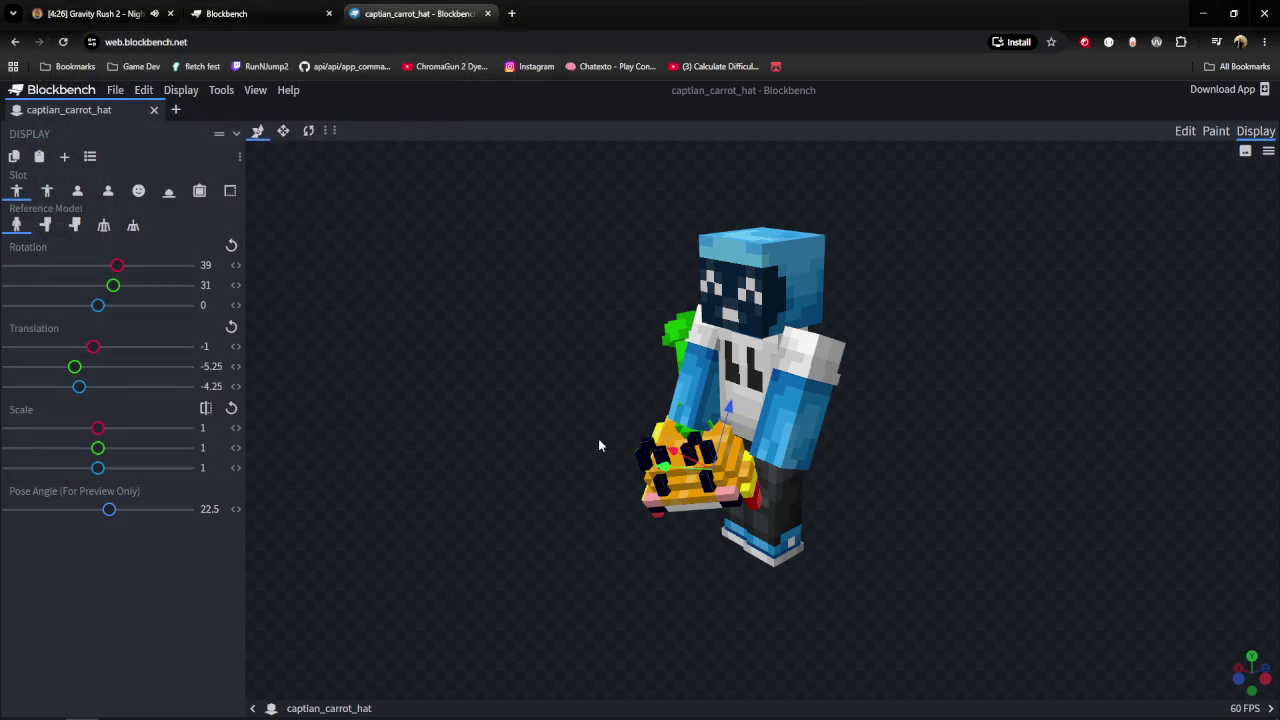
Preview the carrot hat in the Head display slot at scale 1.6, orbiting to a front view.
mouse_move(677, 405)
mouse_down()
mouse_move(878, 452)
mouse_move(764, 389)
mouse_move(911, 421)
mouse_up()
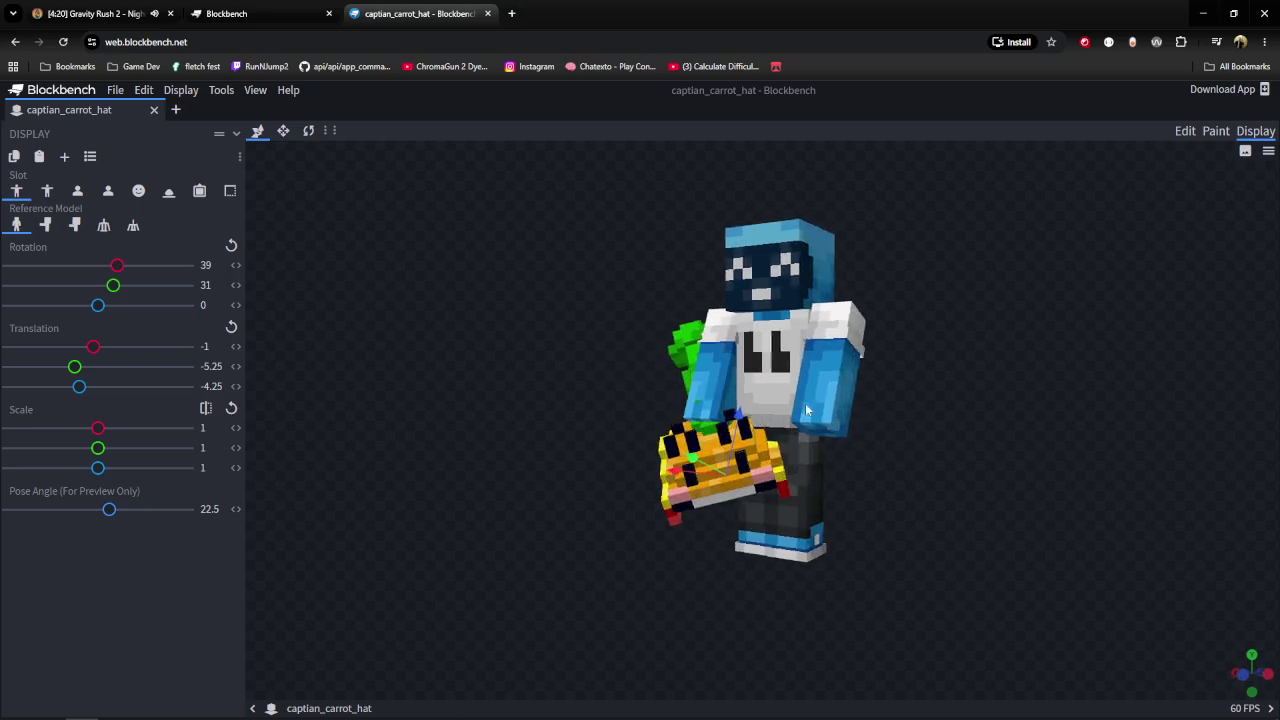
drag(920, 404, 997, 277)
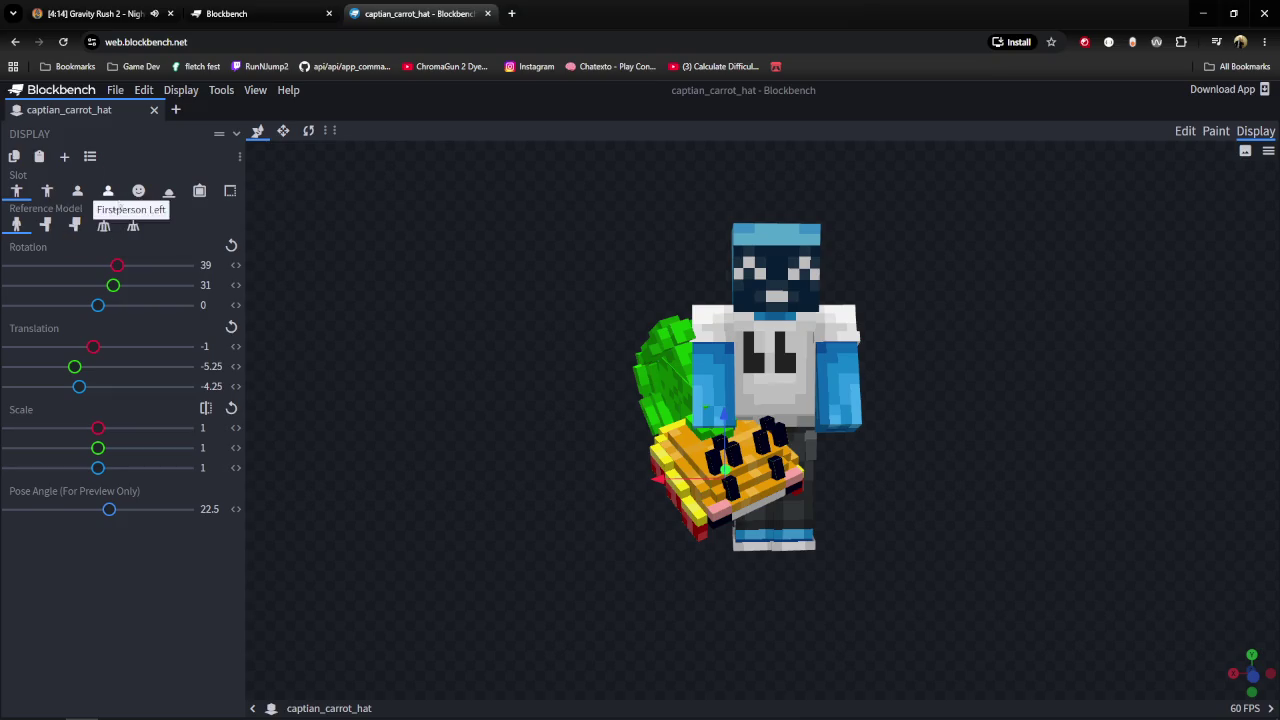
click(140, 193)
mouse_move(478, 465)
mouse_down()
mouse_move(360, 427)
mouse_move(609, 453)
mouse_up()
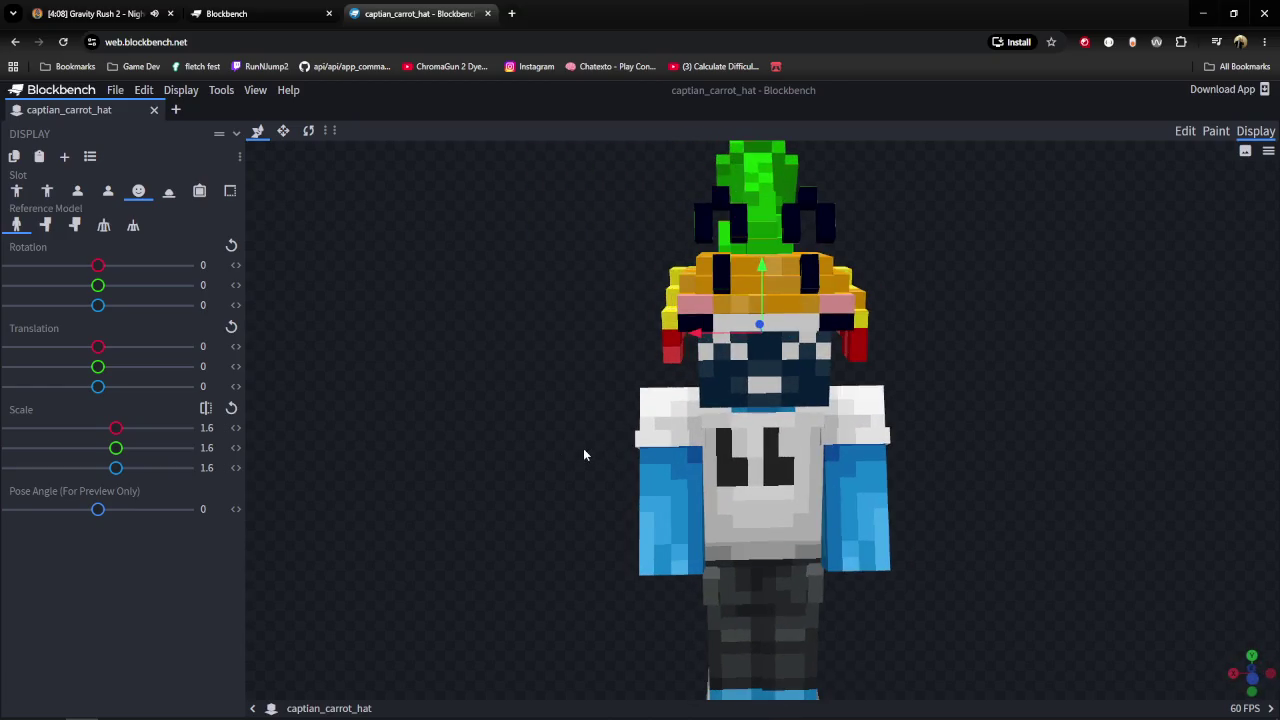
mouse_move(663, 313)
mouse_down()
mouse_move(624, 336)
mouse_move(760, 368)
mouse_move(892, 355)
mouse_move(704, 315)
mouse_move(723, 375)
mouse_up()
drag(811, 290, 826, 318)
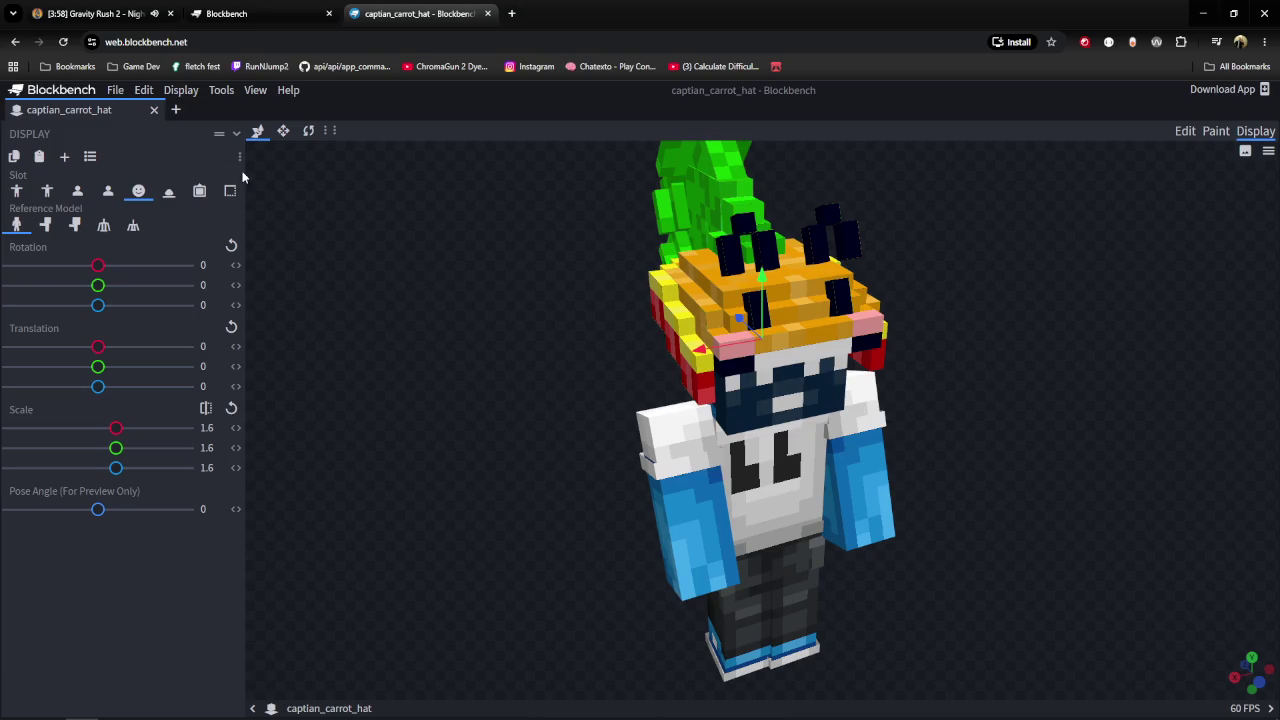
drag(872, 347, 760, 340)
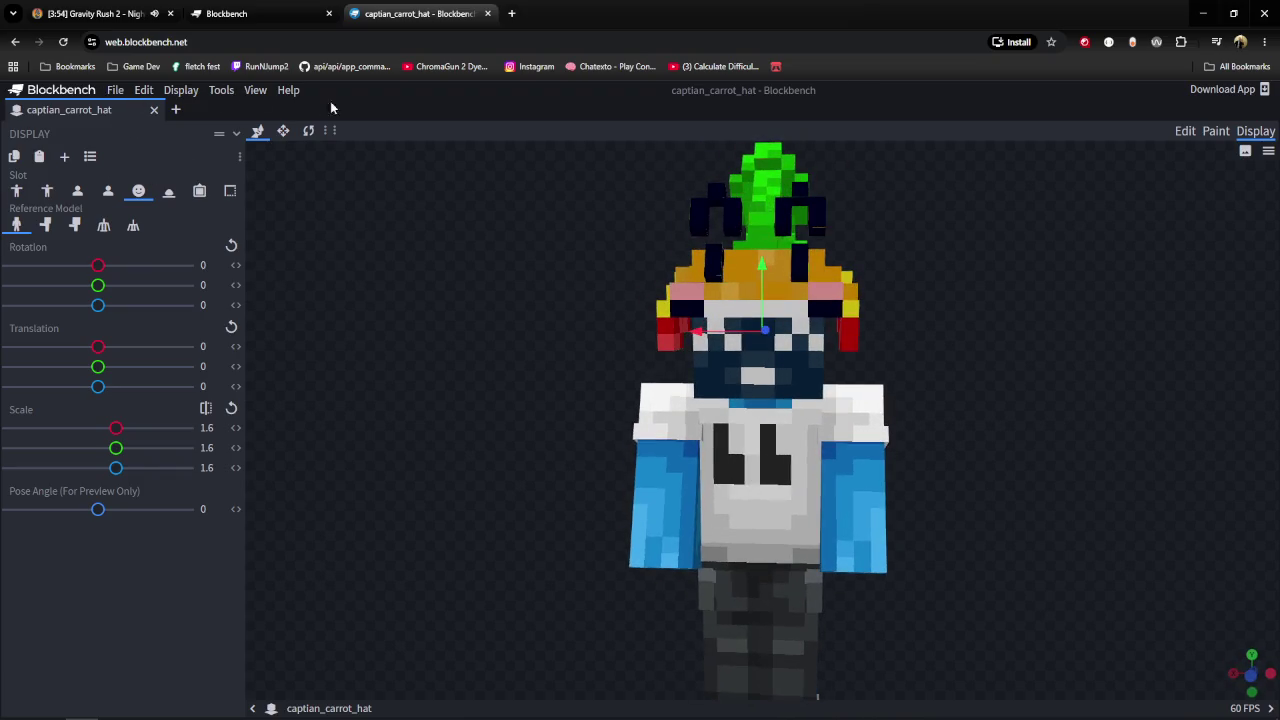
Export the hat as captian_carrot_hat.json via Export Block/Item Model and open the downloaded file.
click(1185, 133)
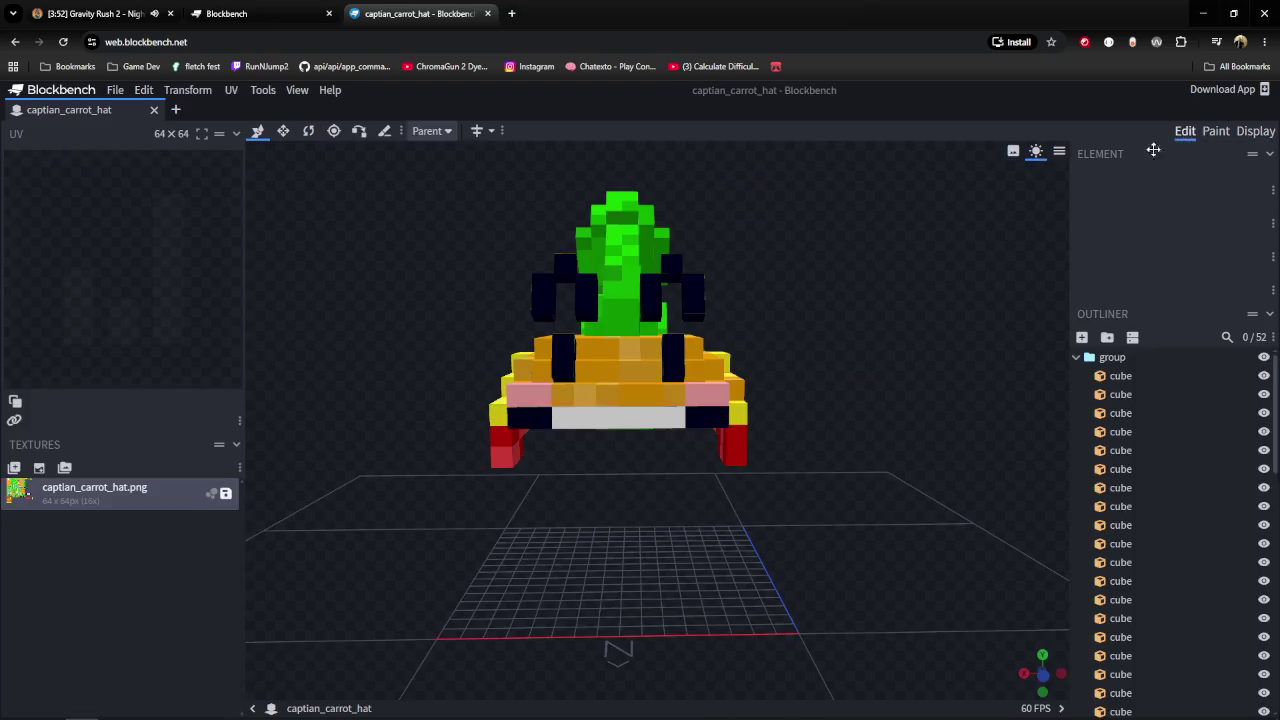
mouse_move(334, 327)
mouse_down()
mouse_move(562, 329)
mouse_move(384, 312)
mouse_up()
click(262, 90)
mouse_move(137, 292)
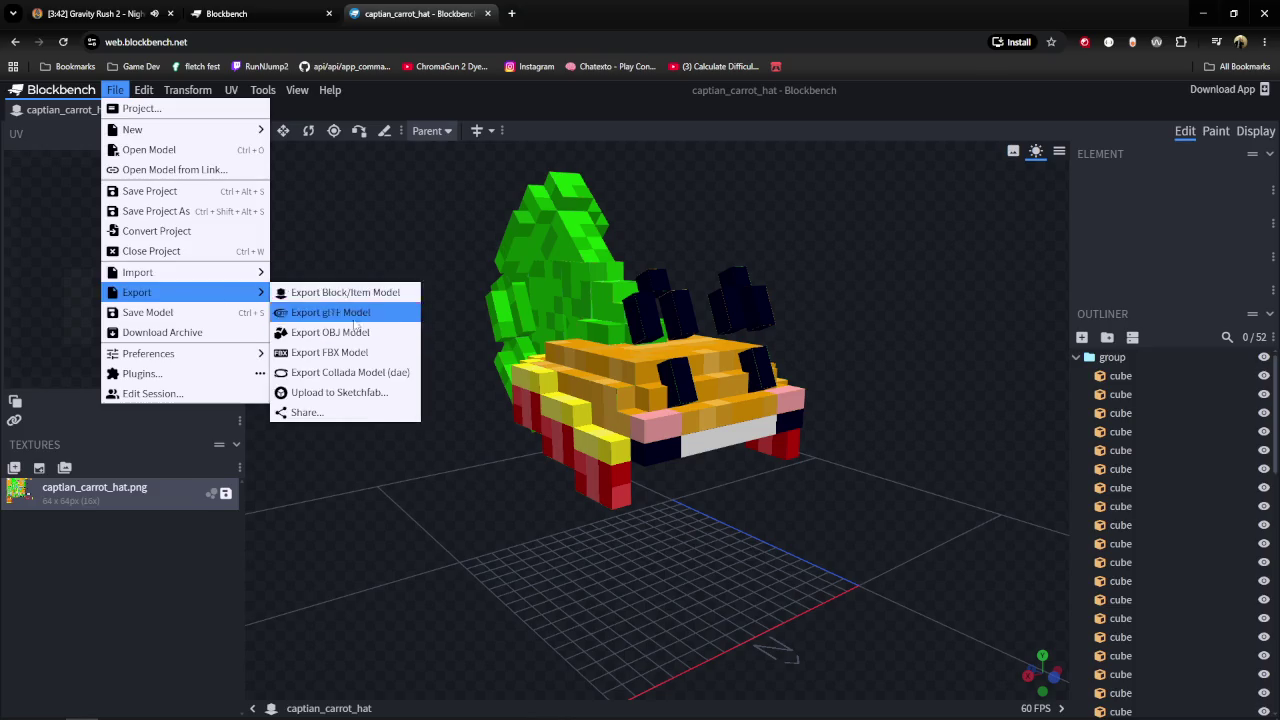
click(386, 292)
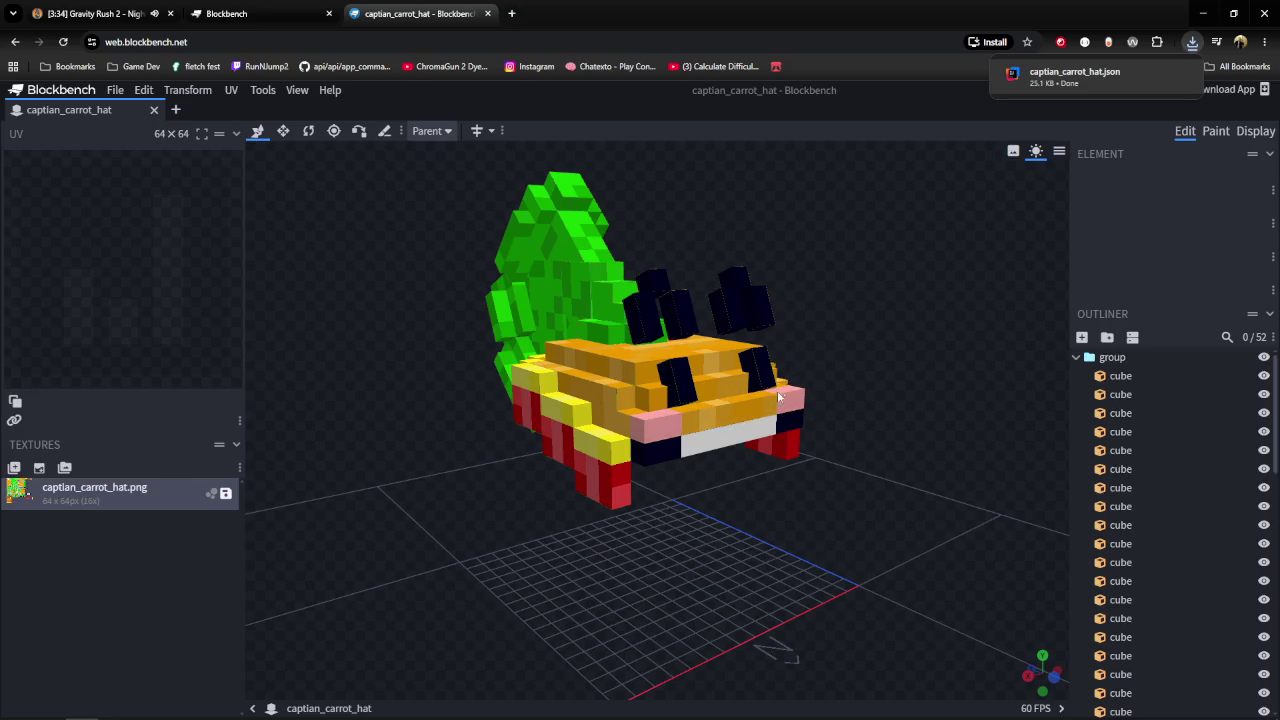
mouse_move(899, 426)
mouse_down()
mouse_move(878, 436)
mouse_move(943, 411)
mouse_up()
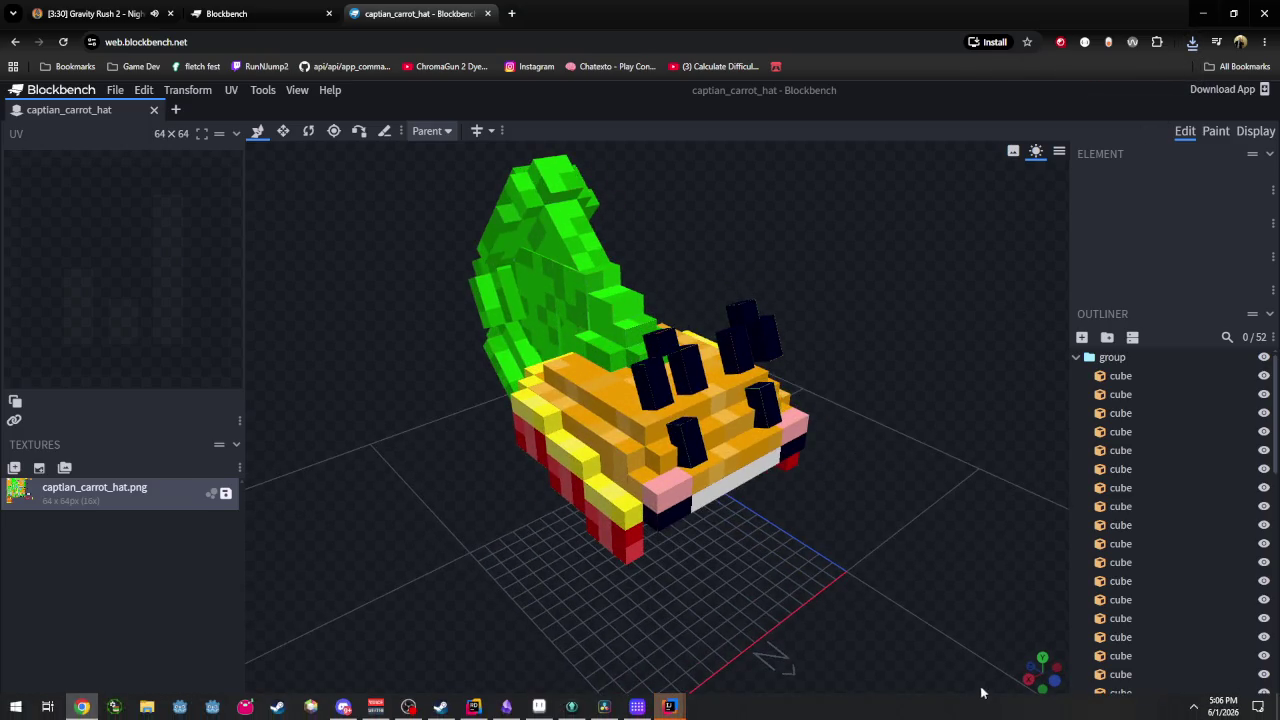
click(670, 707)
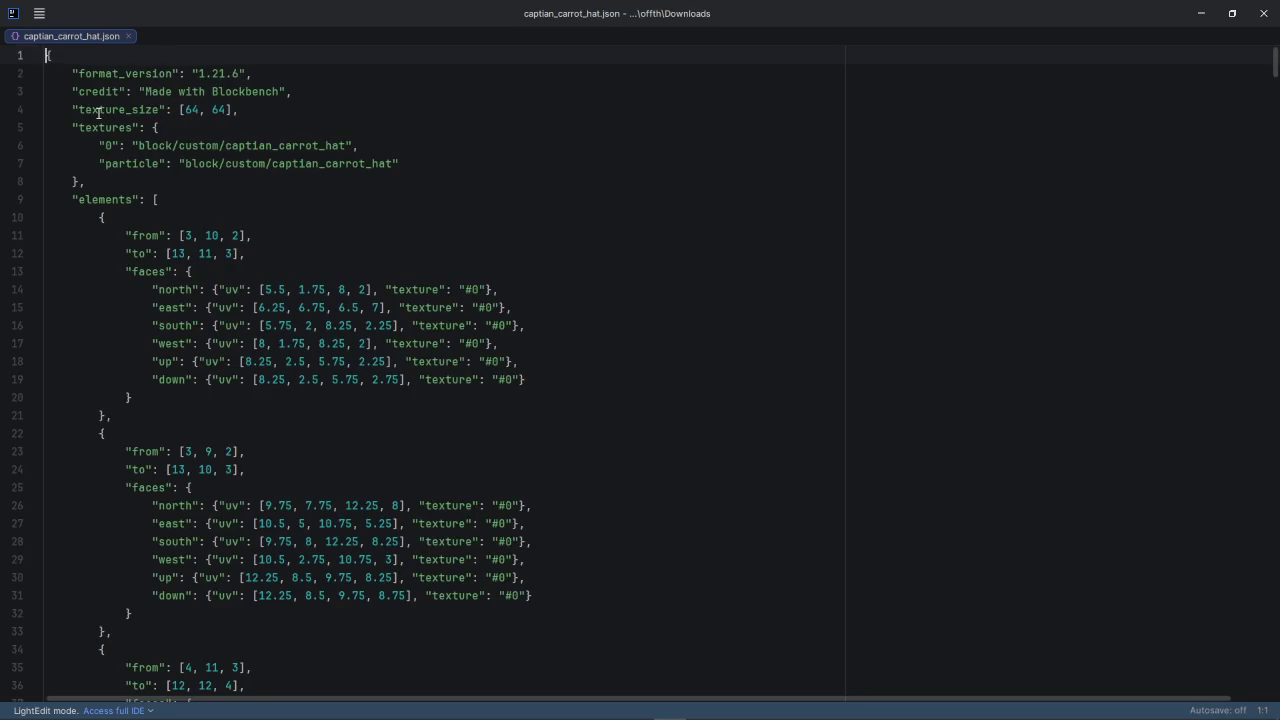
Scroll through captian_carrot_hat.json in IntelliJ LightEdit, selecting a cube element's lines along the way.
click(416, 156)
drag(165, 235, 243, 397)
click(243, 397)
scroll(243, 397, down, 3)
drag(118, 254, 166, 446)
click(166, 446)
scroll(200, 400, down, 5)
scroll(220, 360, down, 4)
scroll(244, 320, down, 10)
scroll(270, 321, down, 6)
scroll(320, 345, down, 8)
scroll(370, 378, down, 8)
scroll(430, 400, down, 4)
scroll(467, 411, down, 9)
scroll(1138, 316, down, 9)
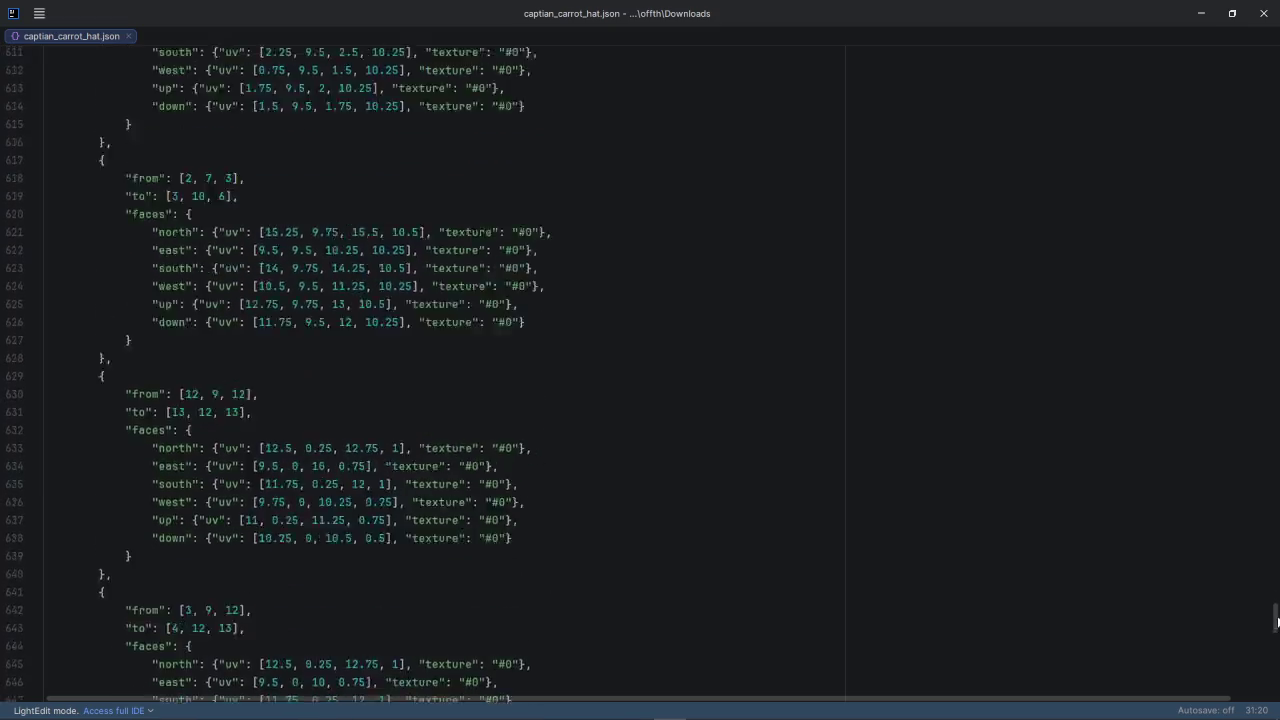
Close the JSON editor and the IntelliJ welcome window, returning to the Blockbench hat model.
mouse_move(1276, 244)
mouse_down()
mouse_move(1276, 697)
mouse_move(1276, 50)
mouse_up()
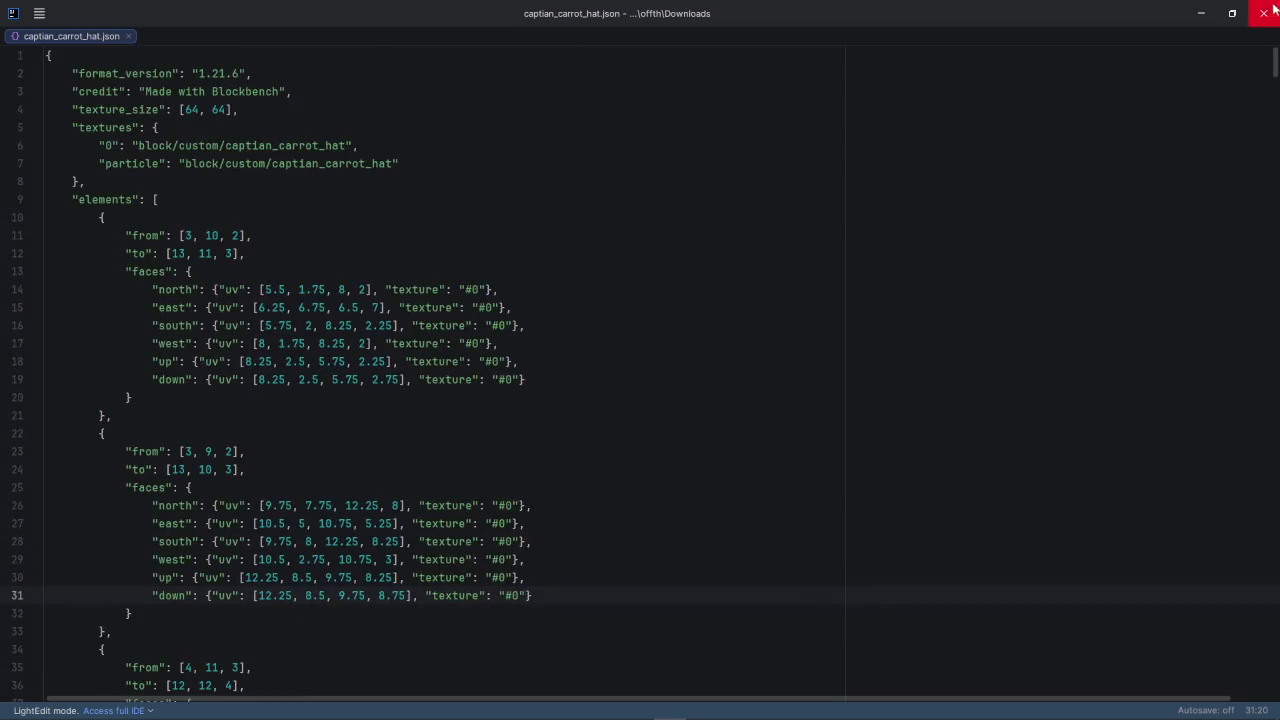
click(1262, 14)
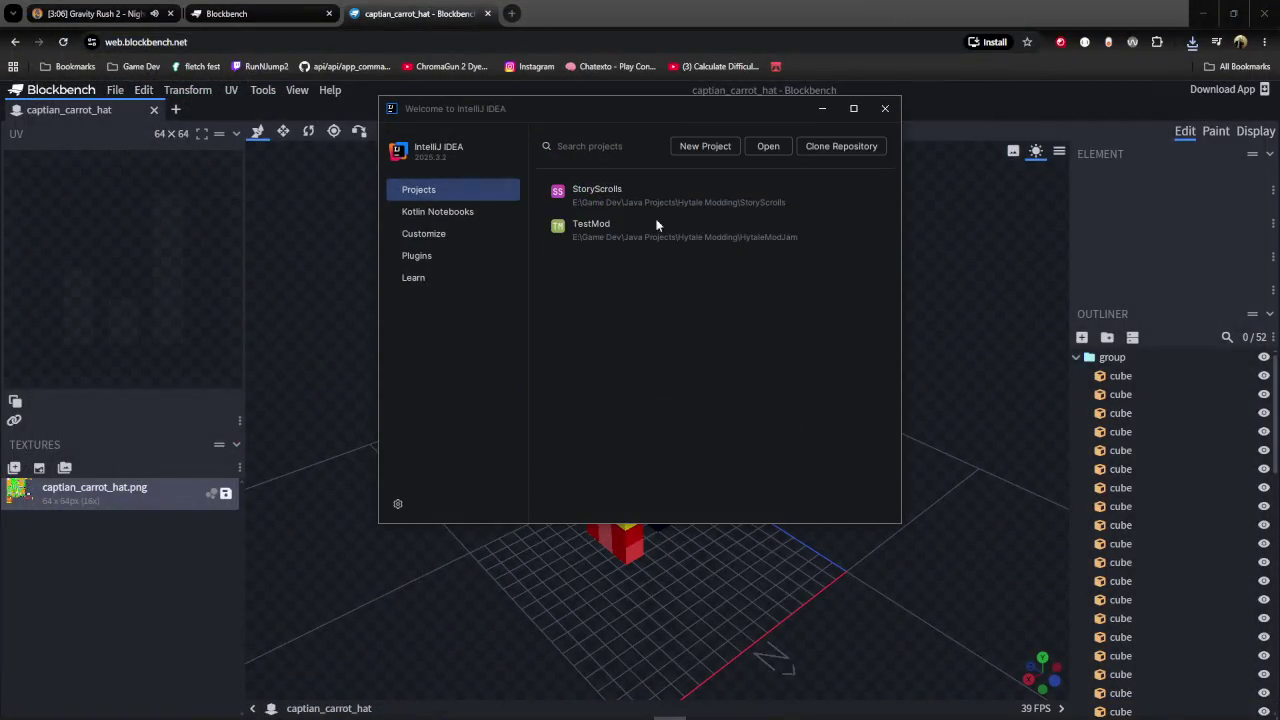
click(885, 108)
click(651, 423)
Orbit around the carrot hat, then choose File > Open Model to load an existing model.
mouse_move(651, 423)
mouse_down()
mouse_move(790, 270)
mouse_move(844, 289)
mouse_up()
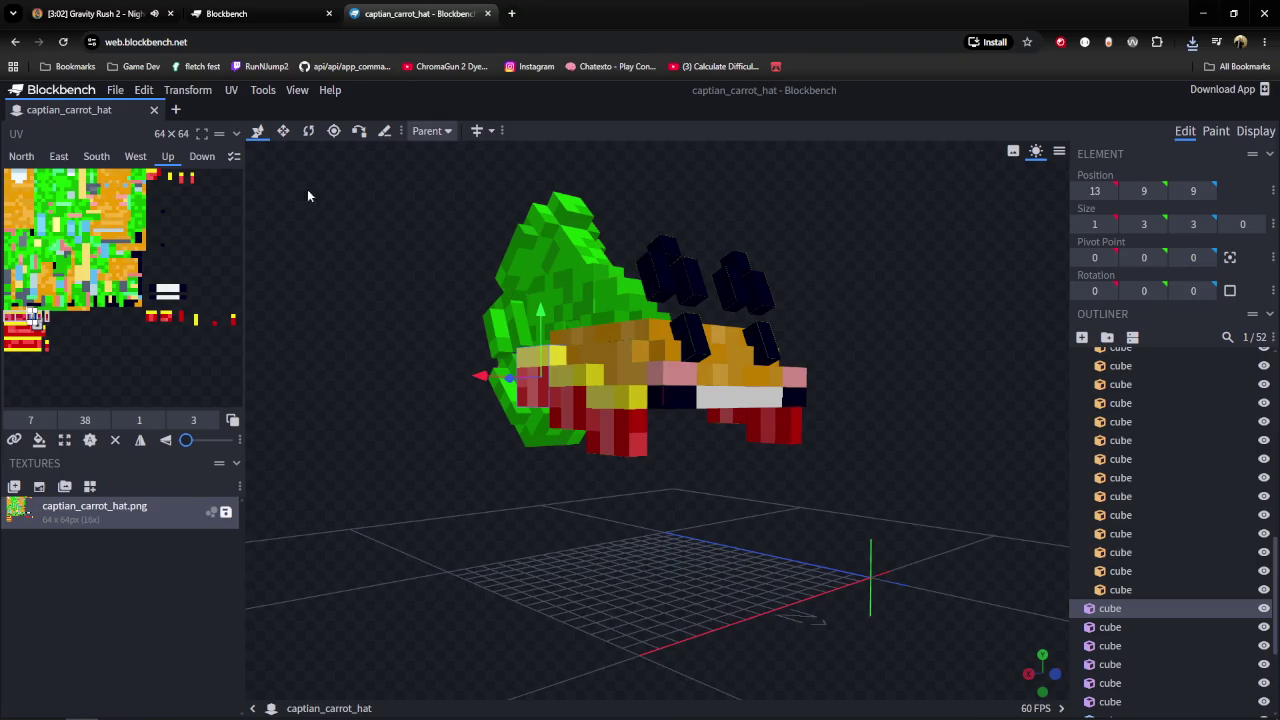
drag(432, 262, 262, 133)
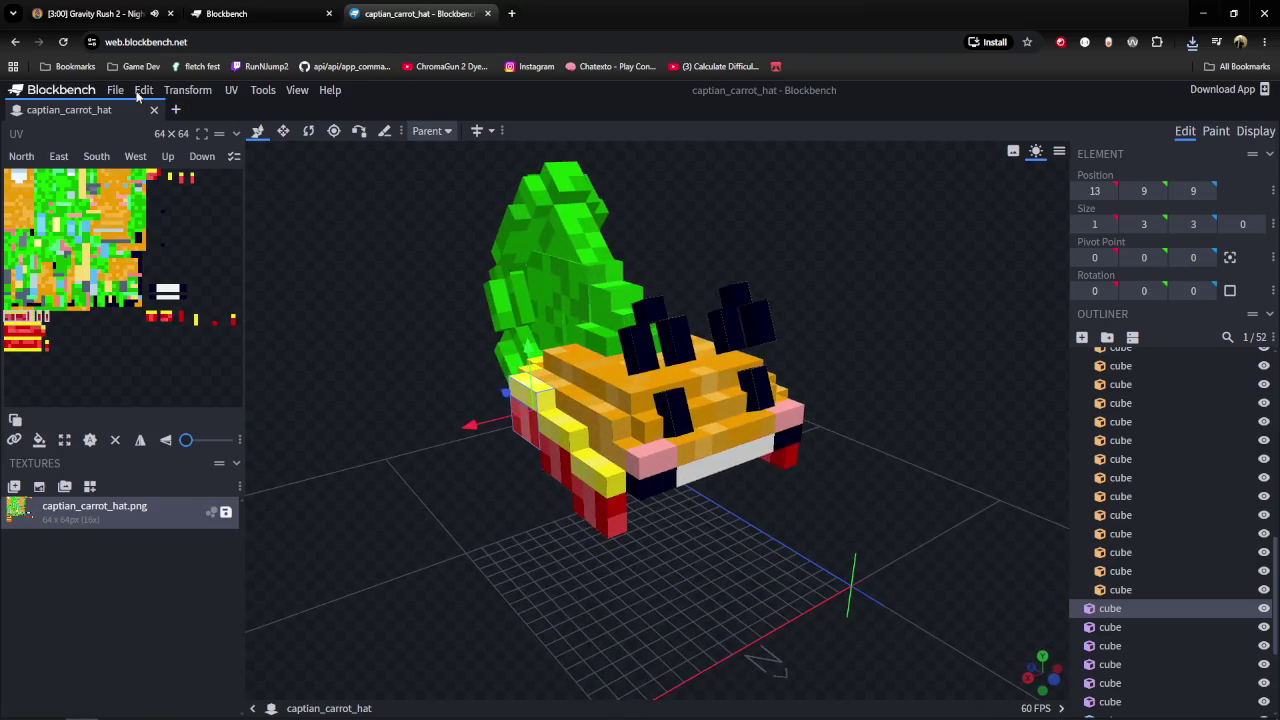
click(117, 92)
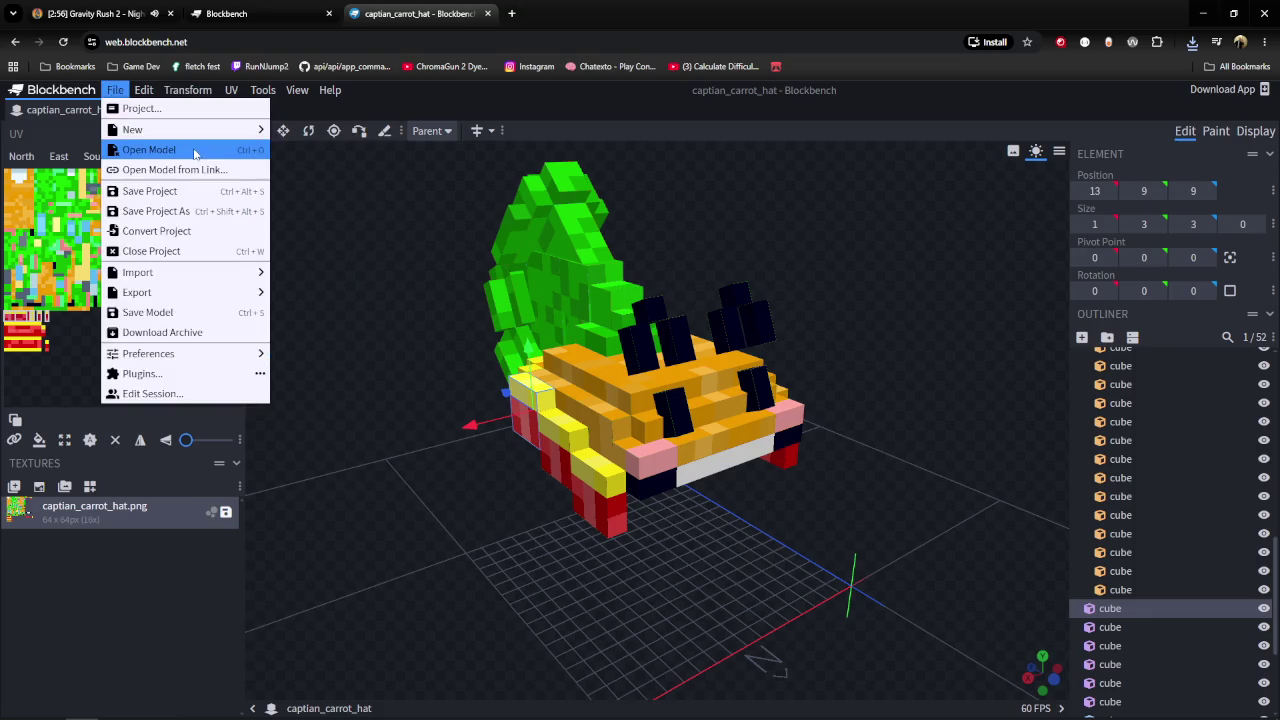
click(196, 151)
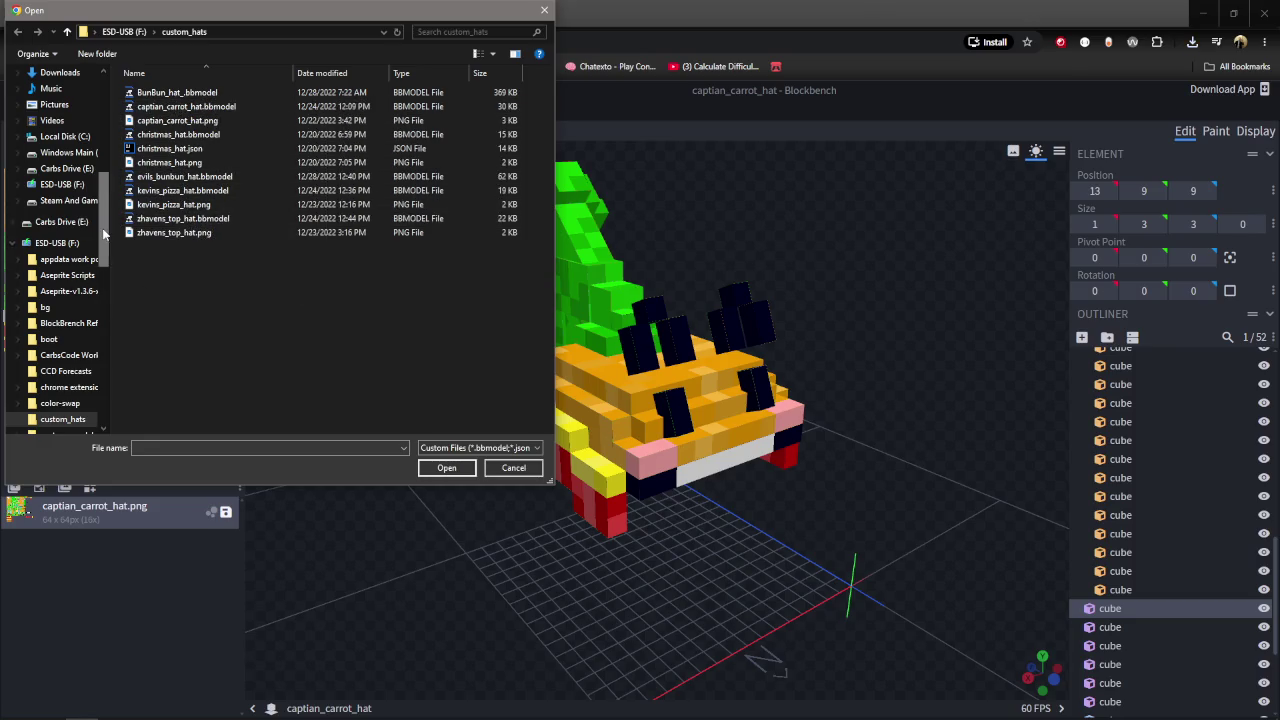
Navigate the file picker to Carbs Drive (E:), then Game Dev, then Assets.
drag(104, 234, 68, 101)
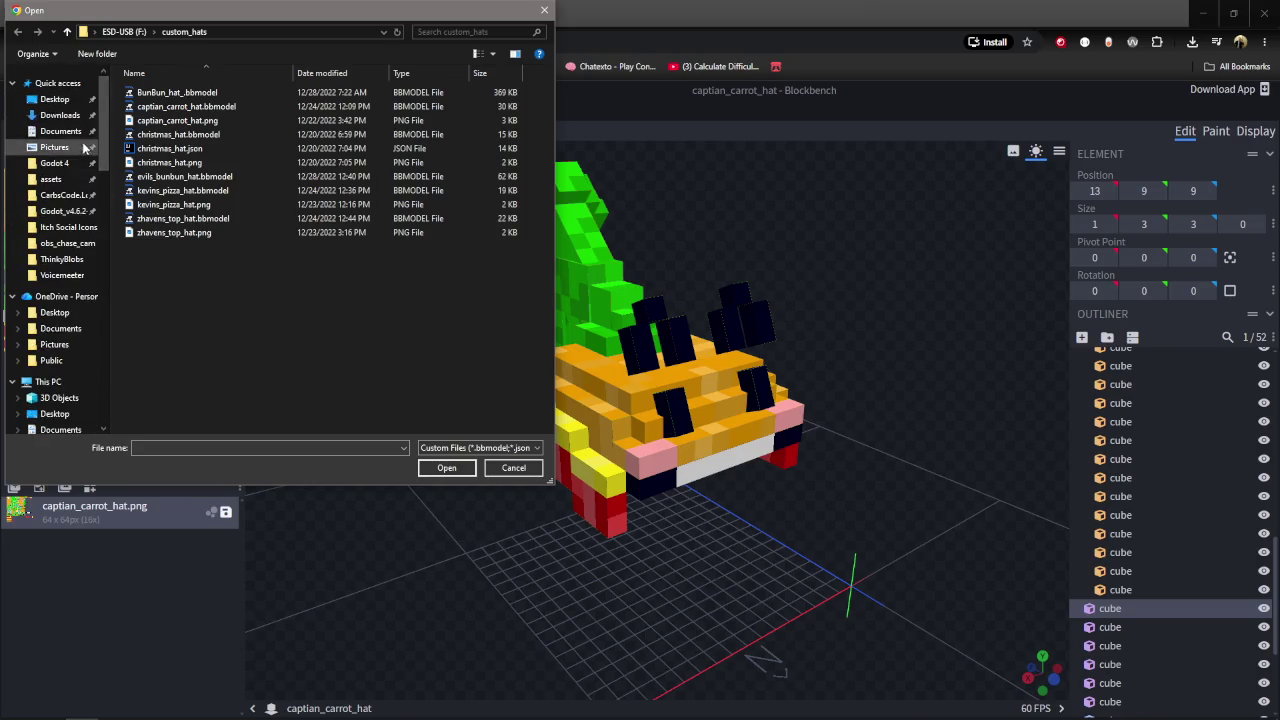
scroll(75, 328, down, 1)
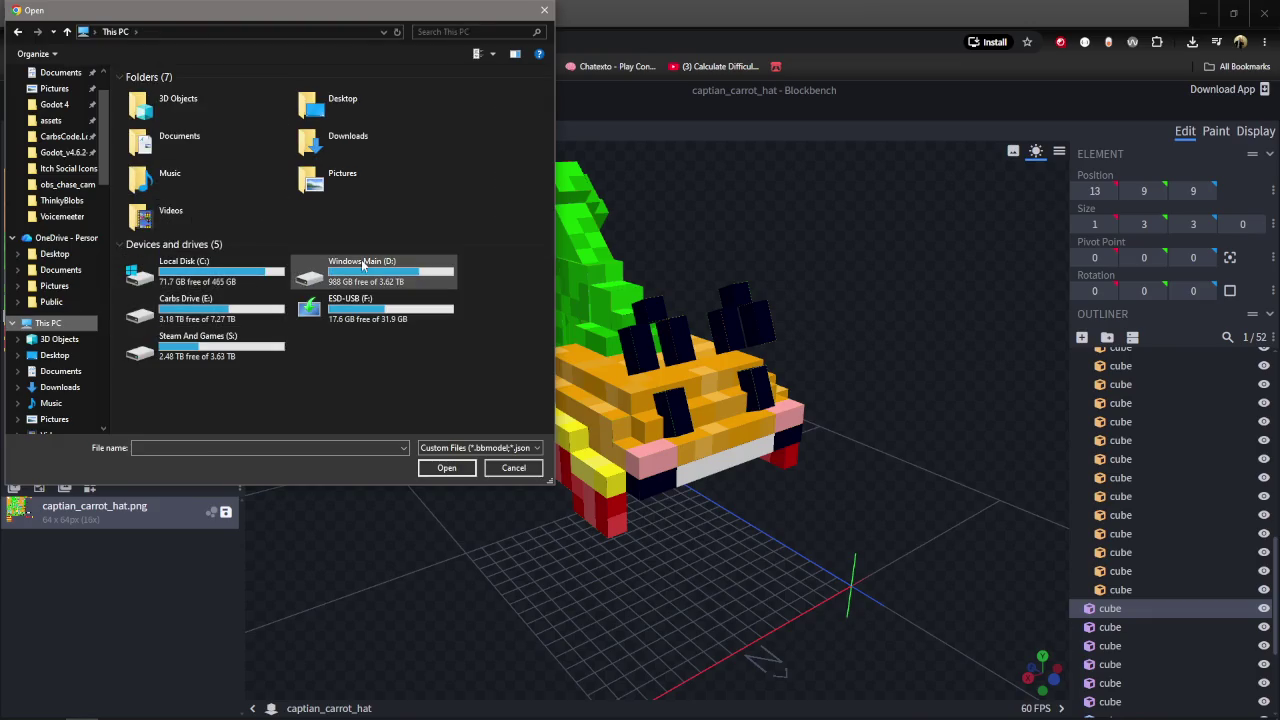
double_click(234, 316)
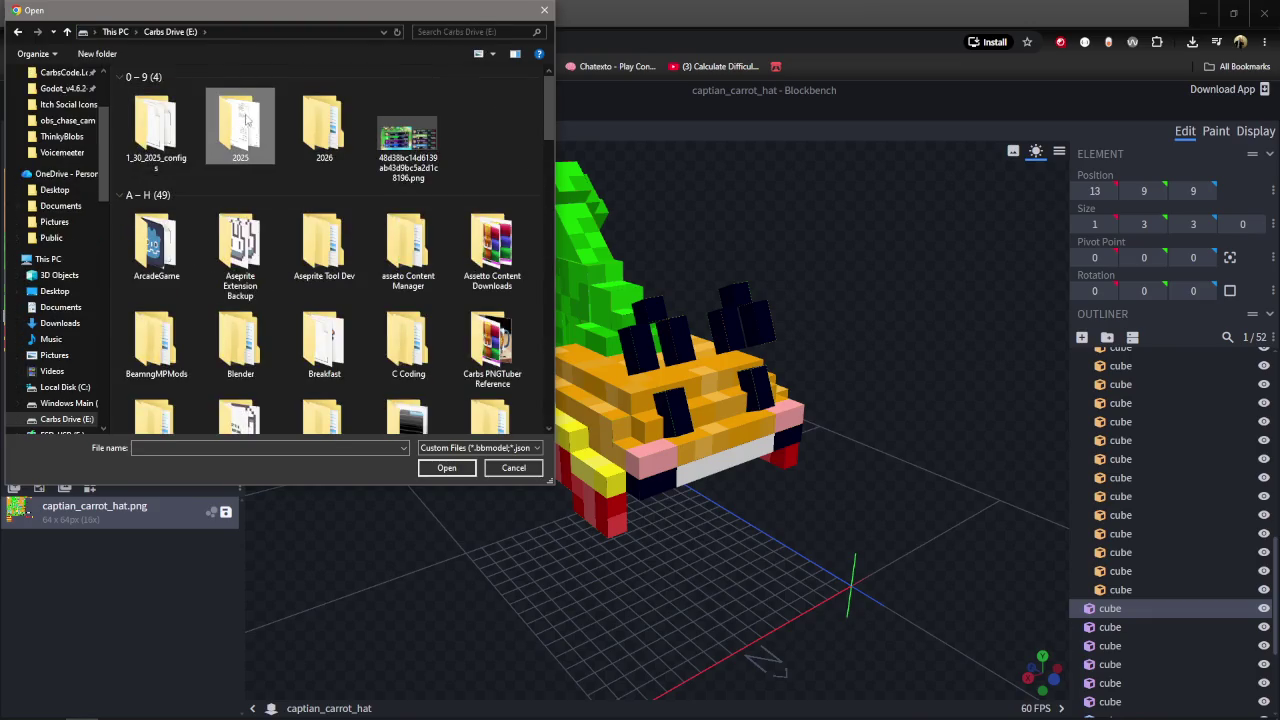
scroll(378, 326, down, 5)
double_click(324, 105)
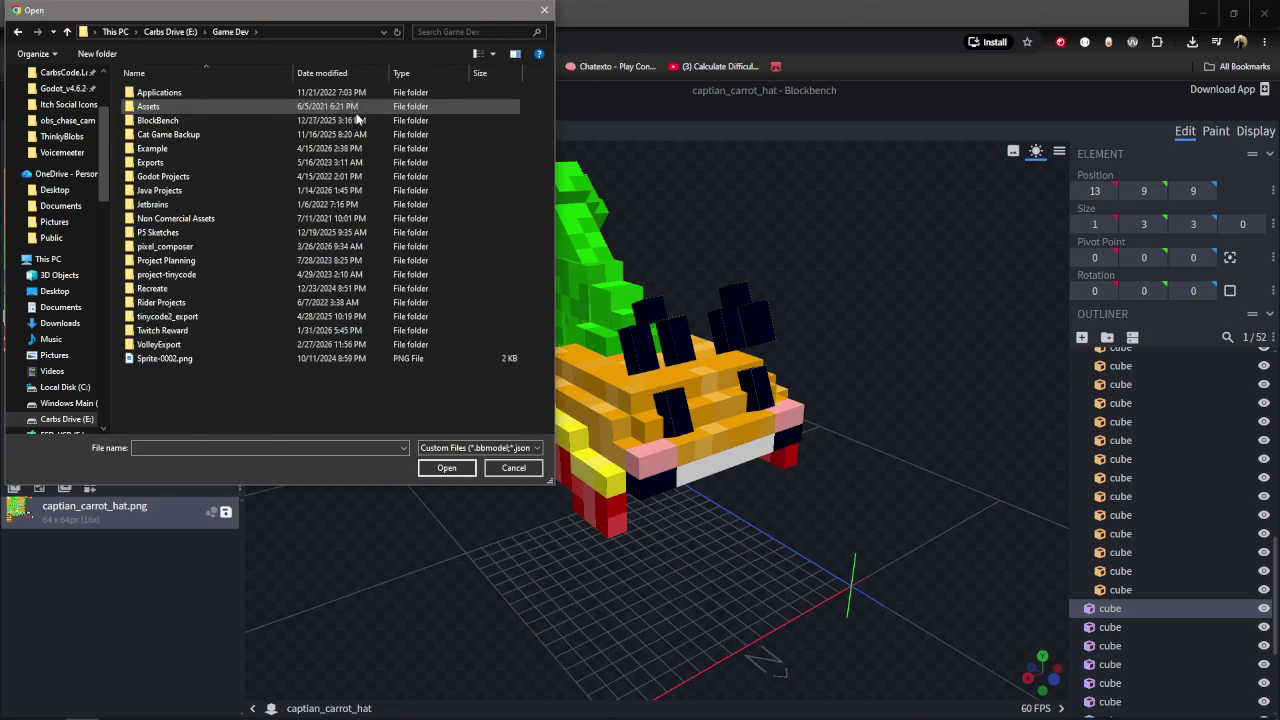
double_click(173, 108)
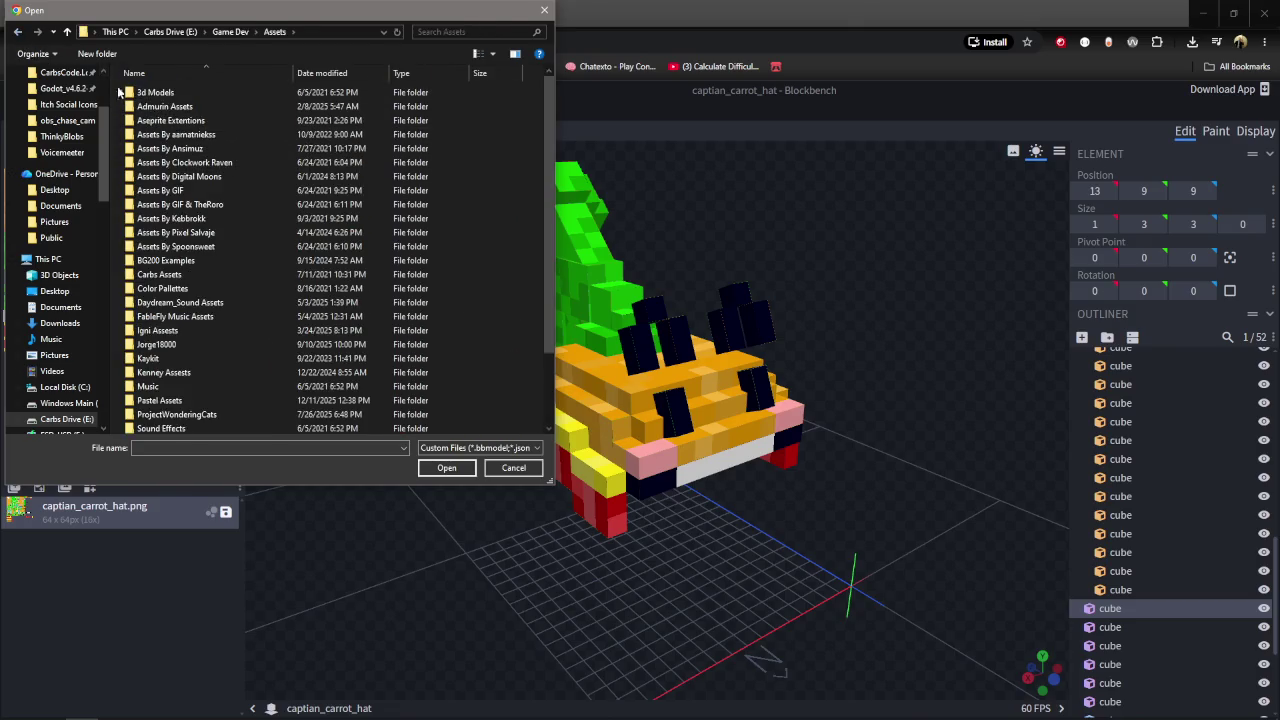
Peek into BlockBench\Hytale\Characters and Color Pallettes, then enter Assets\Carbs Assets.
key(BackSpace)
double_click(160, 120)
double_click(157, 94)
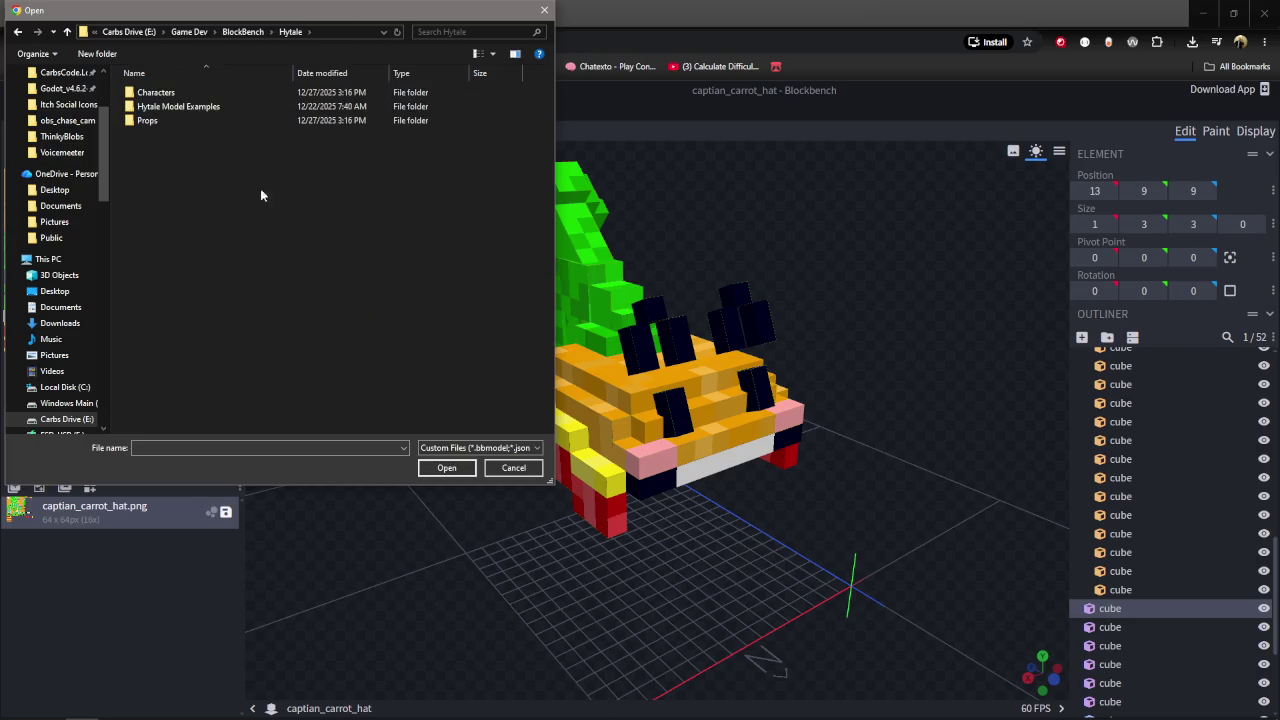
double_click(166, 93)
key(BackSpace)
key(BackSpace)
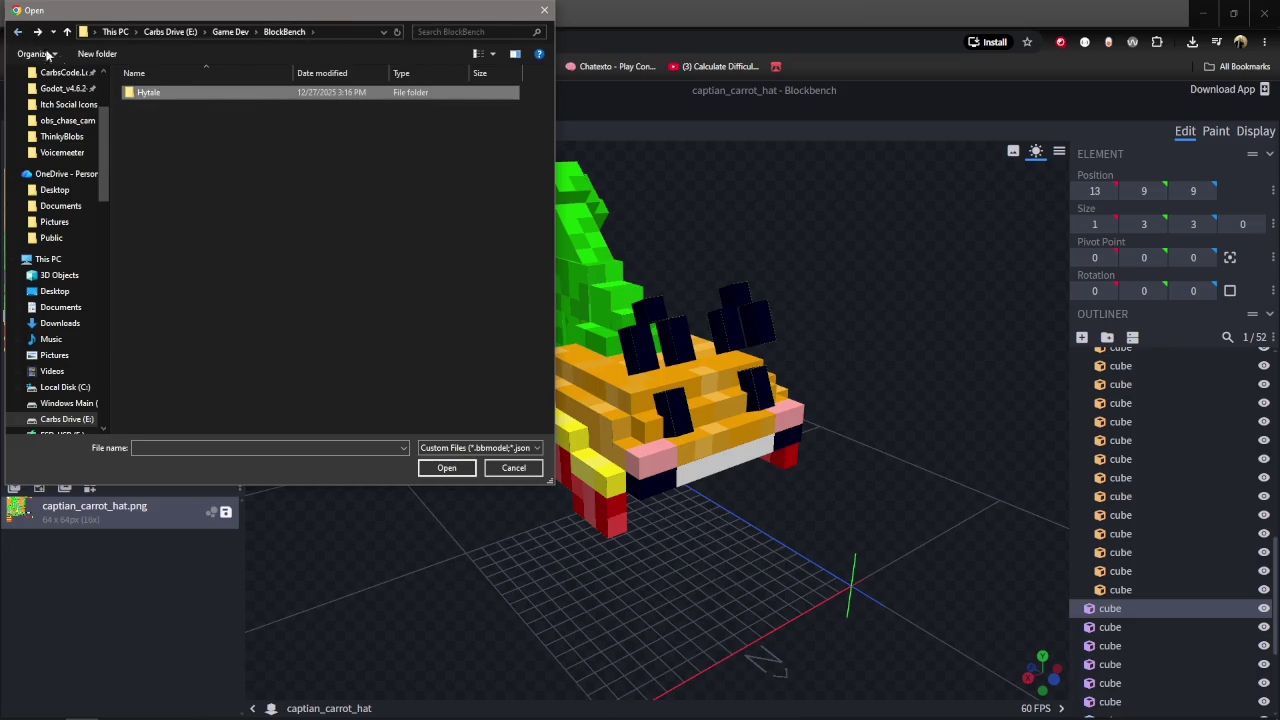
key(BackSpace)
double_click(176, 106)
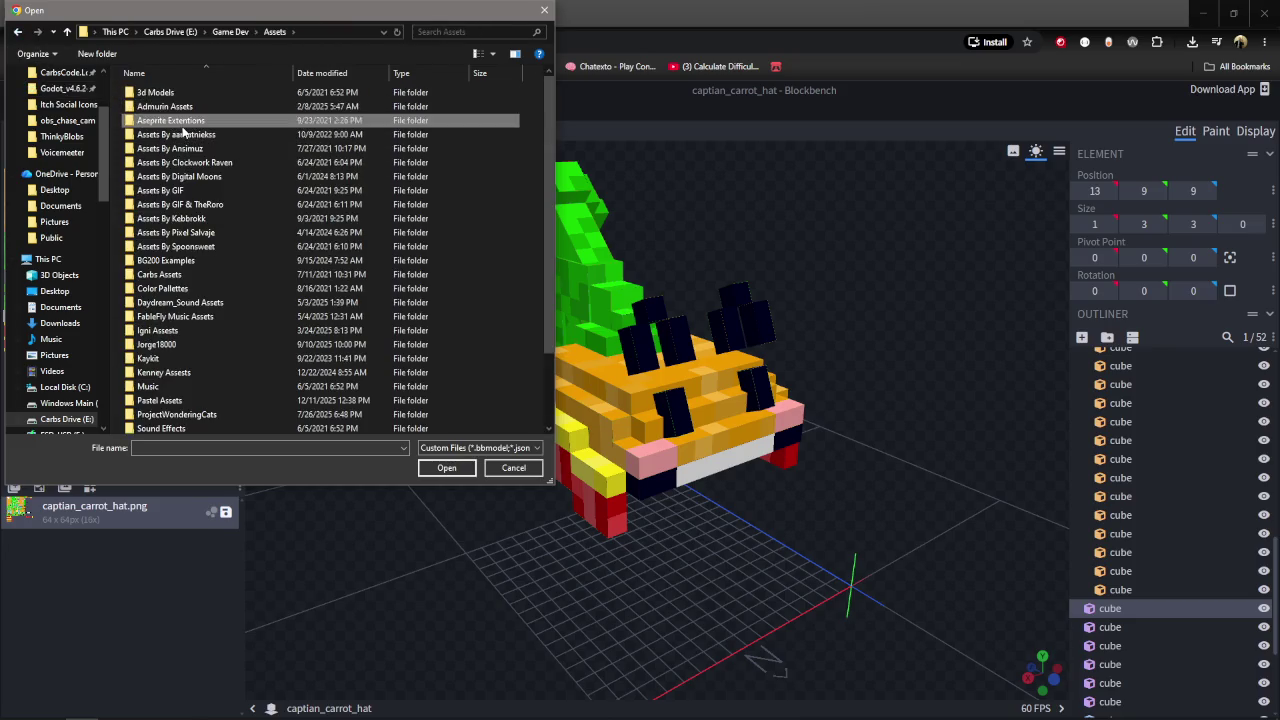
double_click(185, 287)
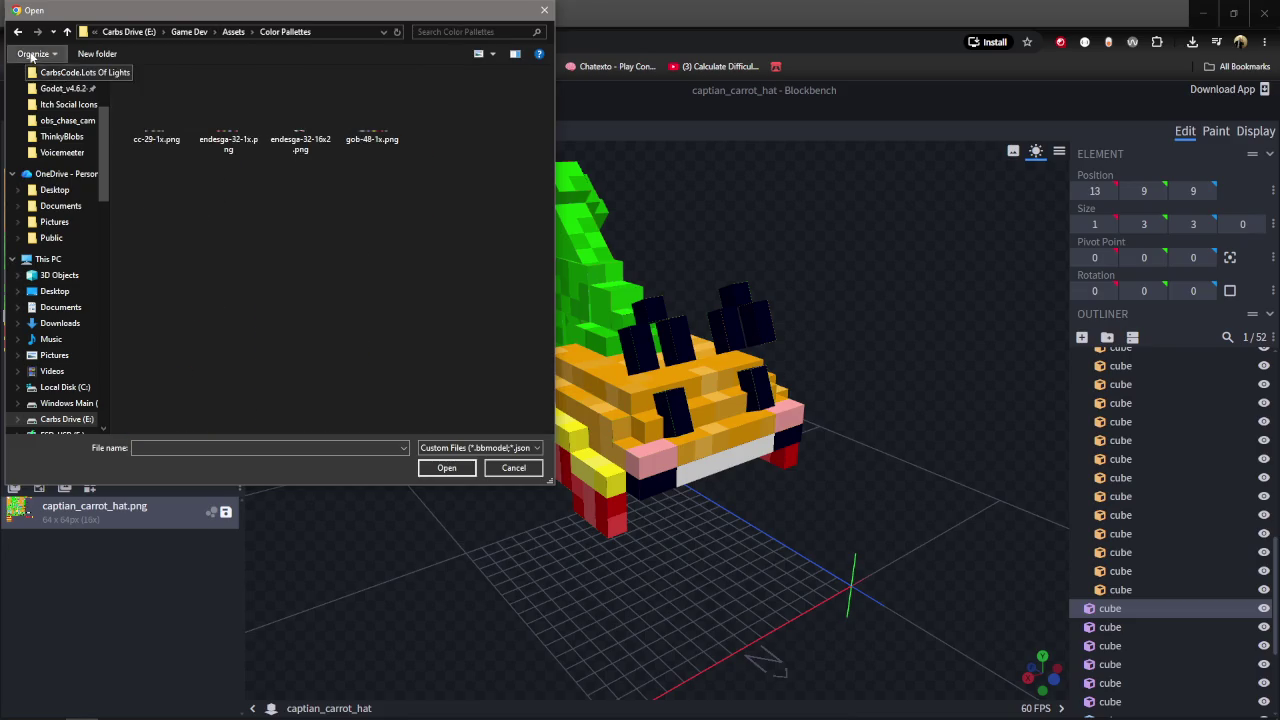
key(BackSpace)
double_click(185, 277)
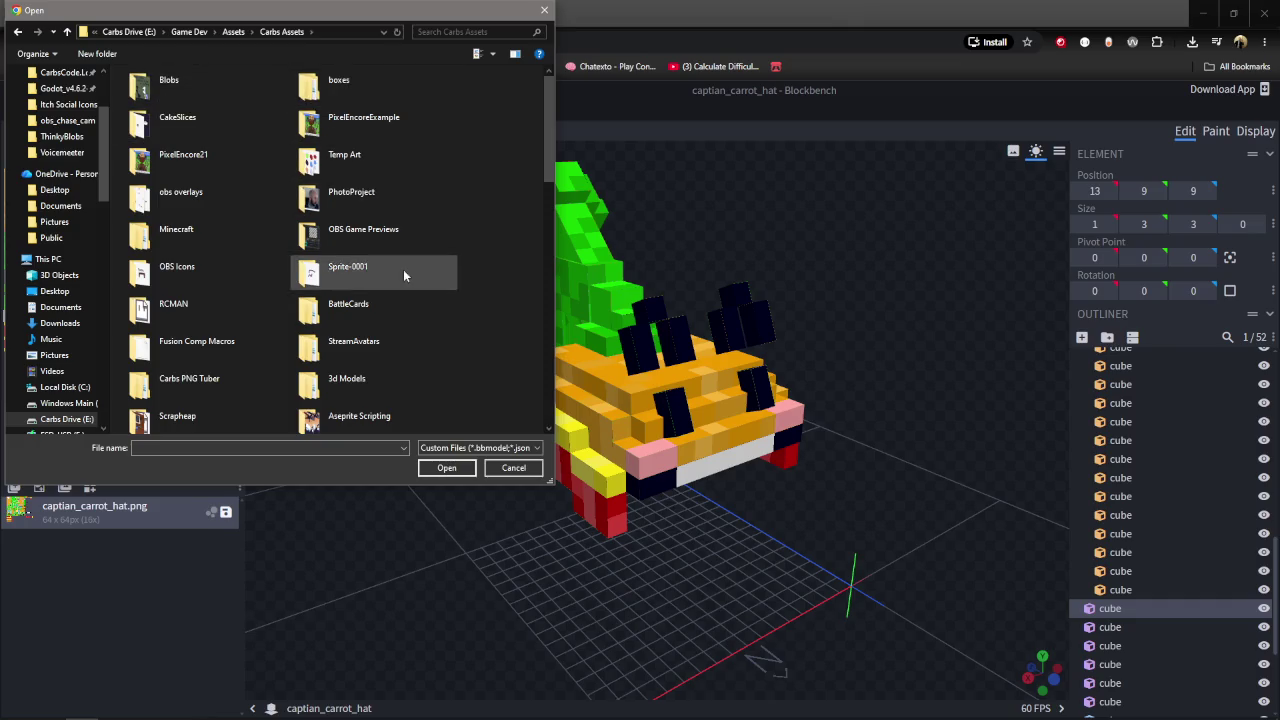
Scroll through Carbs Assets, keep the custom model file filter, and open the Minecraft folder.
scroll(444, 300, down, 2)
scroll(444, 341, down, 5)
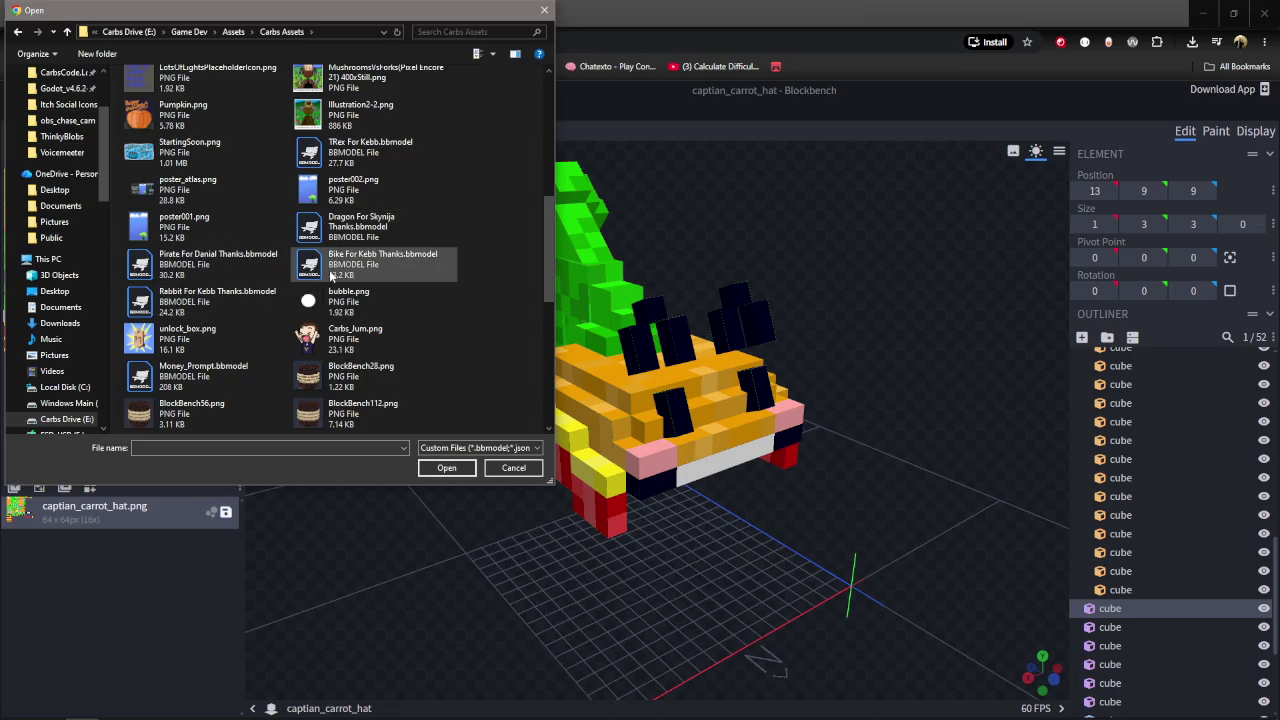
scroll(400, 371, down, 1)
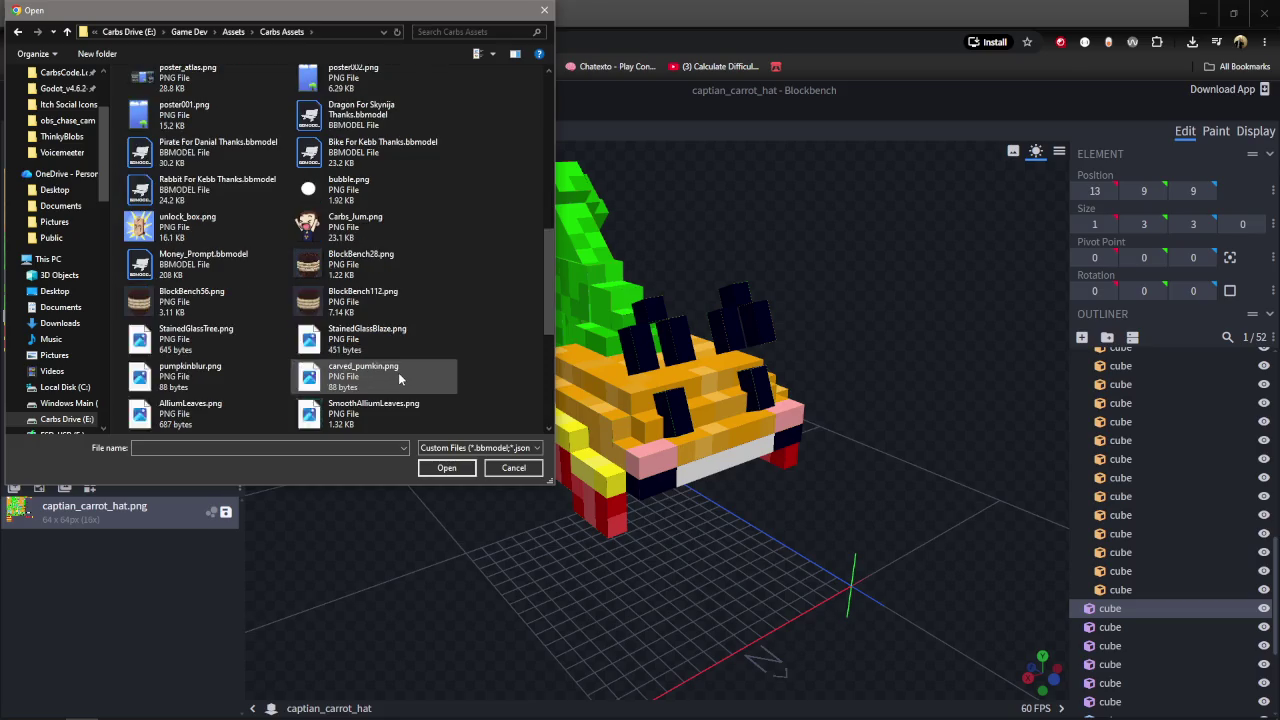
scroll(440, 386, down, 1)
scroll(437, 385, down, 2)
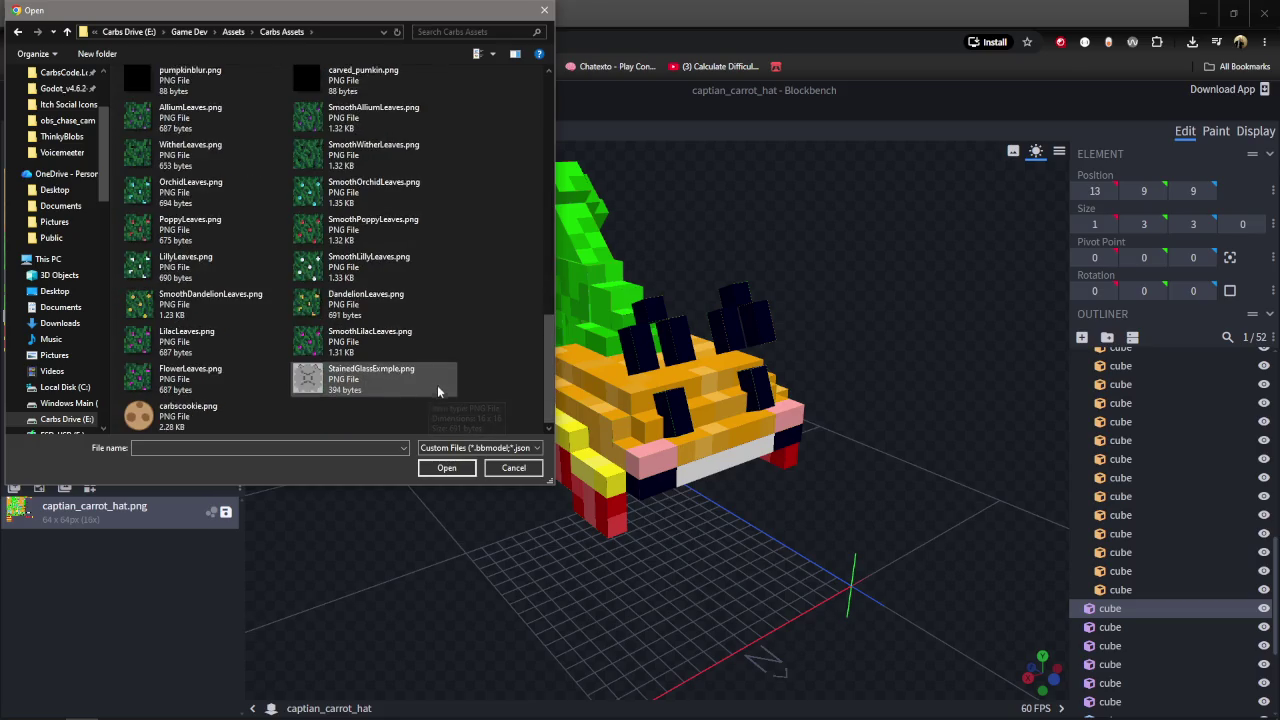
scroll(460, 400, up, 3)
click(511, 452)
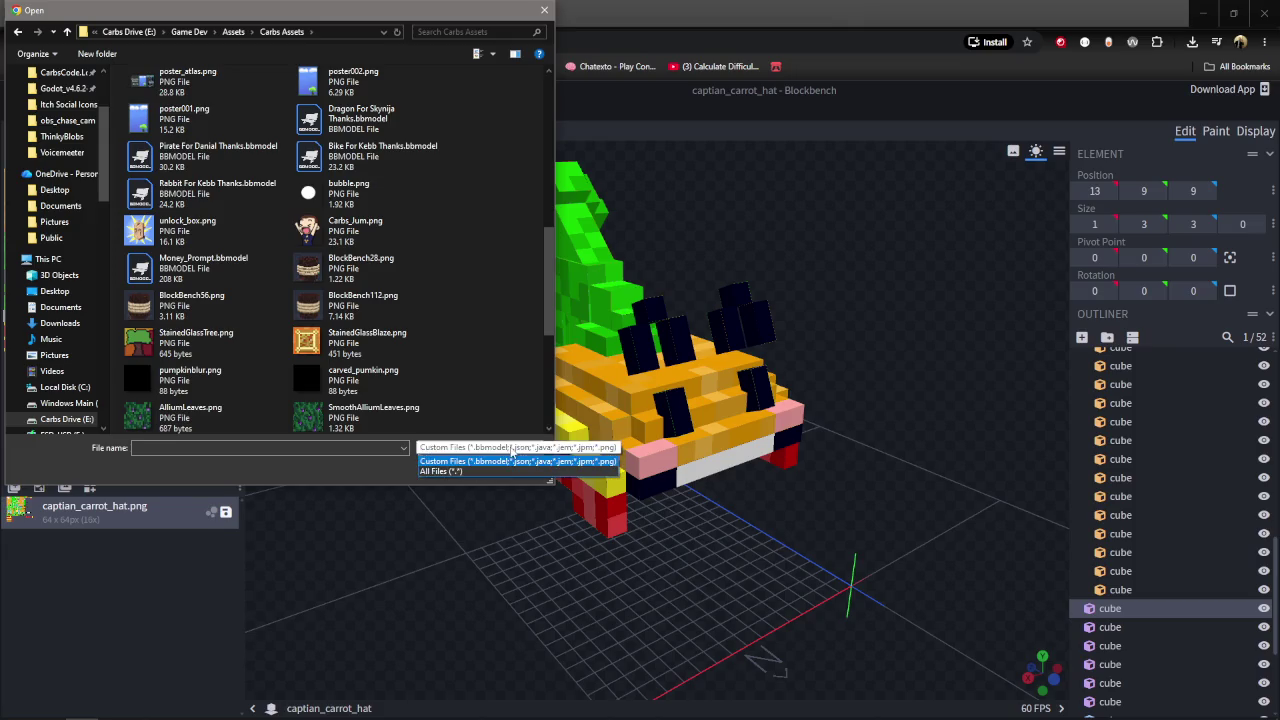
click(493, 447)
scroll(400, 350, up, 3)
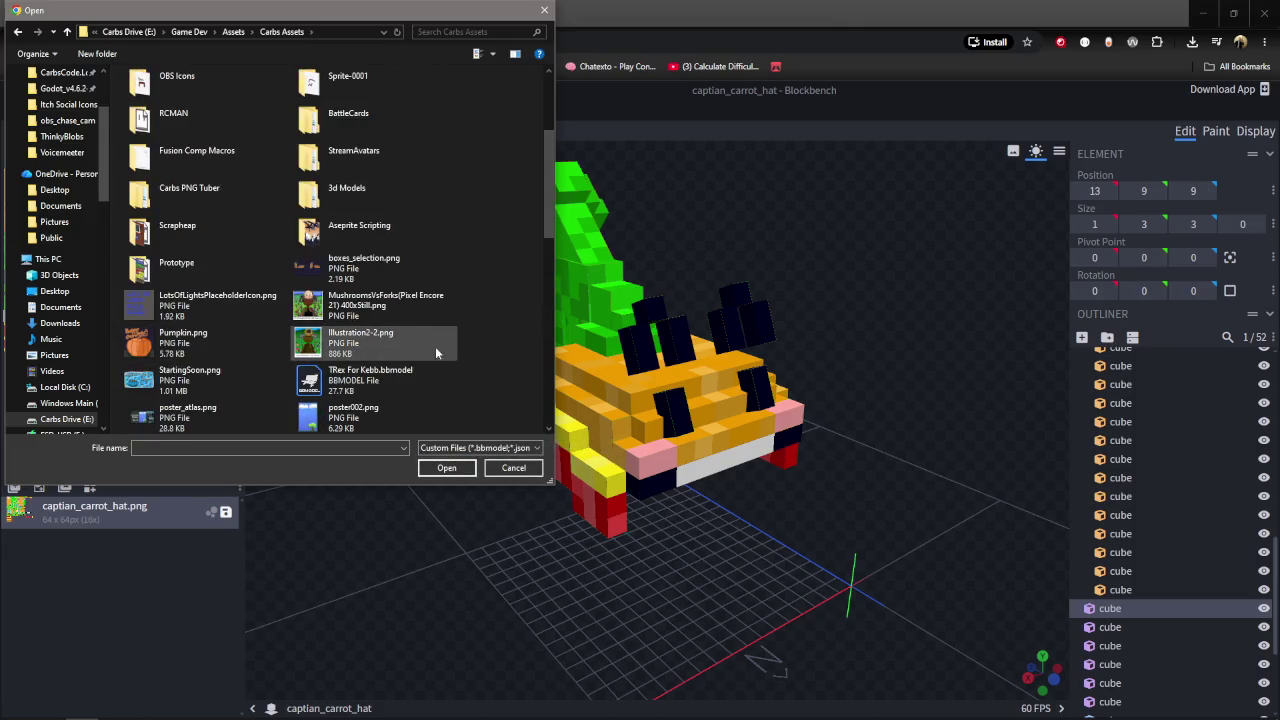
scroll(220, 272, up, 1)
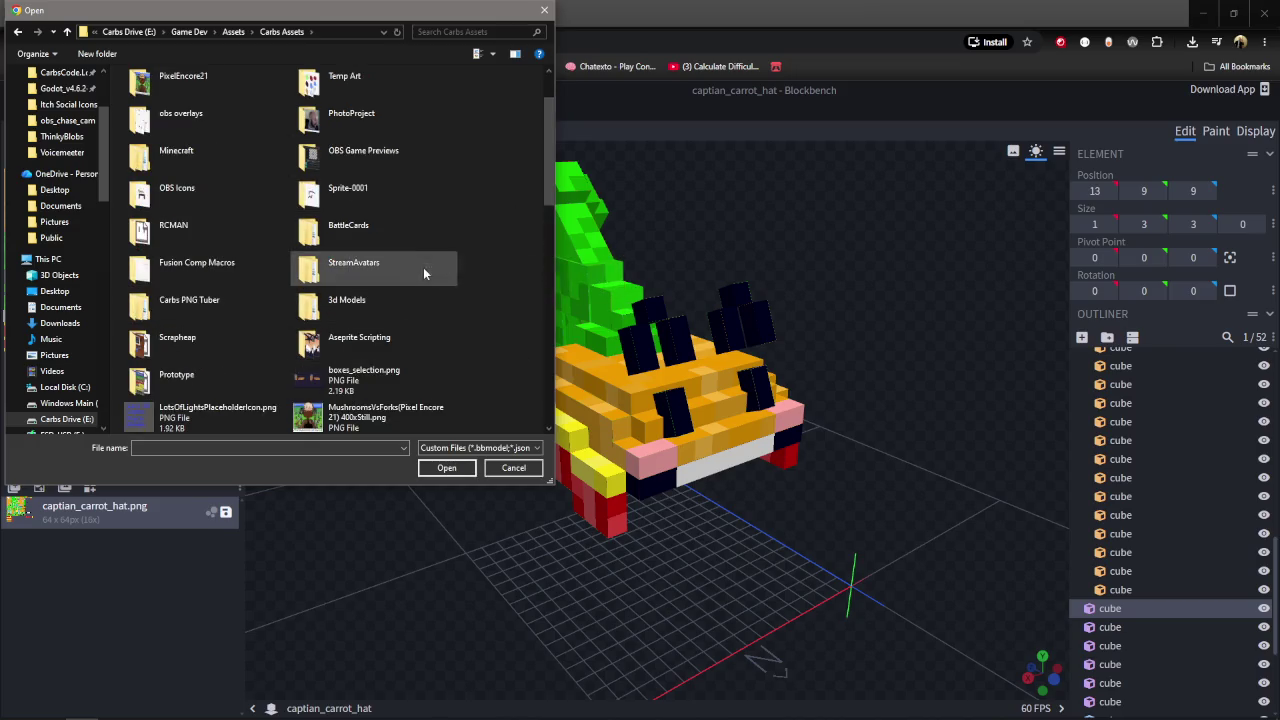
double_click(160, 152)
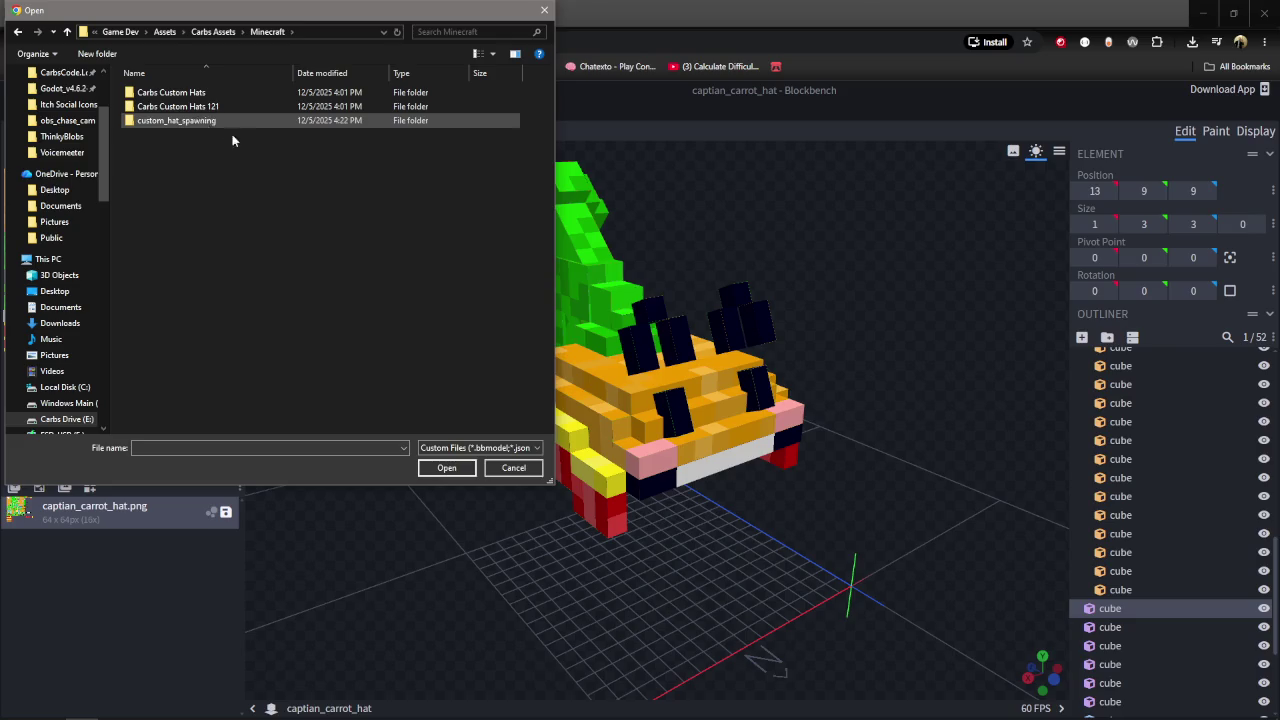
Browse Carbs Custom Hats 121\assets\minecraft\models\block, then back up to the Minecraft folder.
double_click(212, 106)
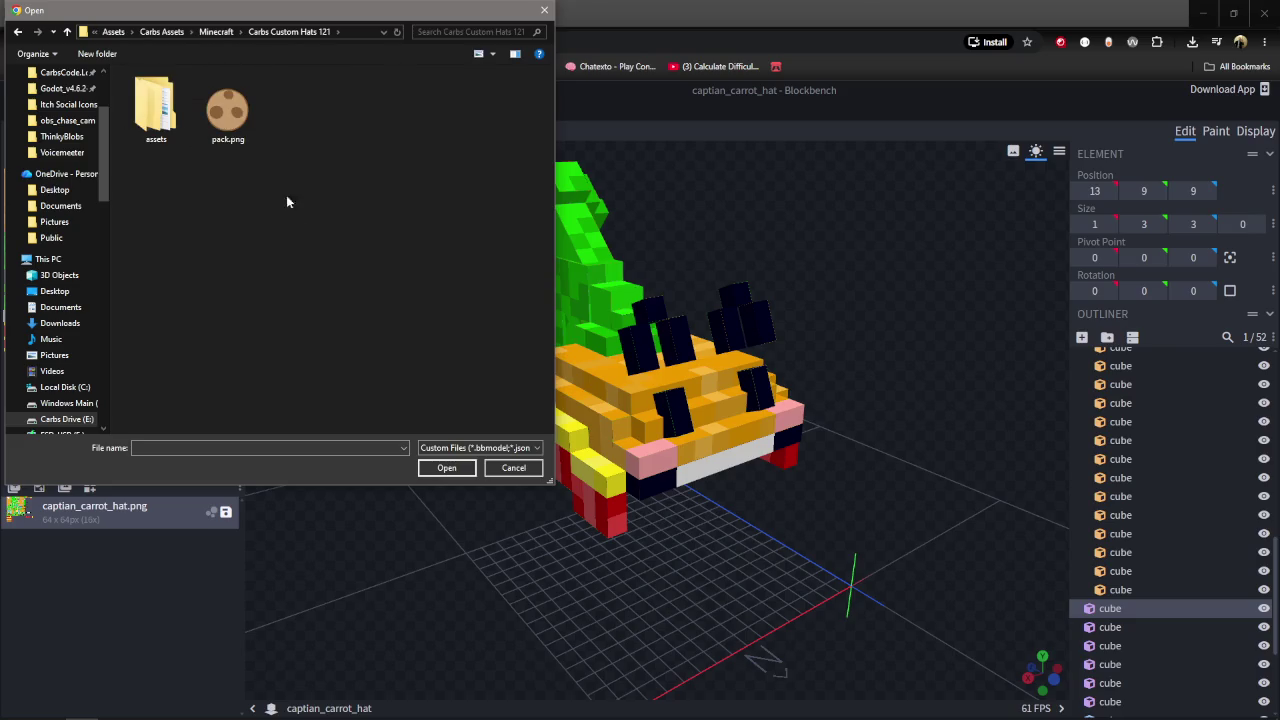
double_click(155, 122)
double_click(166, 97)
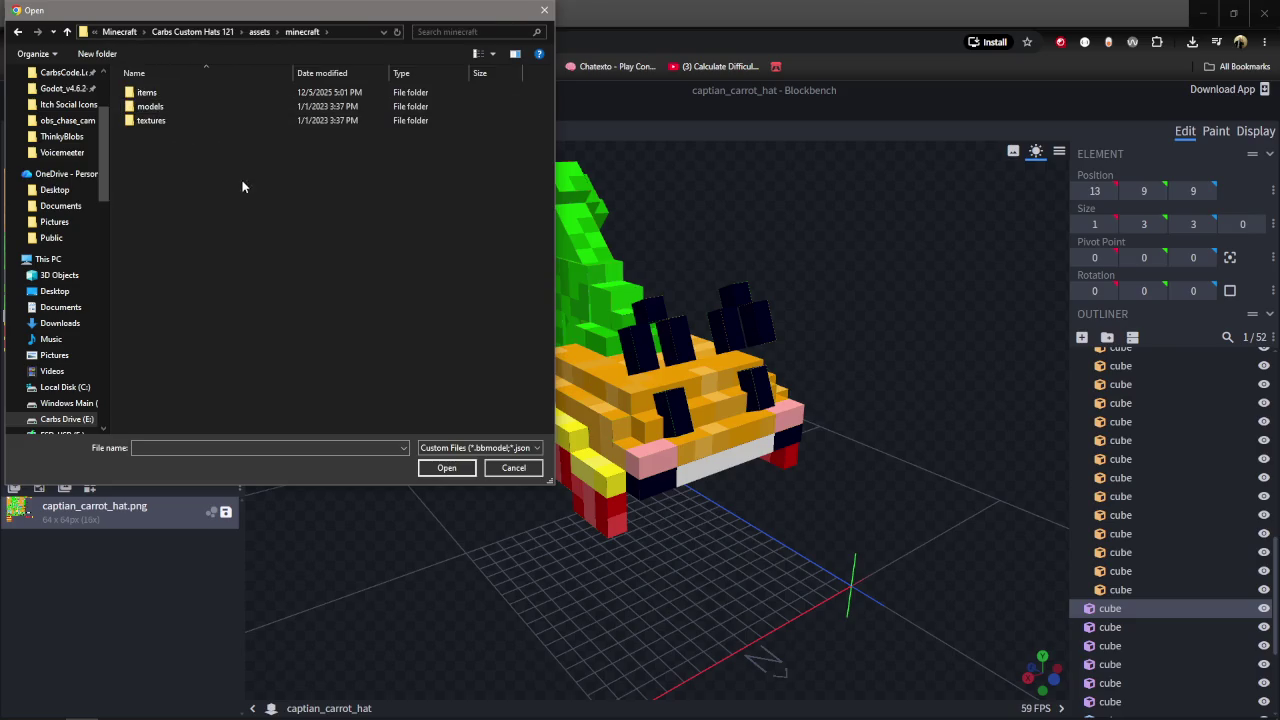
double_click(169, 108)
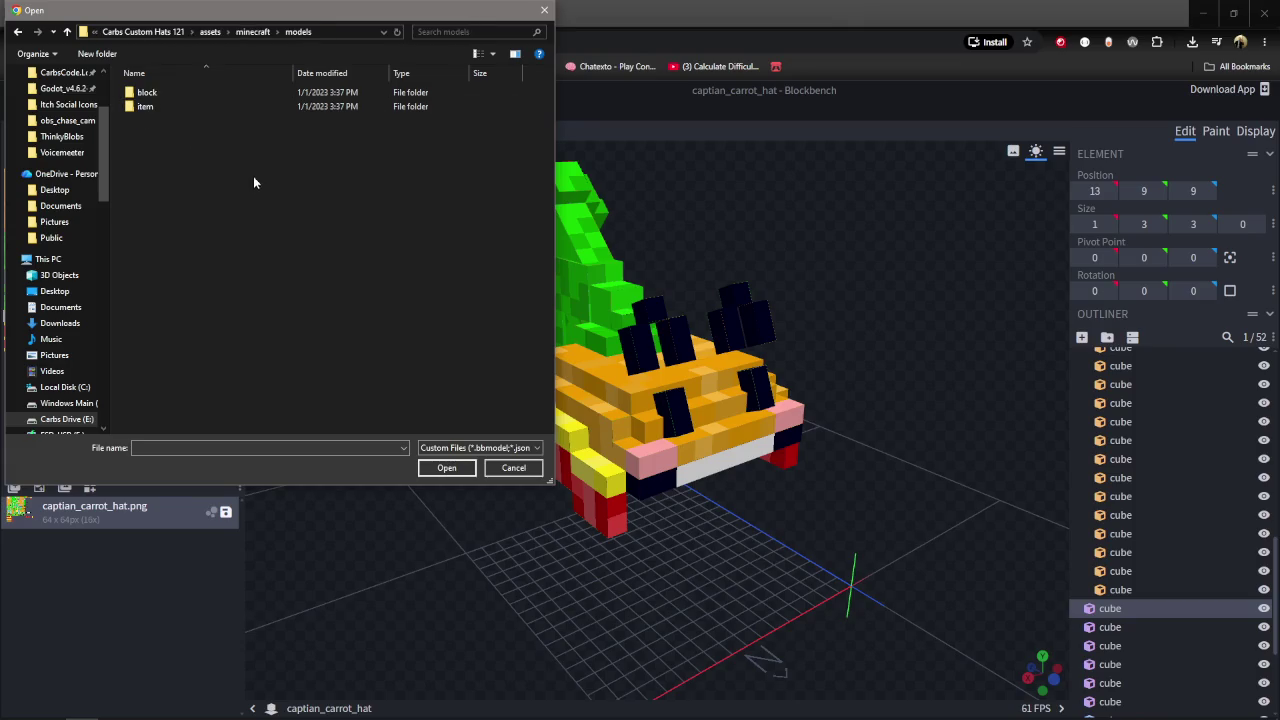
double_click(170, 96)
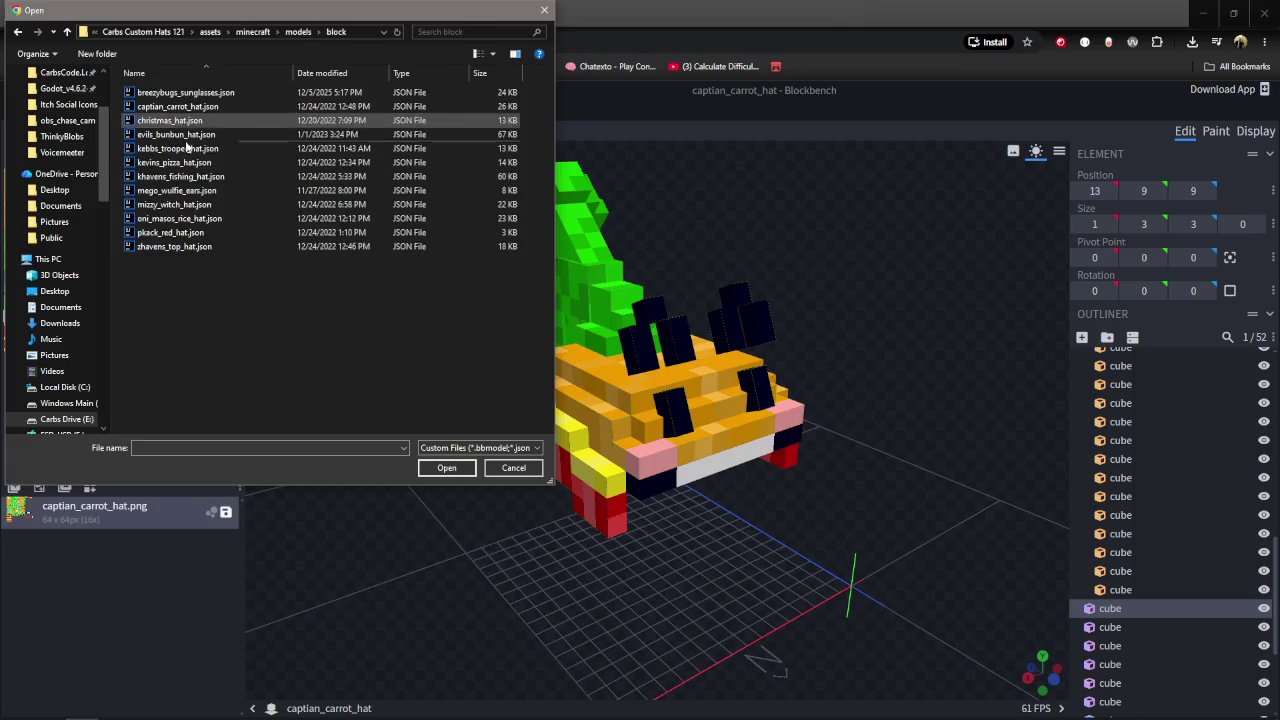
click(16, 32)
click(16, 32)
click(16, 32)
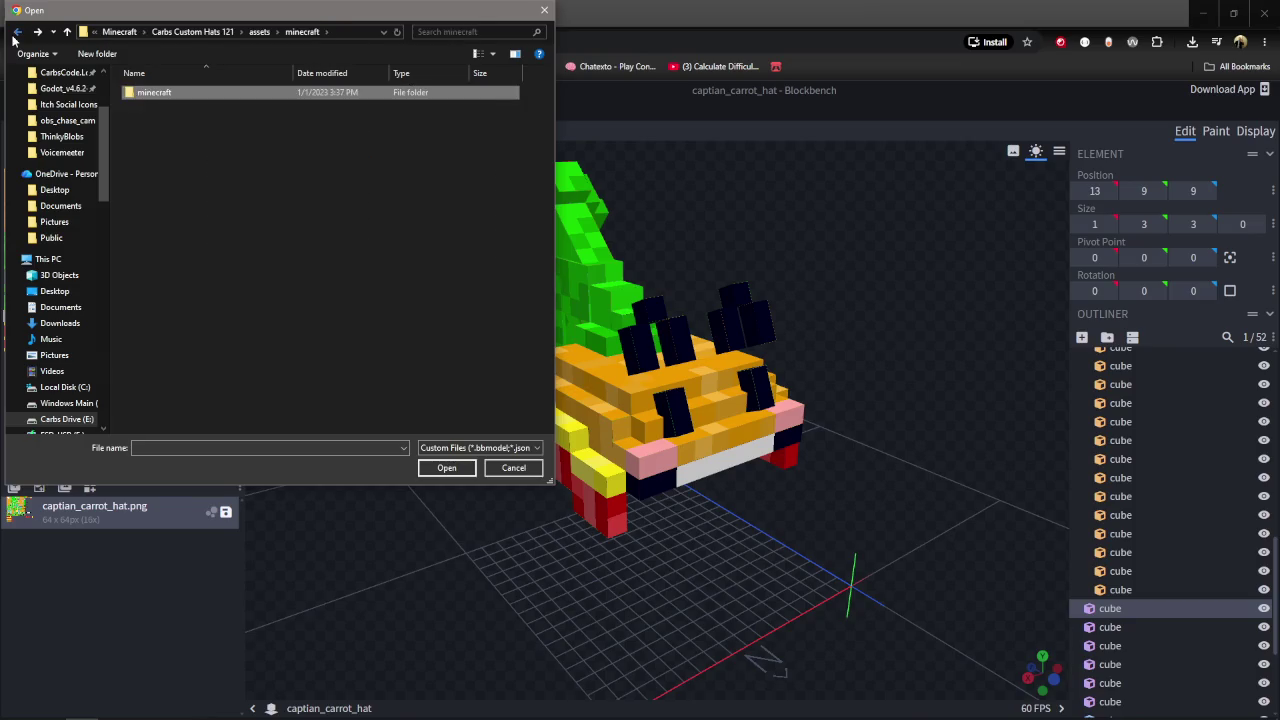
click(14, 34)
click(14, 34)
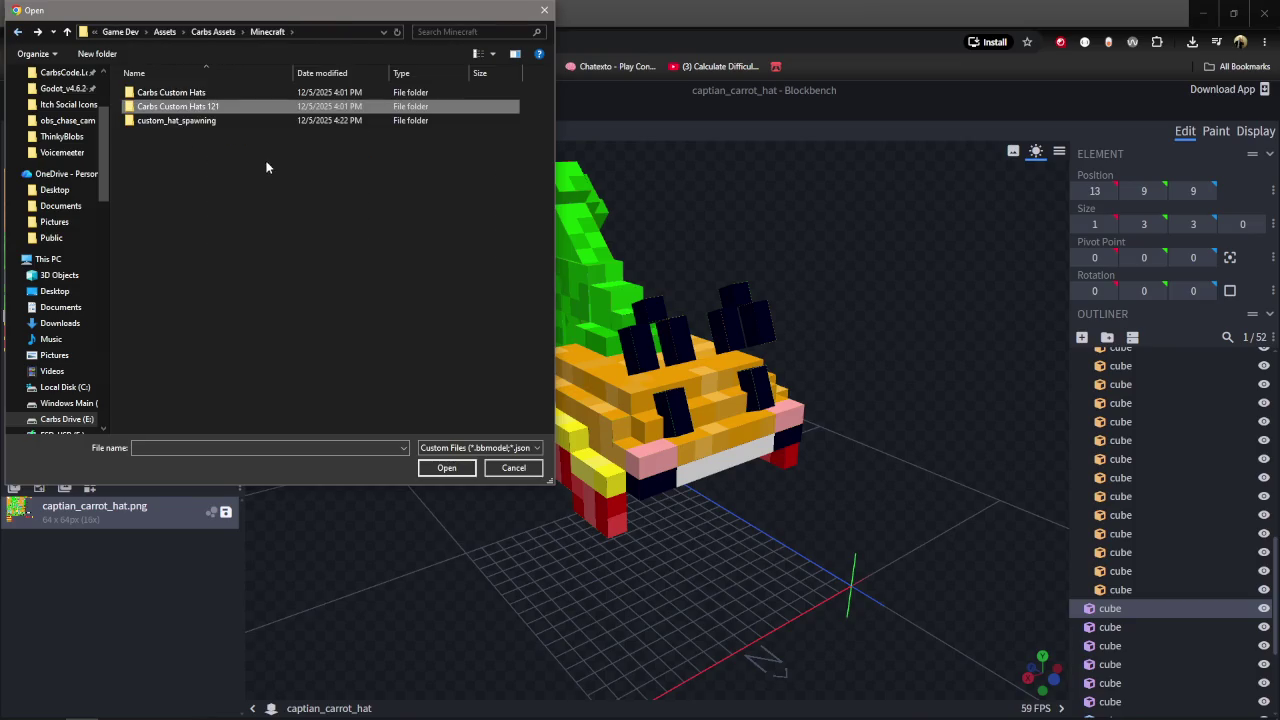
Peek into Carbs Custom Hats\assets, then move back up through Carbs Assets to Assets.
double_click(185, 92)
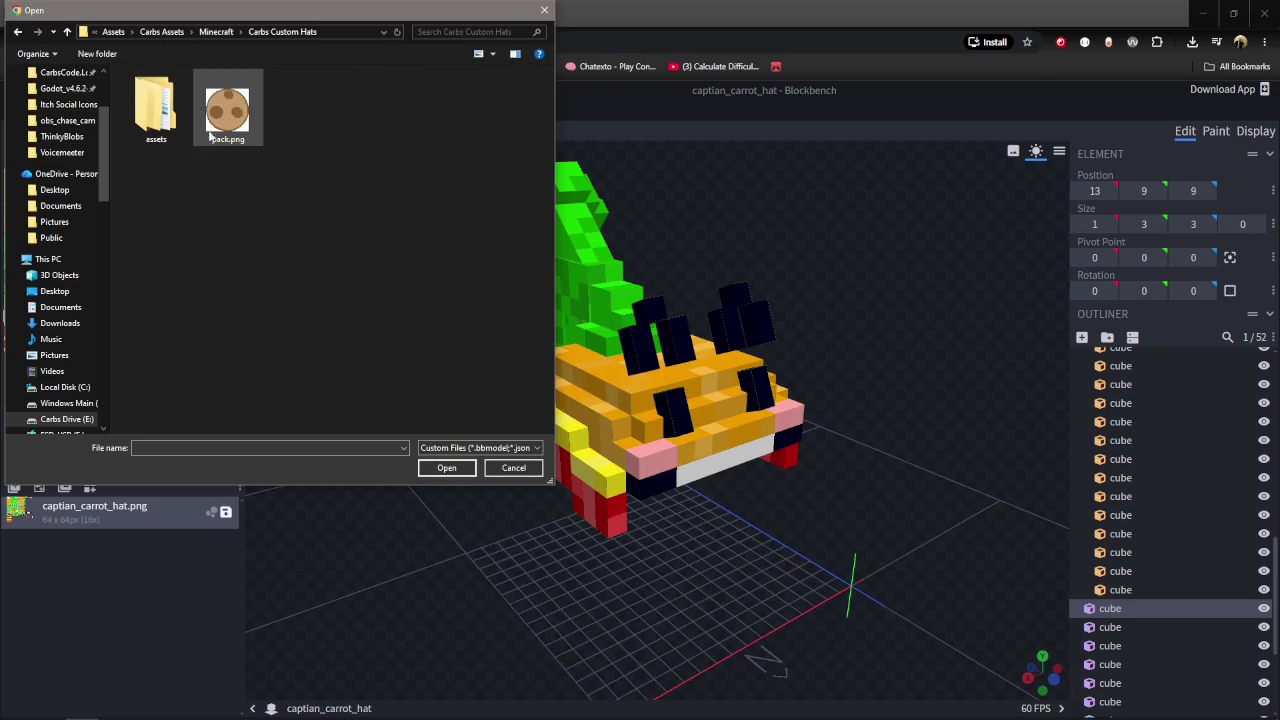
double_click(155, 105)
click(17, 32)
click(17, 32)
click(17, 32)
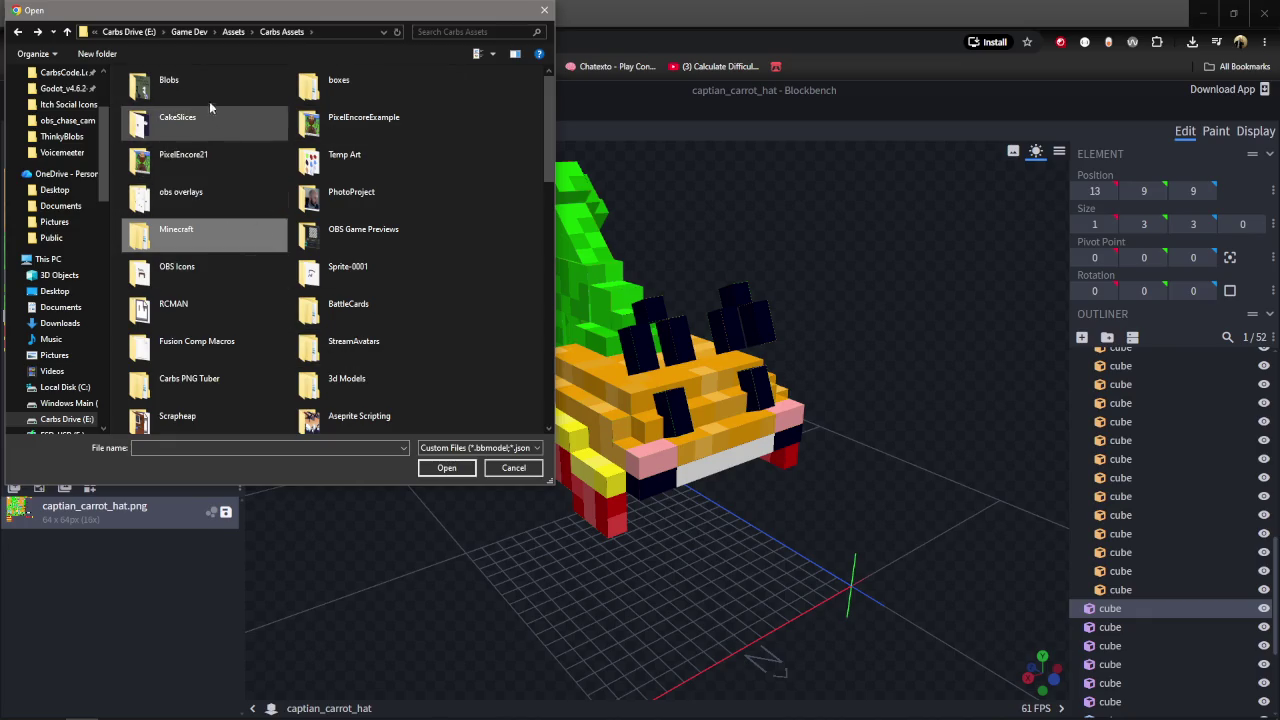
scroll(340, 320, down, 5)
scroll(400, 390, down, 3)
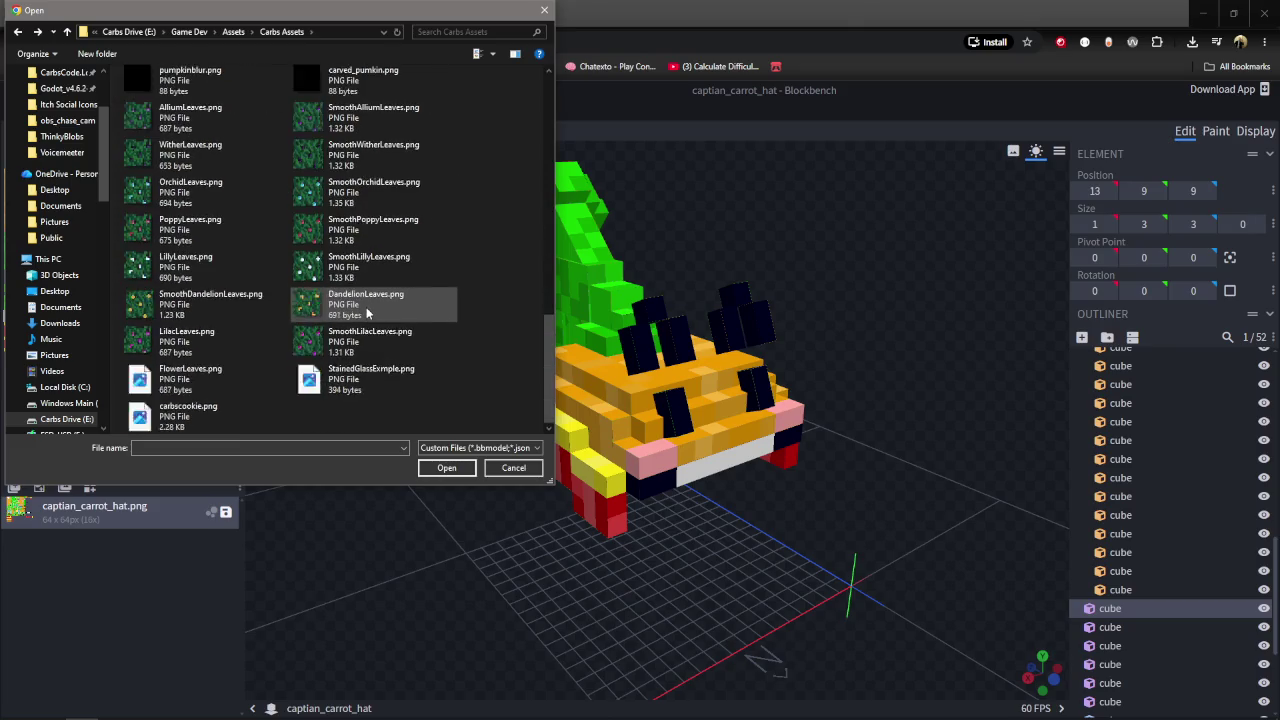
scroll(434, 406, up, 4)
scroll(393, 396, up, 4)
scroll(405, 396, down, 3)
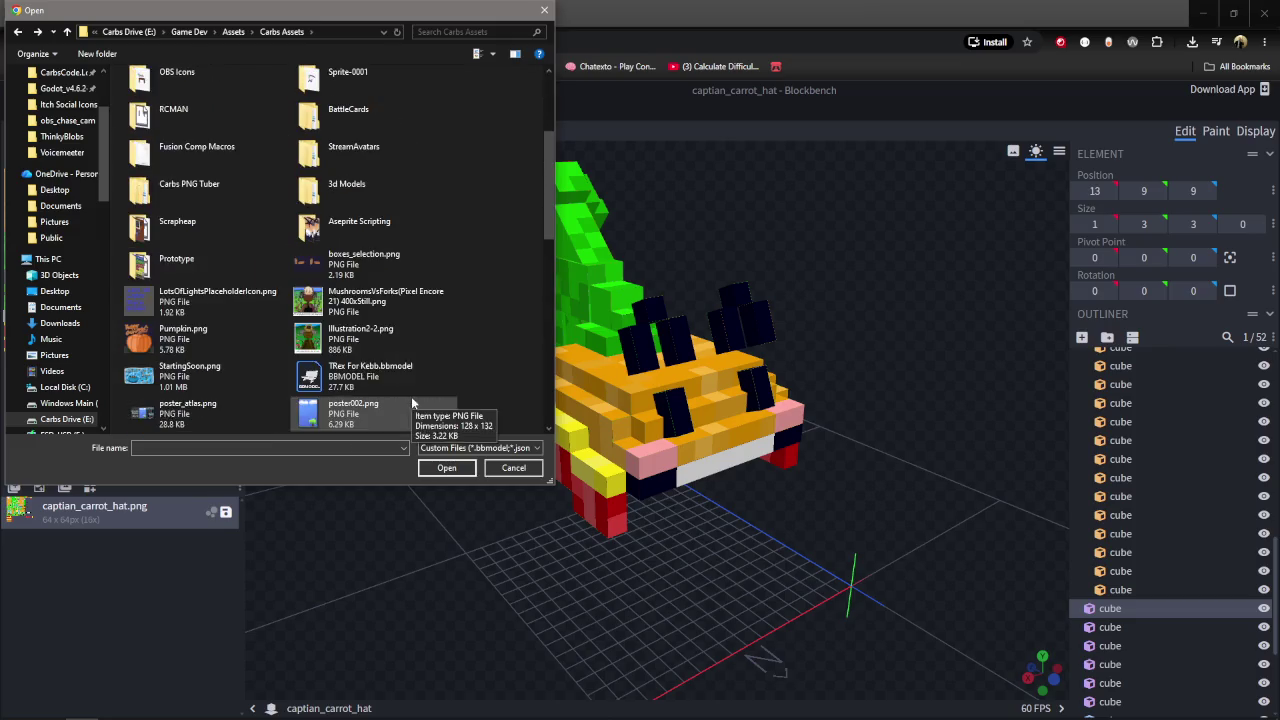
scroll(348, 360, down, 2)
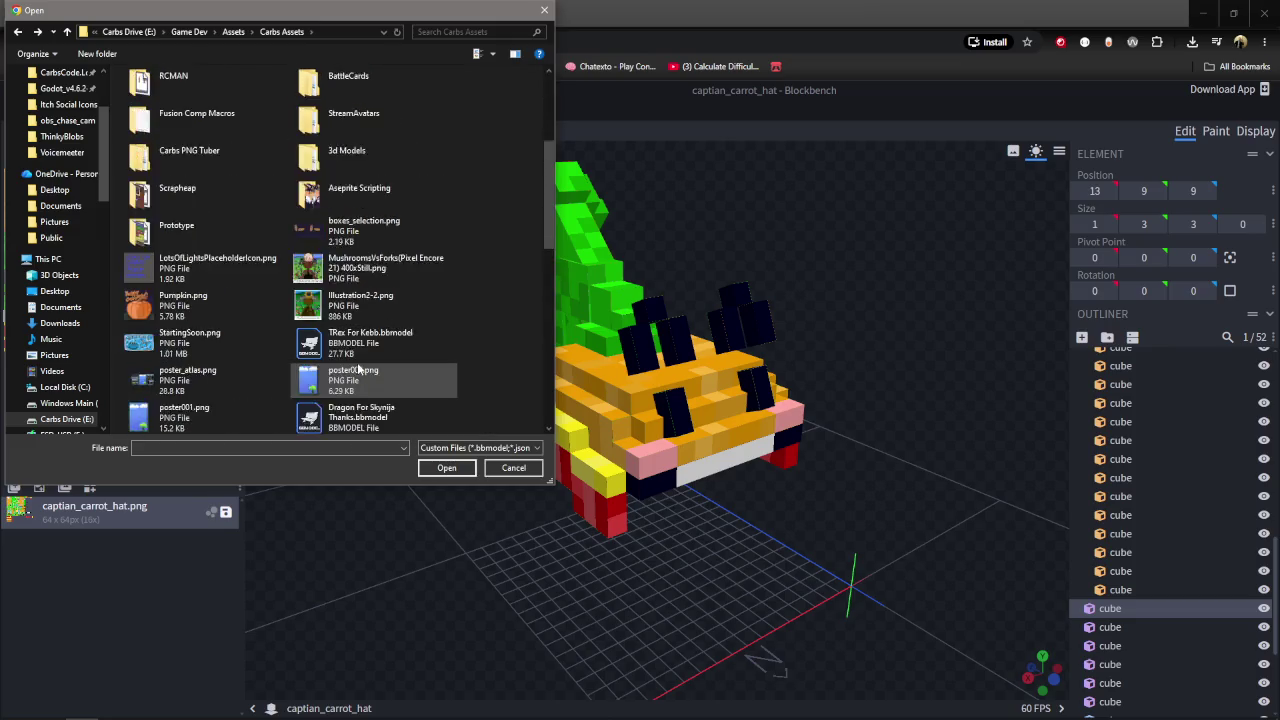
scroll(300, 300, up, 5)
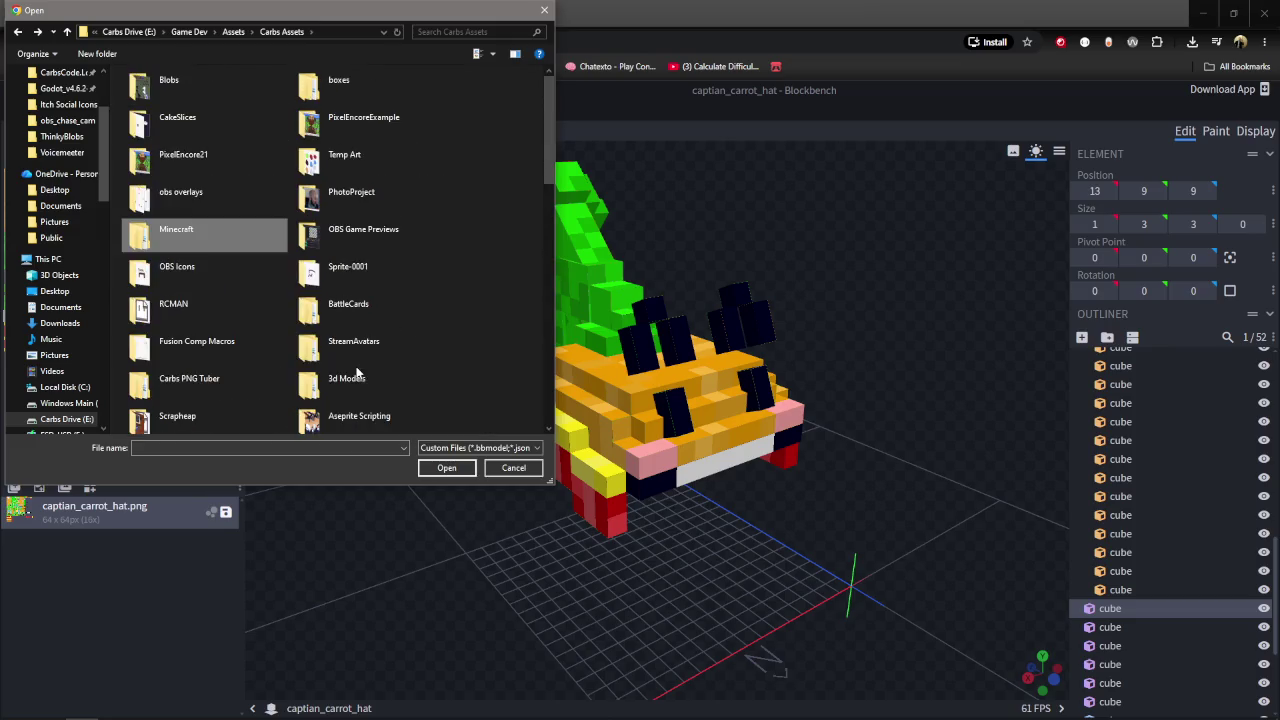
click(228, 32)
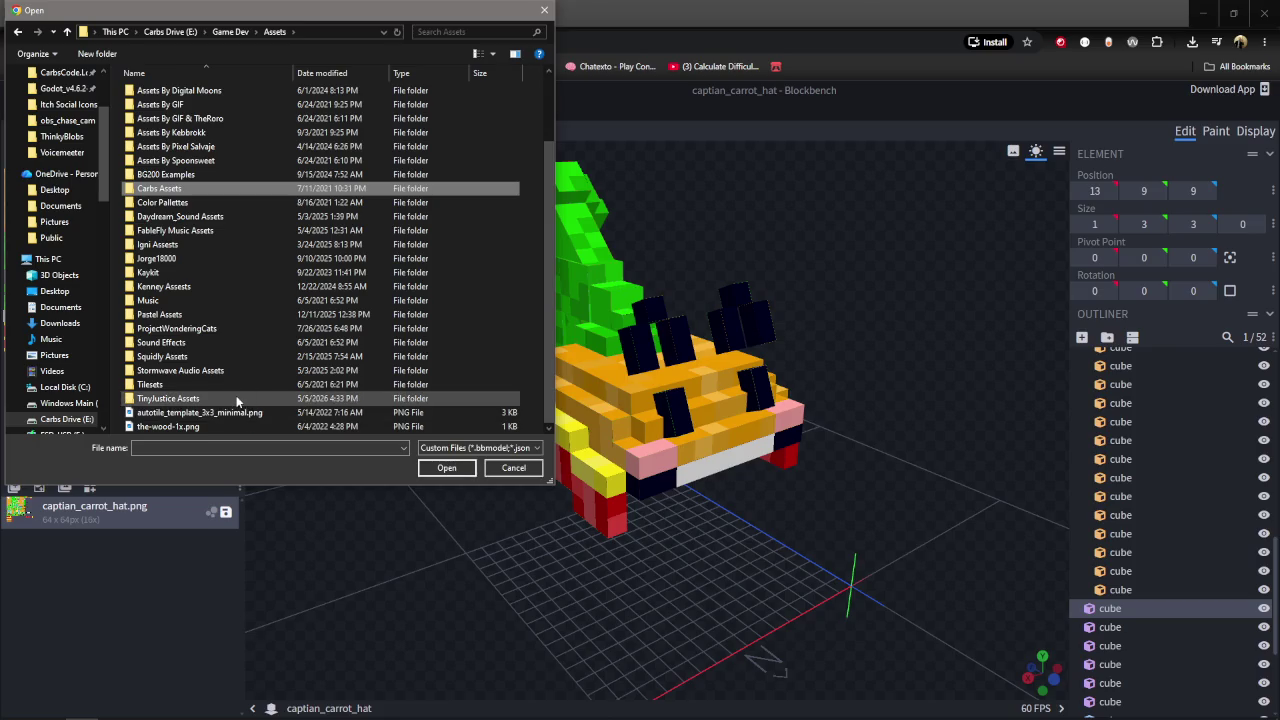
scroll(226, 388, up, 2)
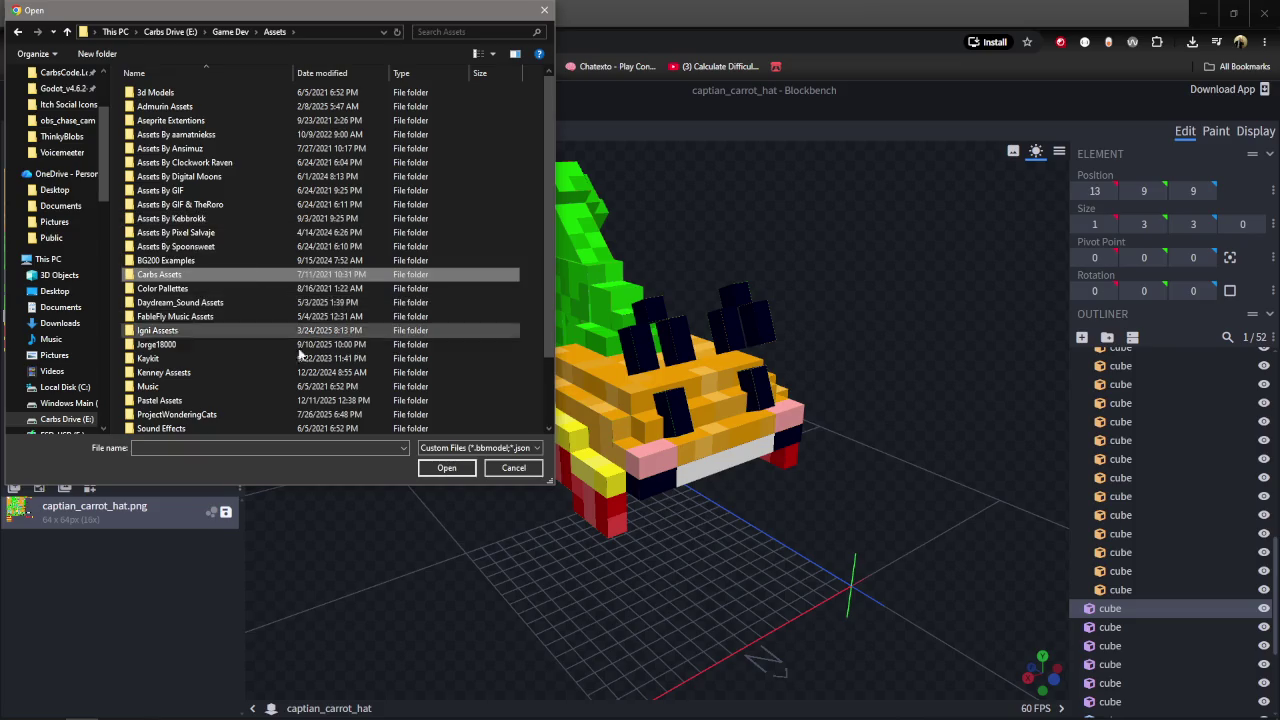
scroll(229, 326, down, 2)
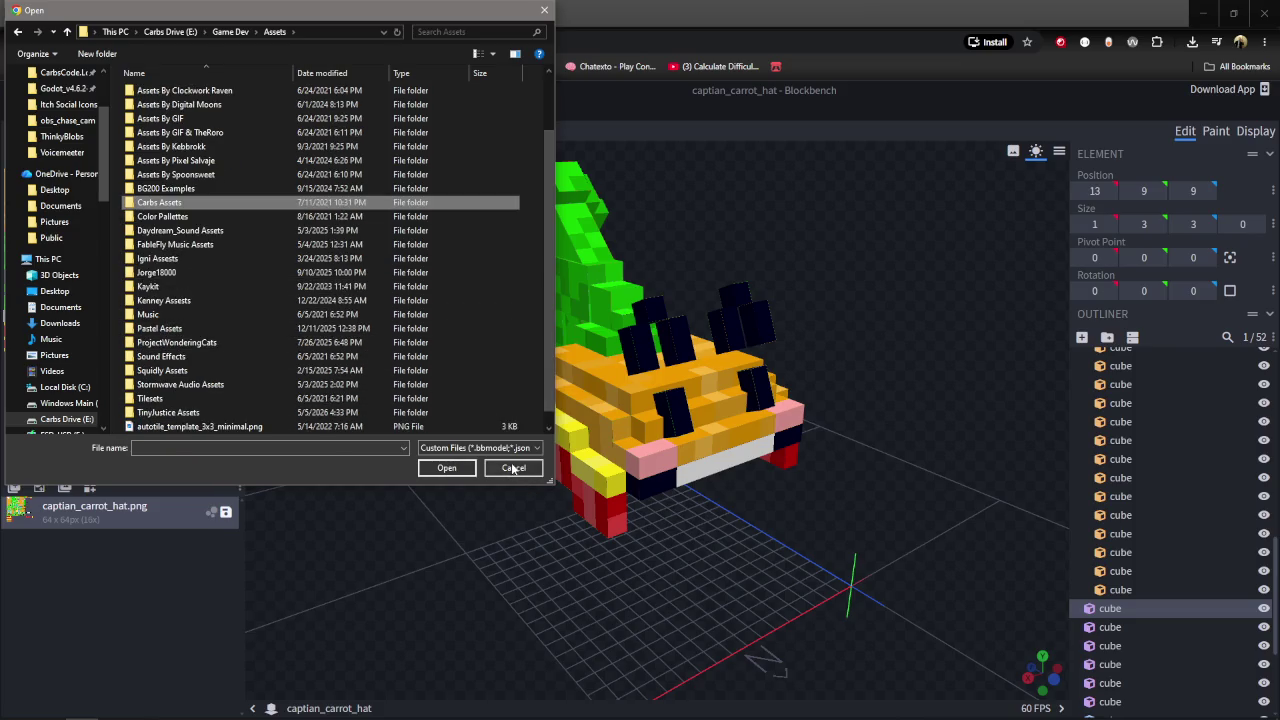
Cancel the Open dialog and load gyazo.com/captures in the browser tab.
click(513, 469)
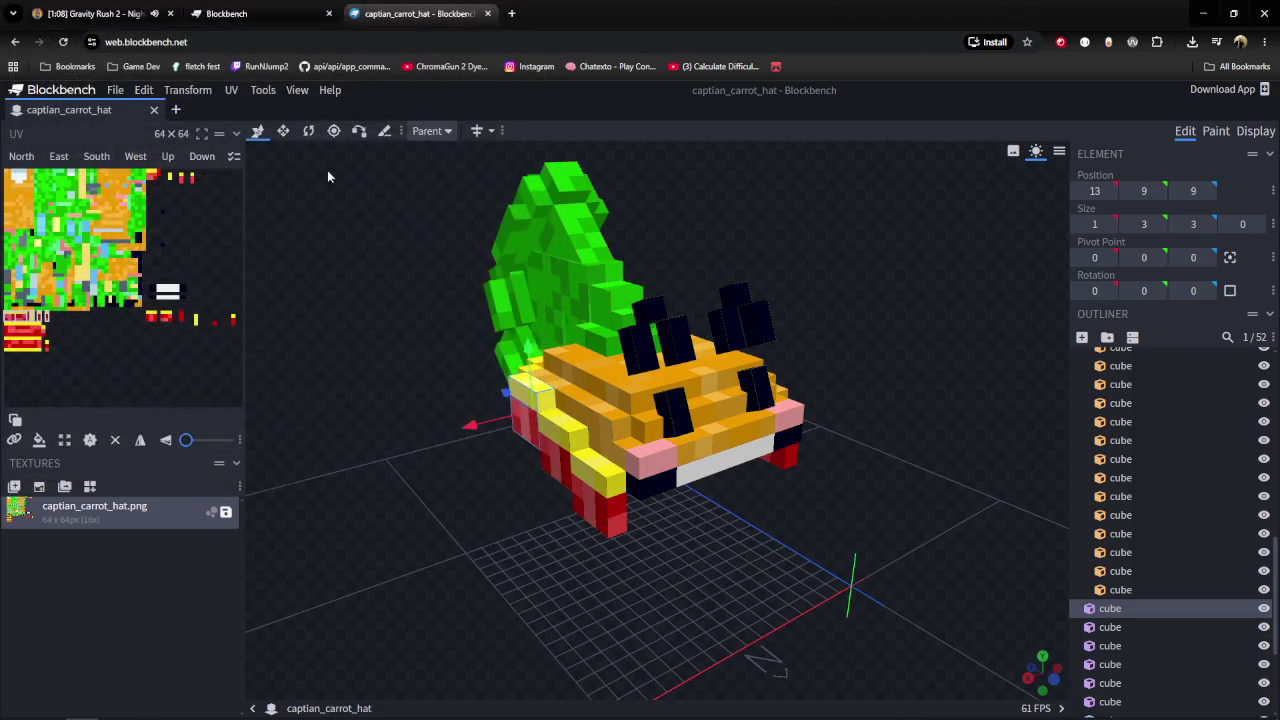
click(292, 41)
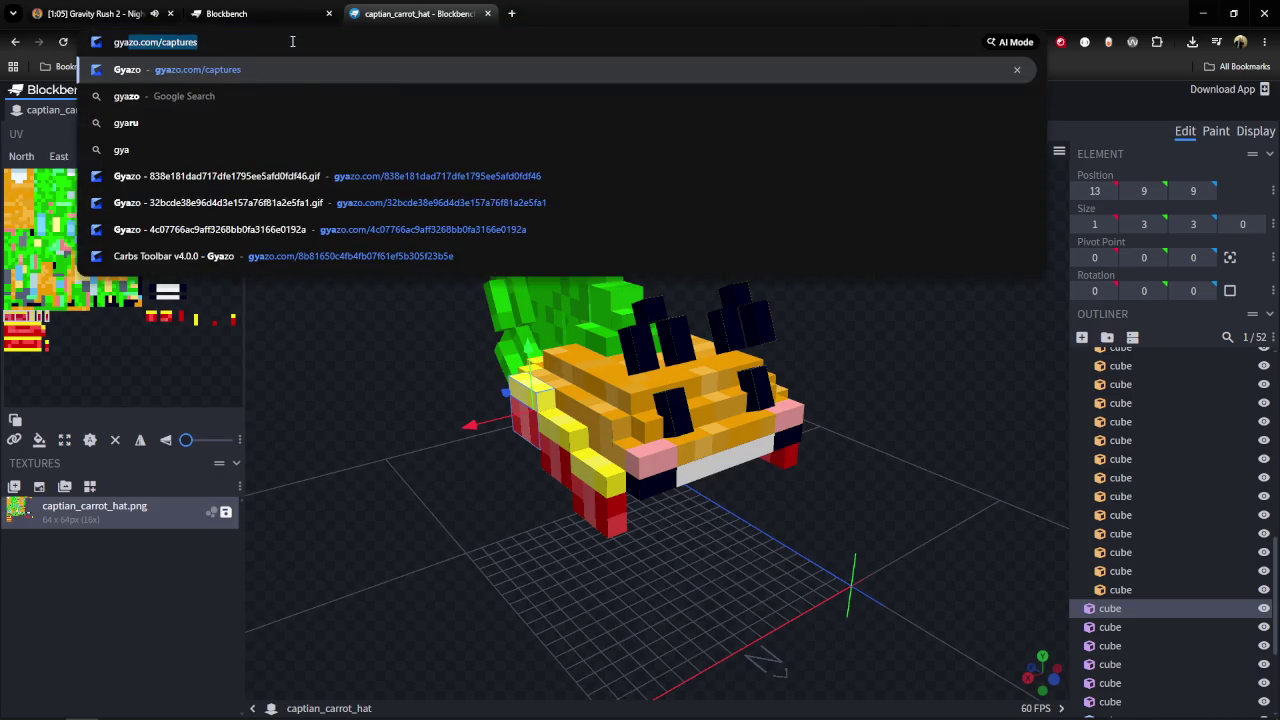
key(Return)
click(245, 98)
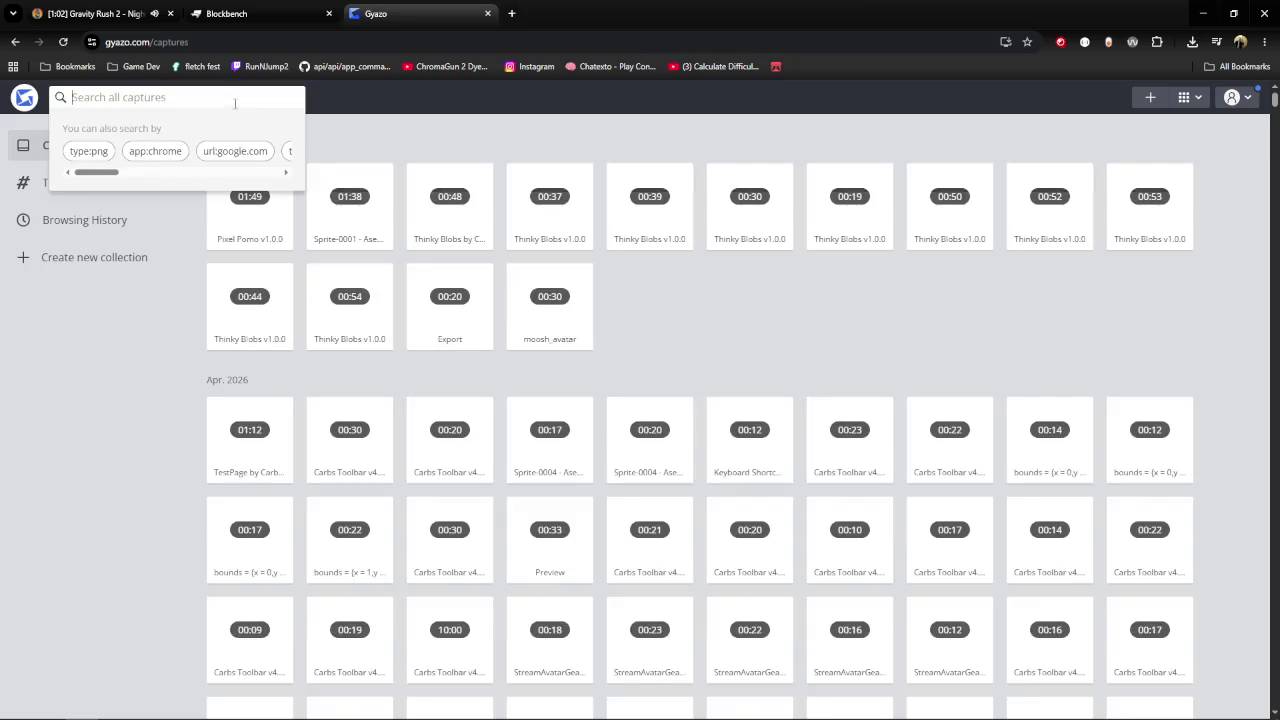
Search Gyazo captures for 'Blockbench' and open the captian_carrot_hat video capture.
text(Blo)
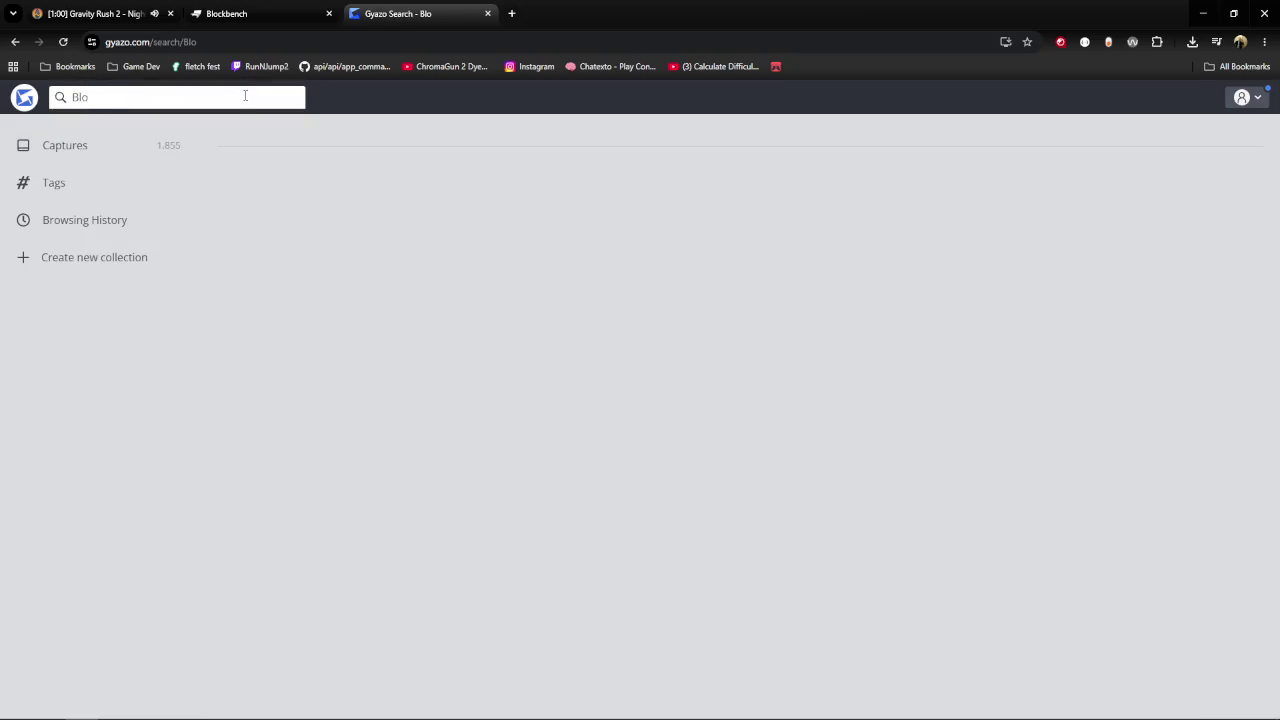
text(ckbench)
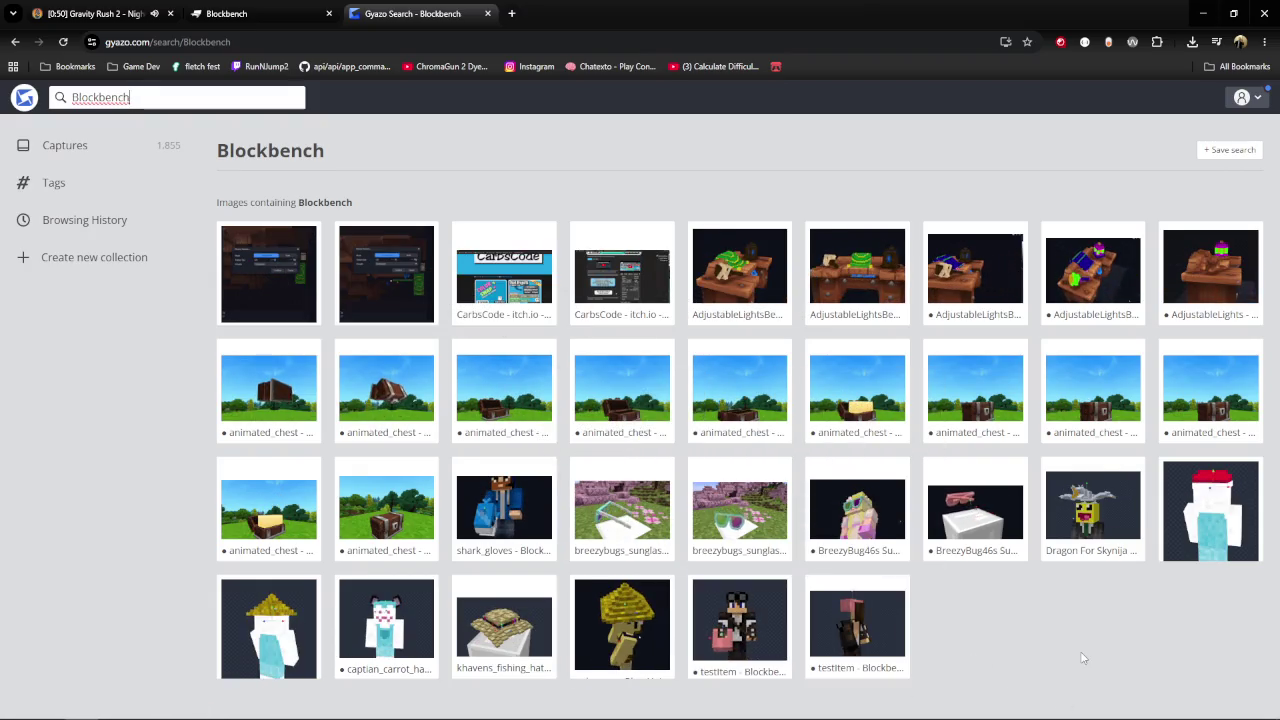
click(386, 625)
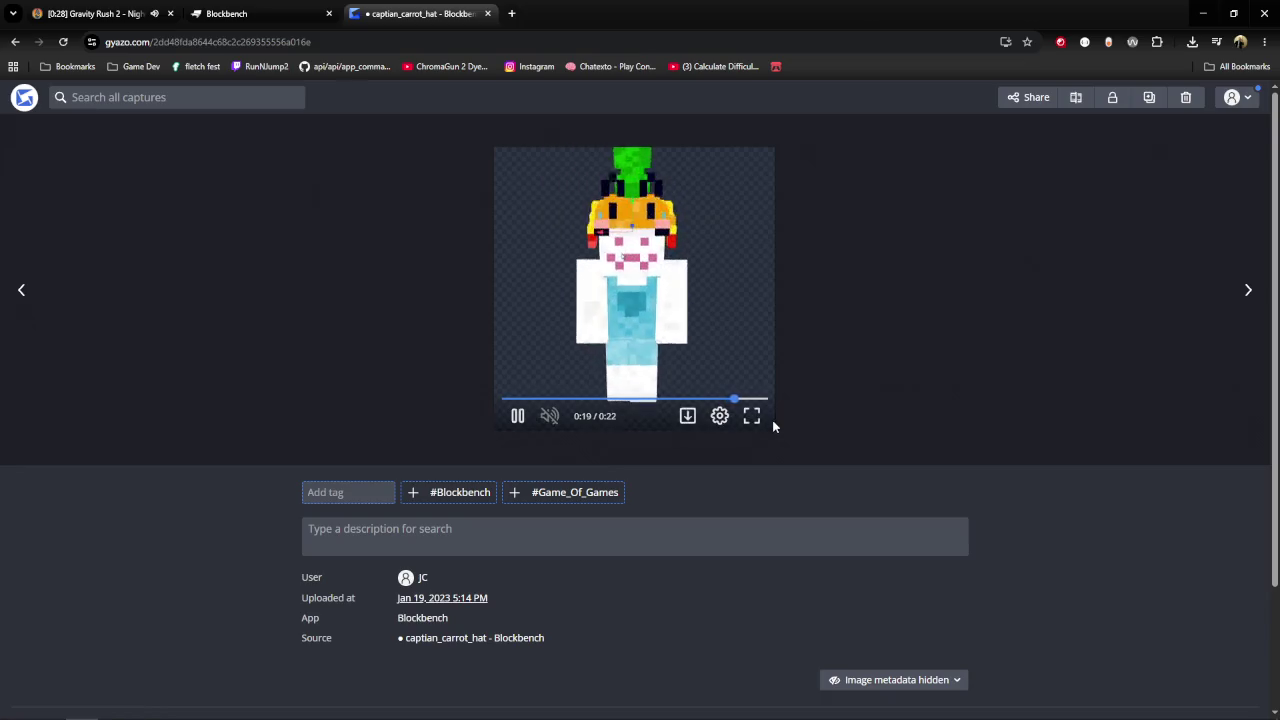
Preview the pkack_red_hat capture, then return to the results and open khavens_fishing_hat.
click(14, 44)
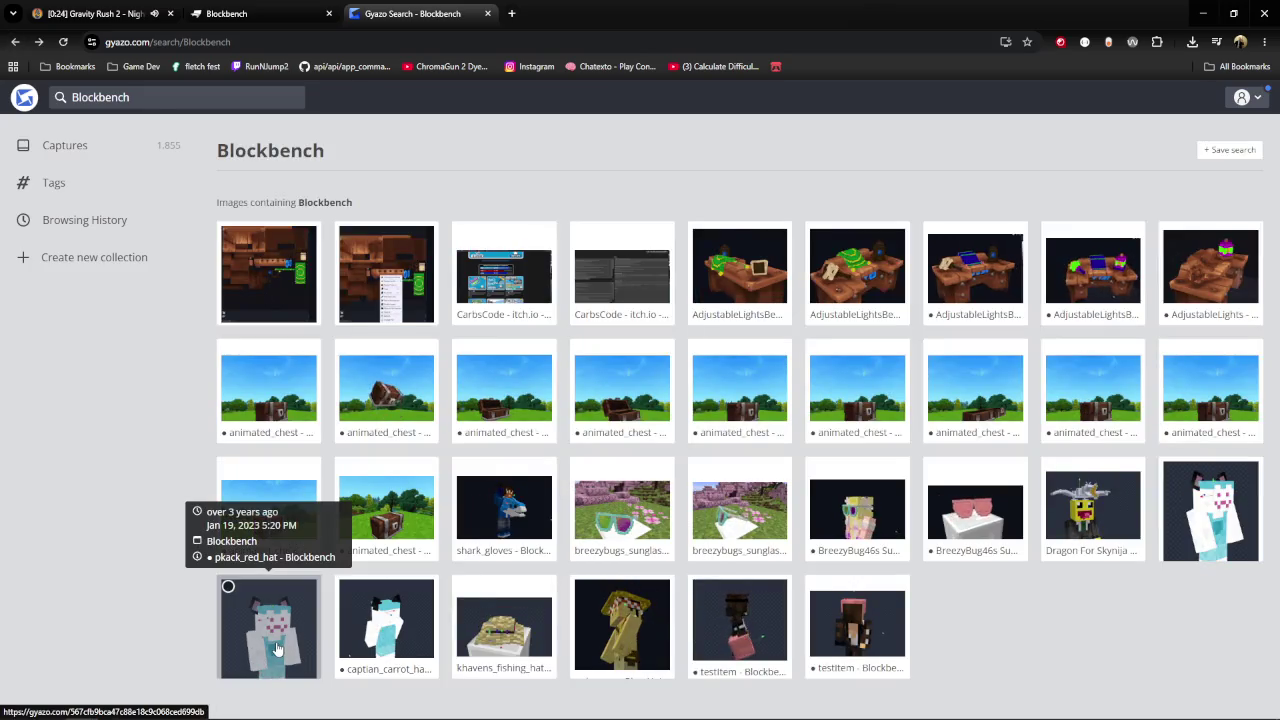
click(380, 630)
key(Left)
click(14, 41)
click(14, 41)
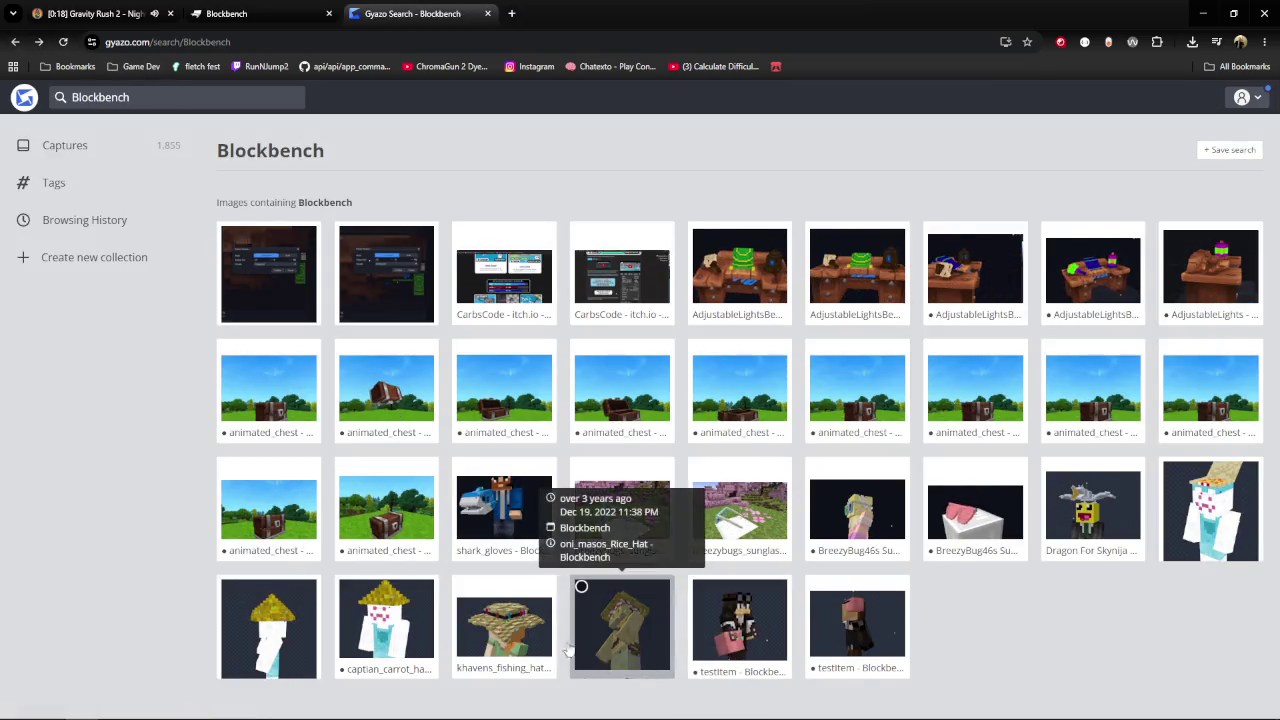
click(504, 625)
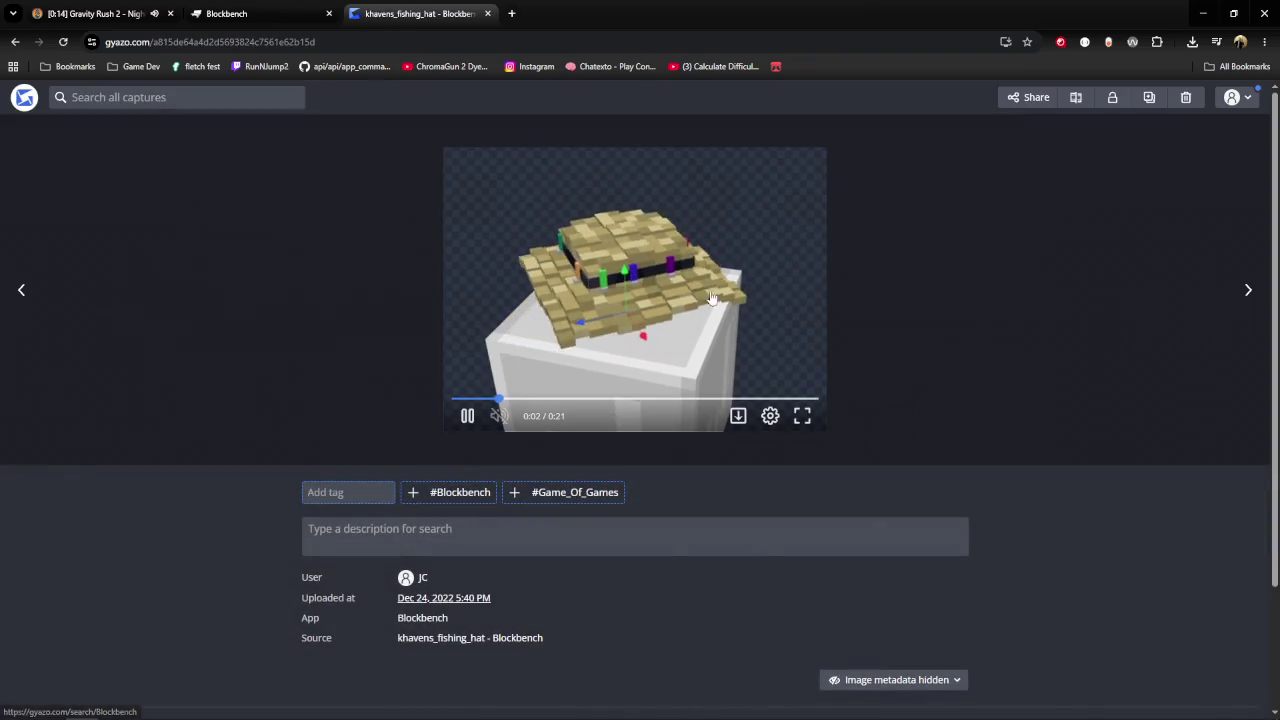
Watch the khavens_fishing_hat clip full screen, return to the results, and open animated_chest.
click(803, 414)
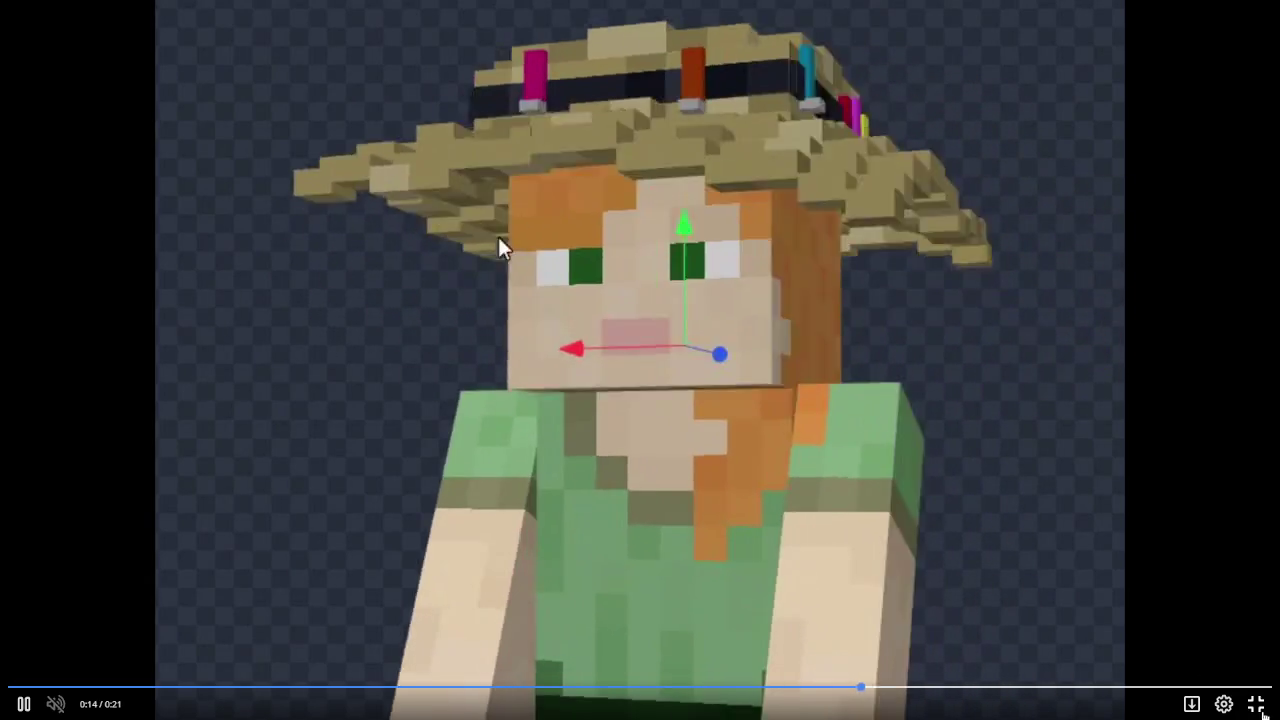
click(1257, 706)
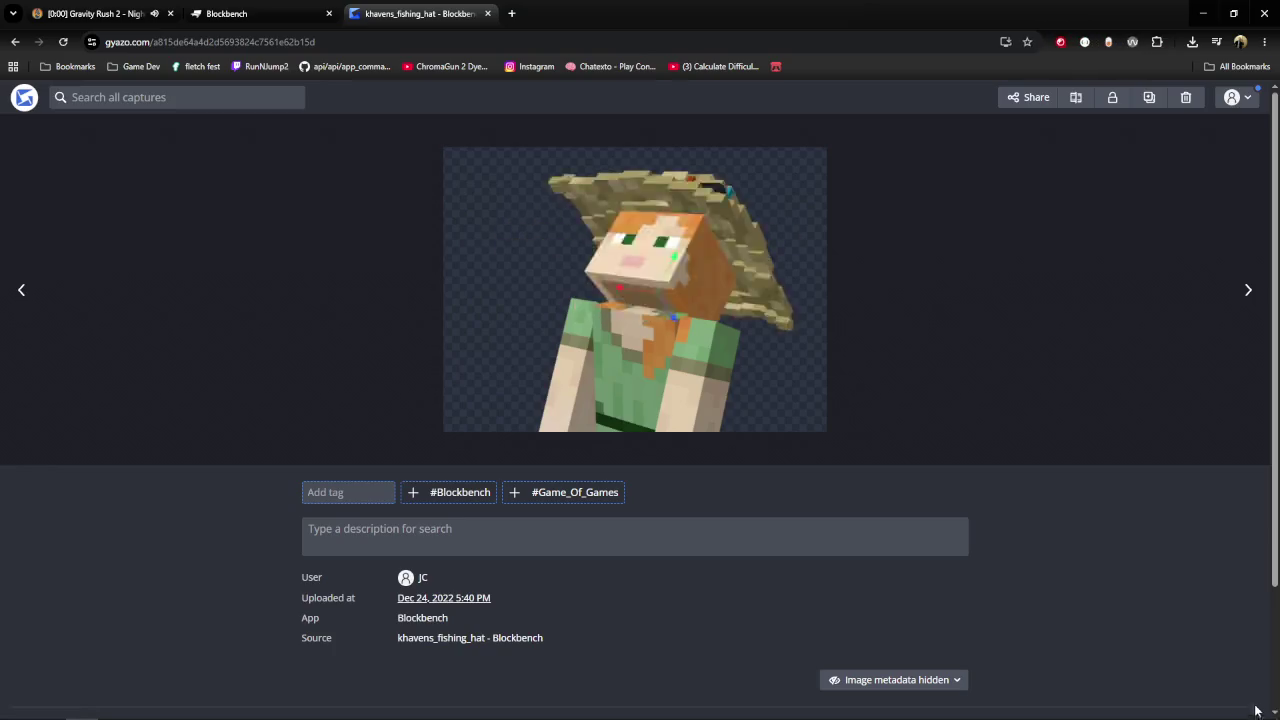
click(422, 617)
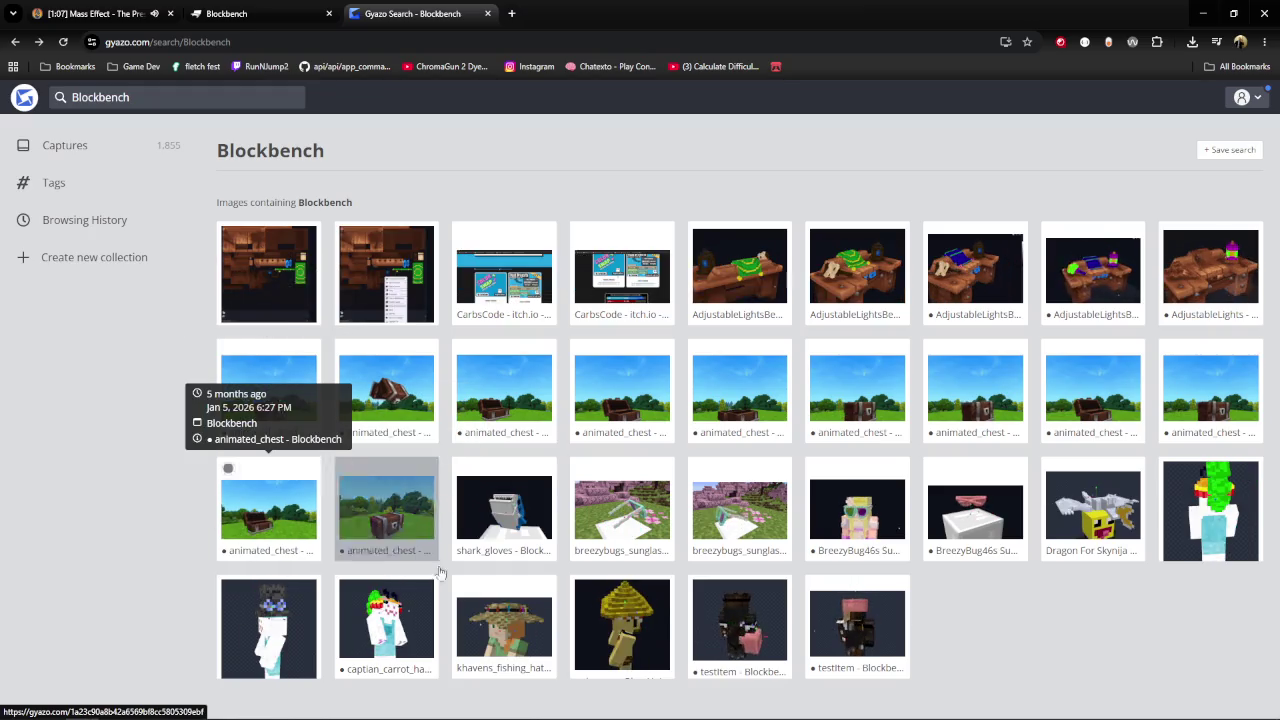
click(267, 540)
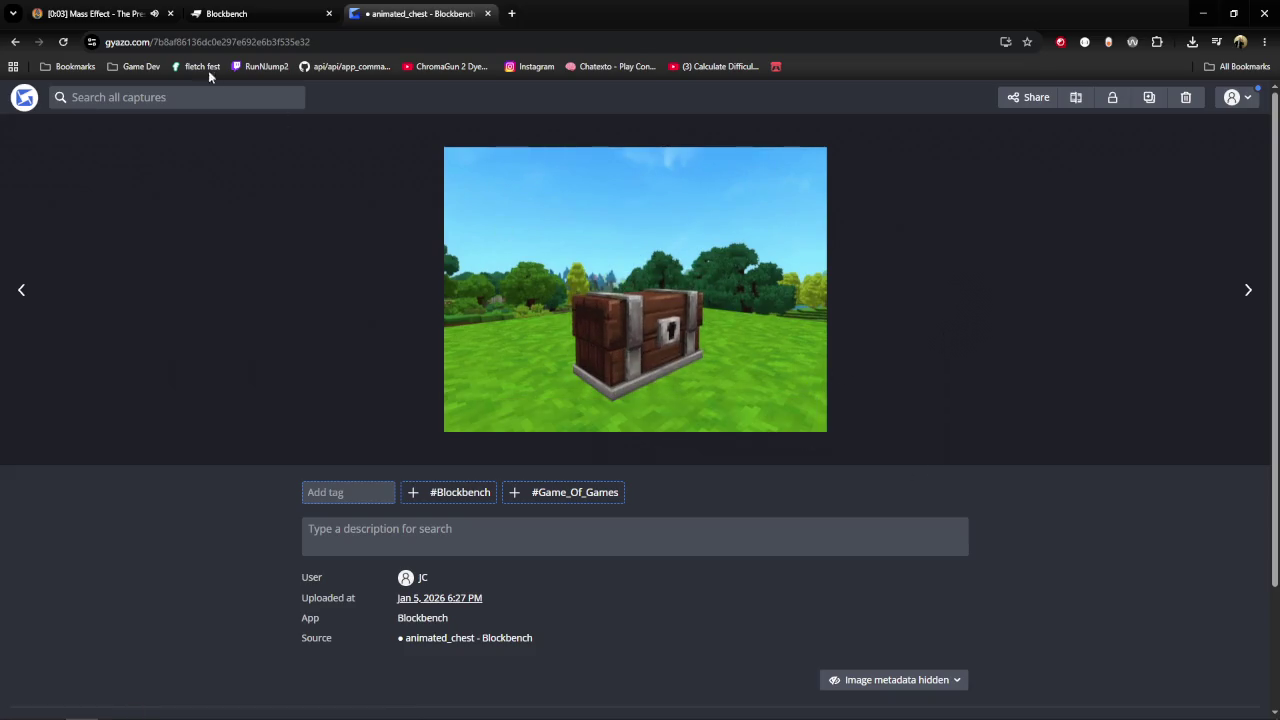
click(15, 42)
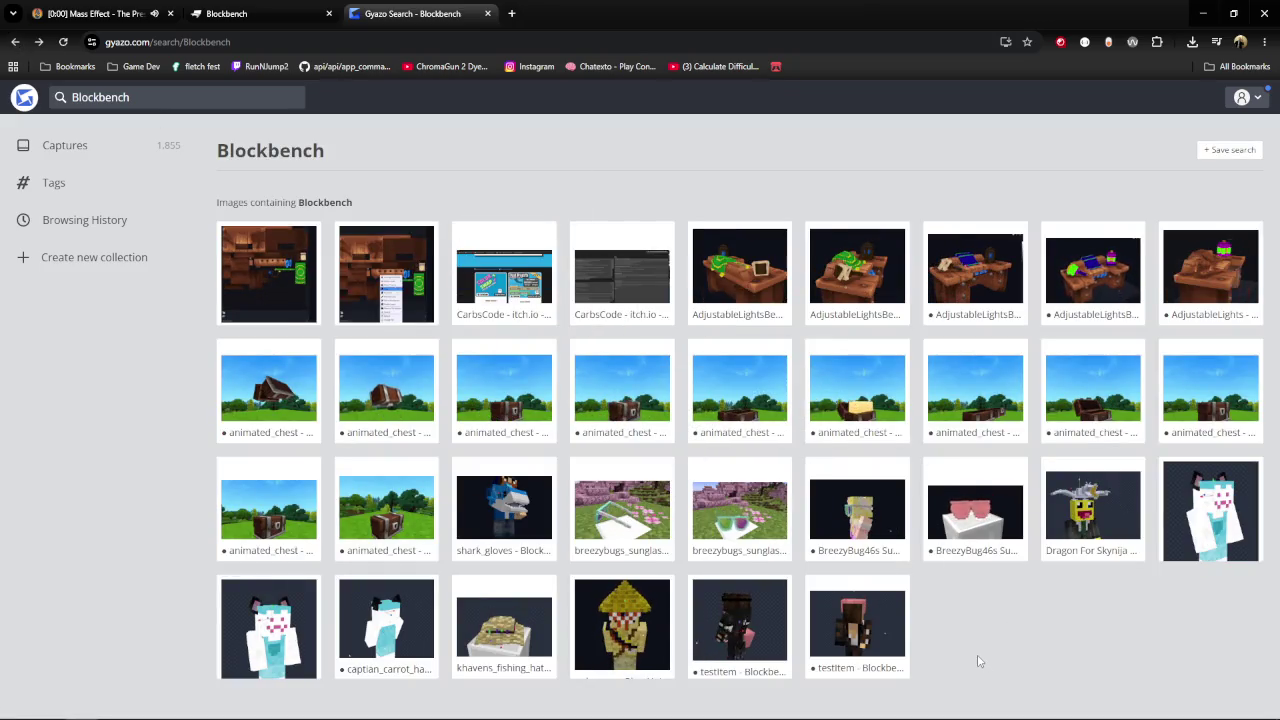
click(505, 515)
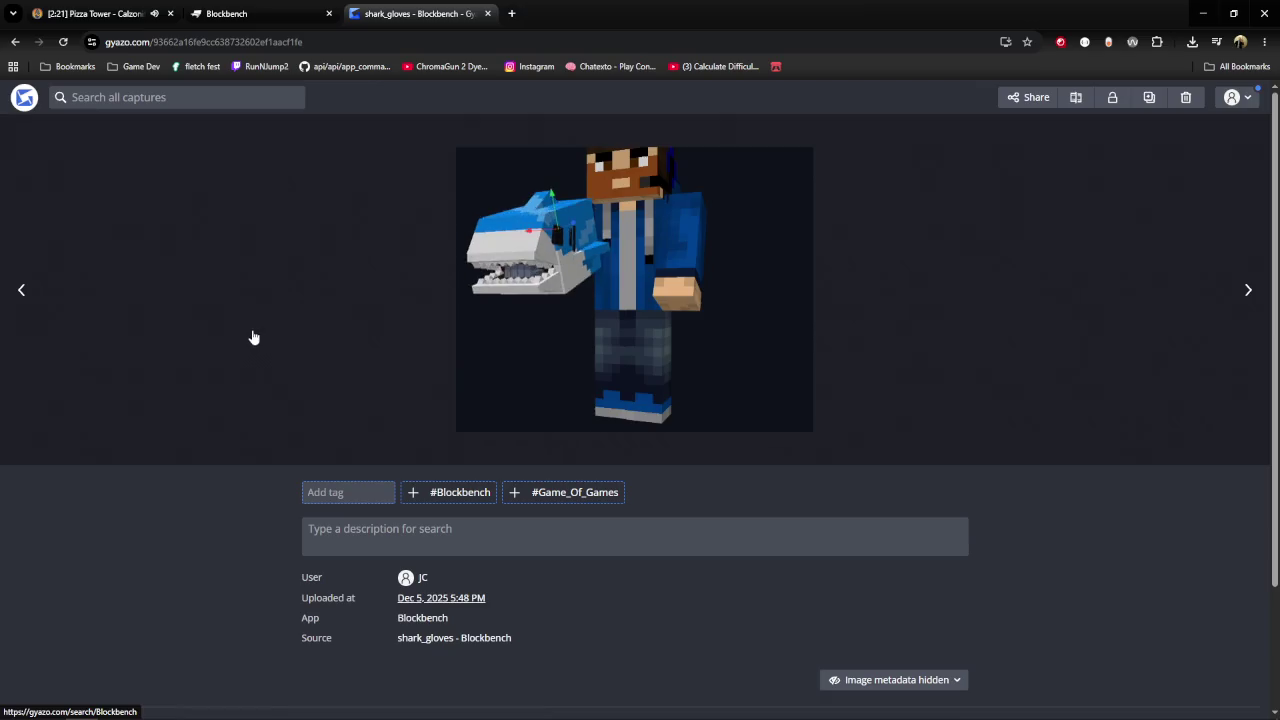
View the breezybugs_sunglasses and AdjustableLightsBench captures, returning to the Blockbench results after each.
click(15, 41)
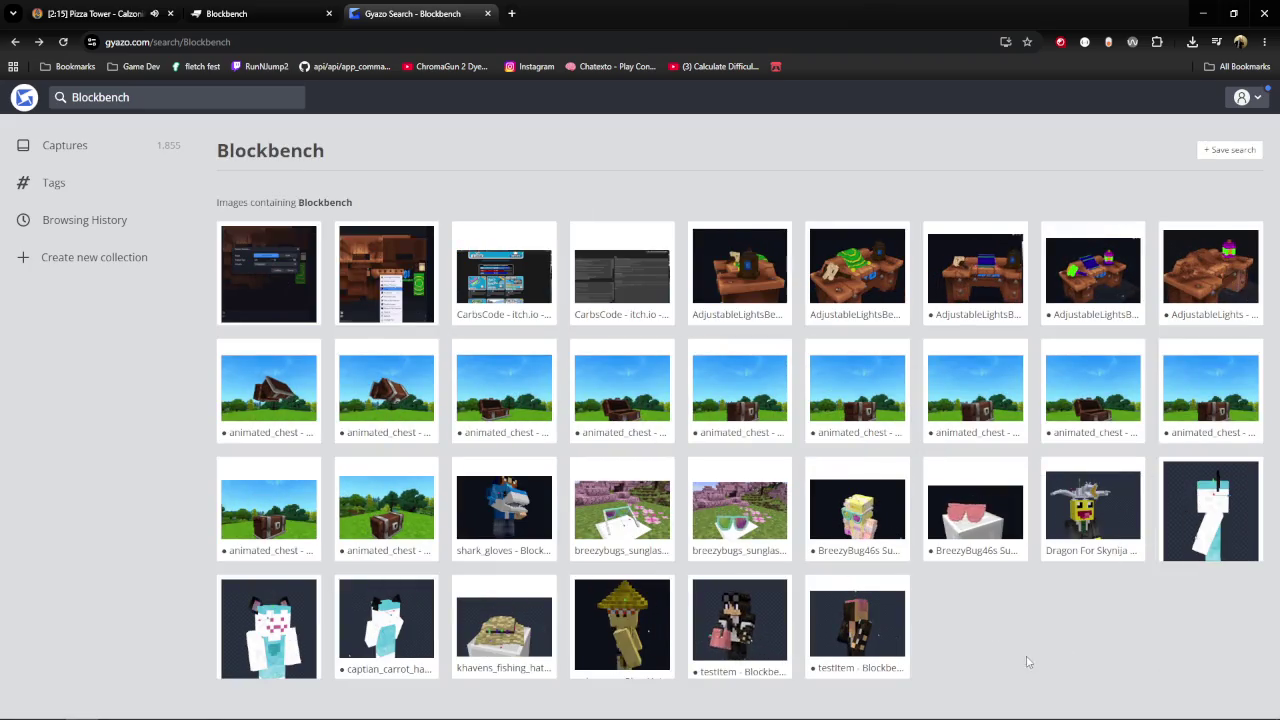
click(611, 517)
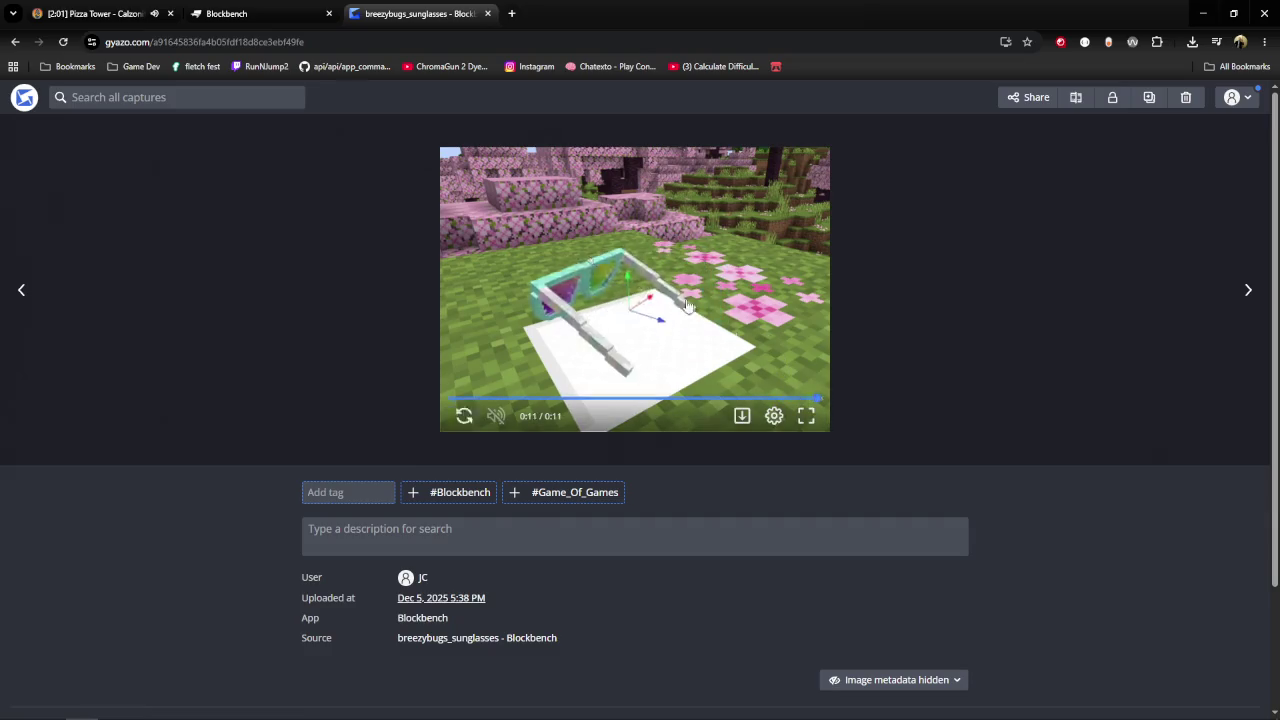
click(15, 43)
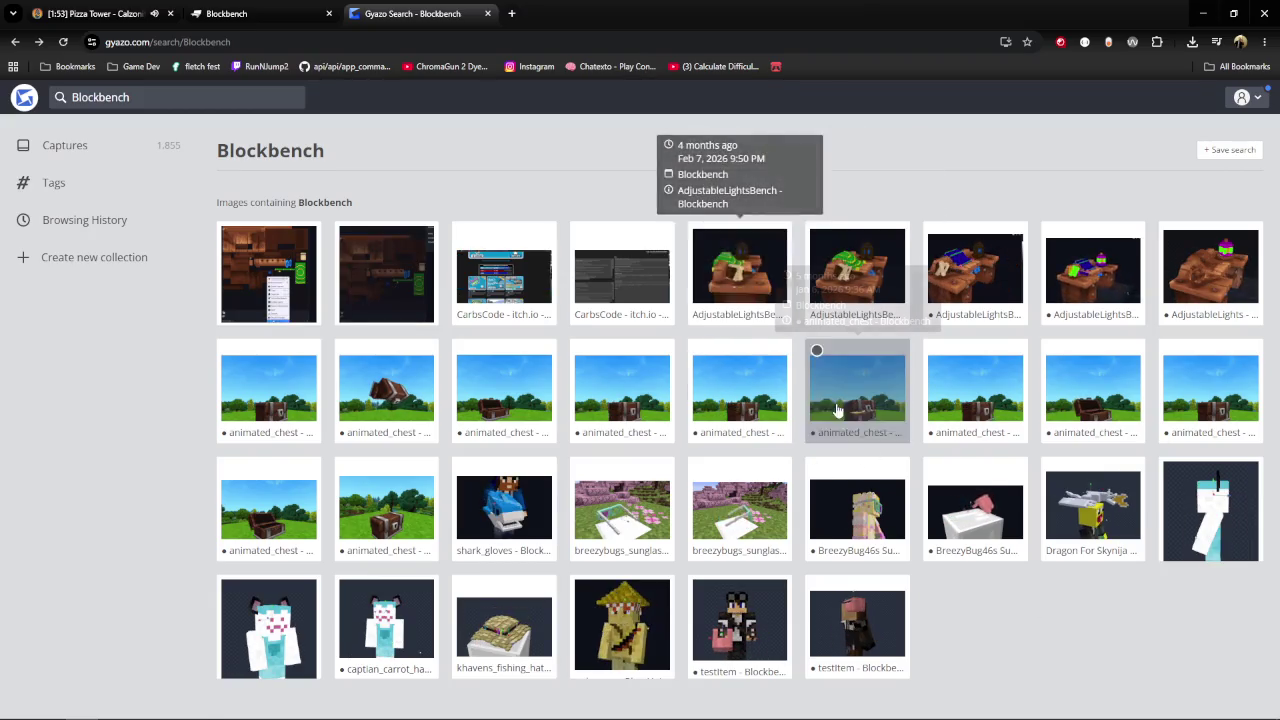
click(724, 277)
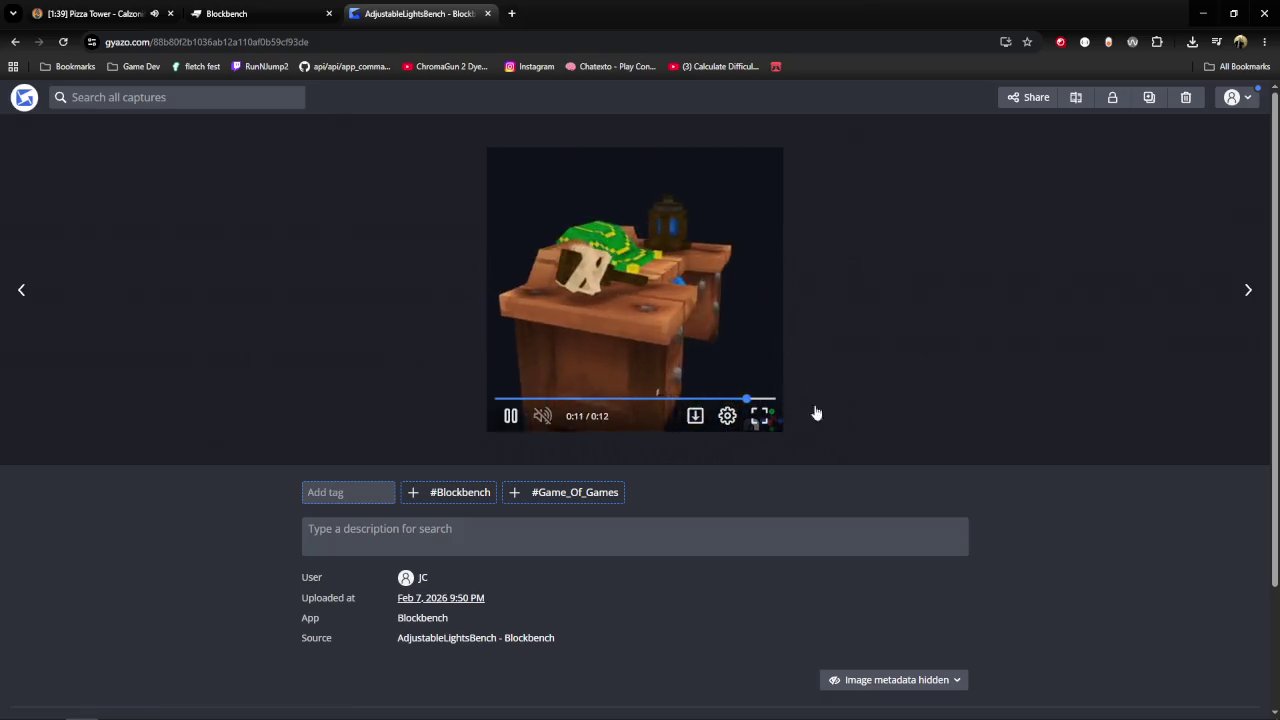
click(15, 41)
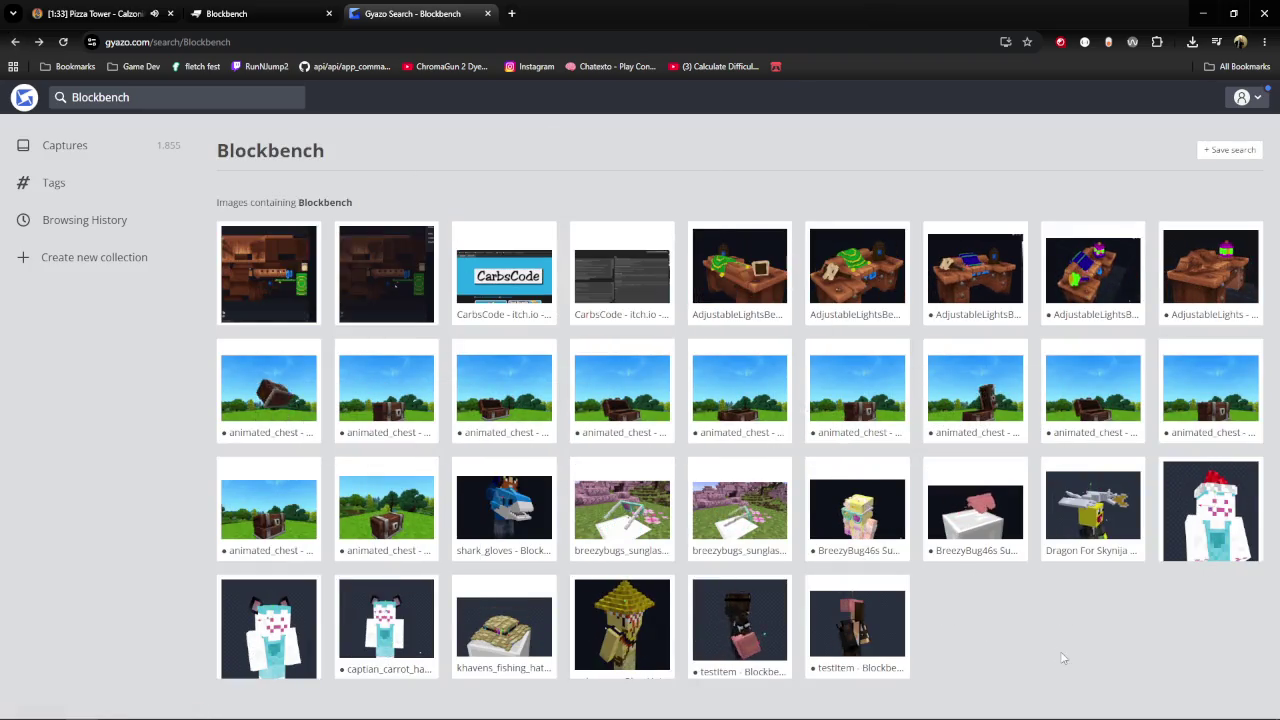
click(332, 43)
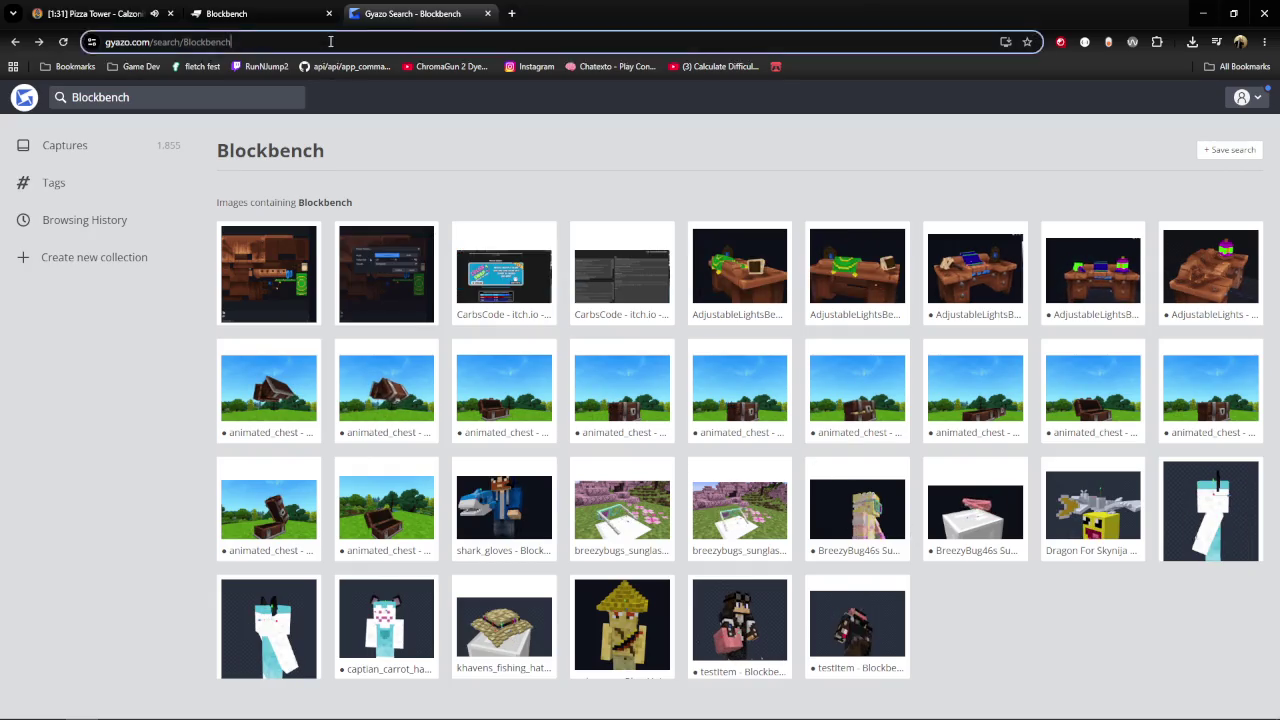
Open Bluesky from the address bar and go to your own profile page.
text(bl)
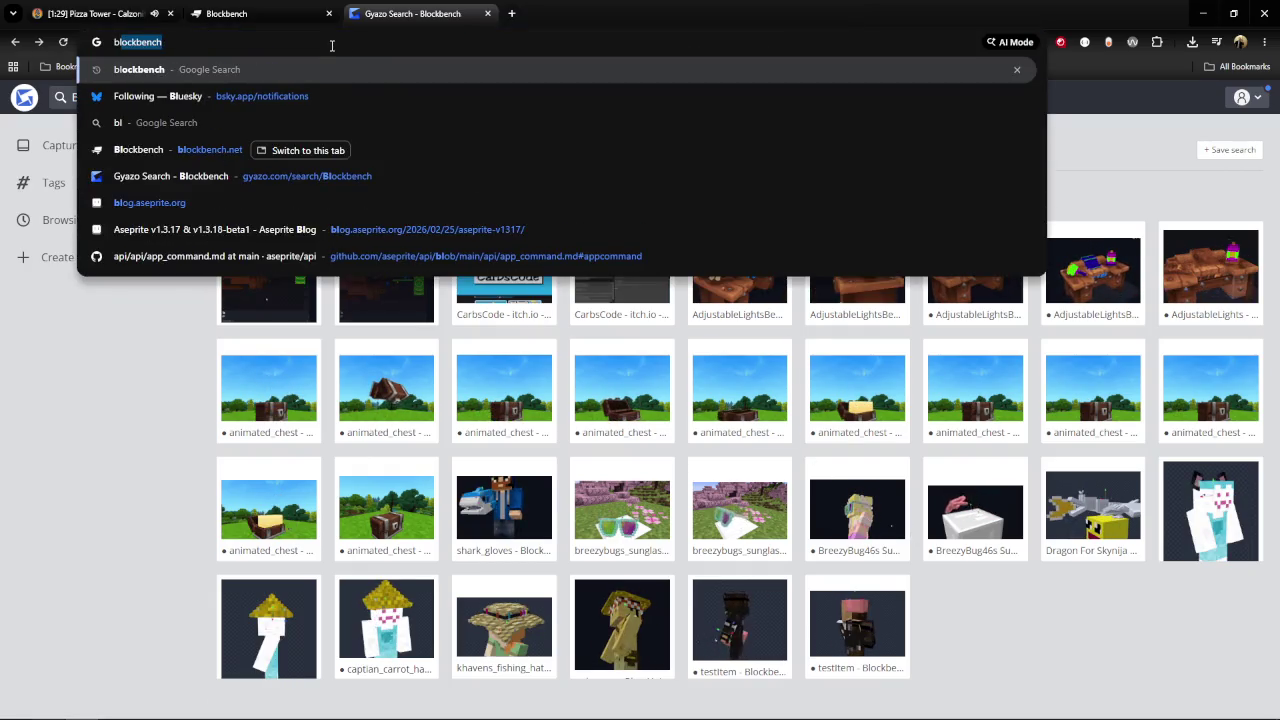
click(362, 97)
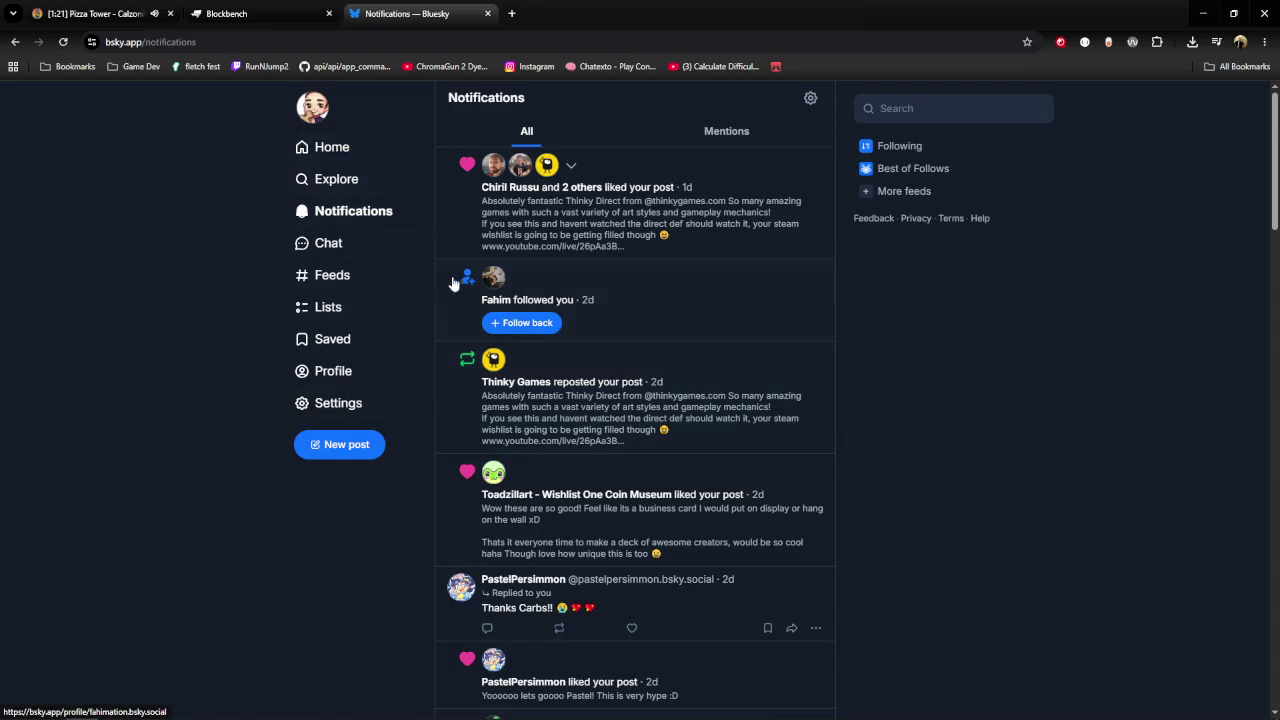
click(302, 119)
click(333, 142)
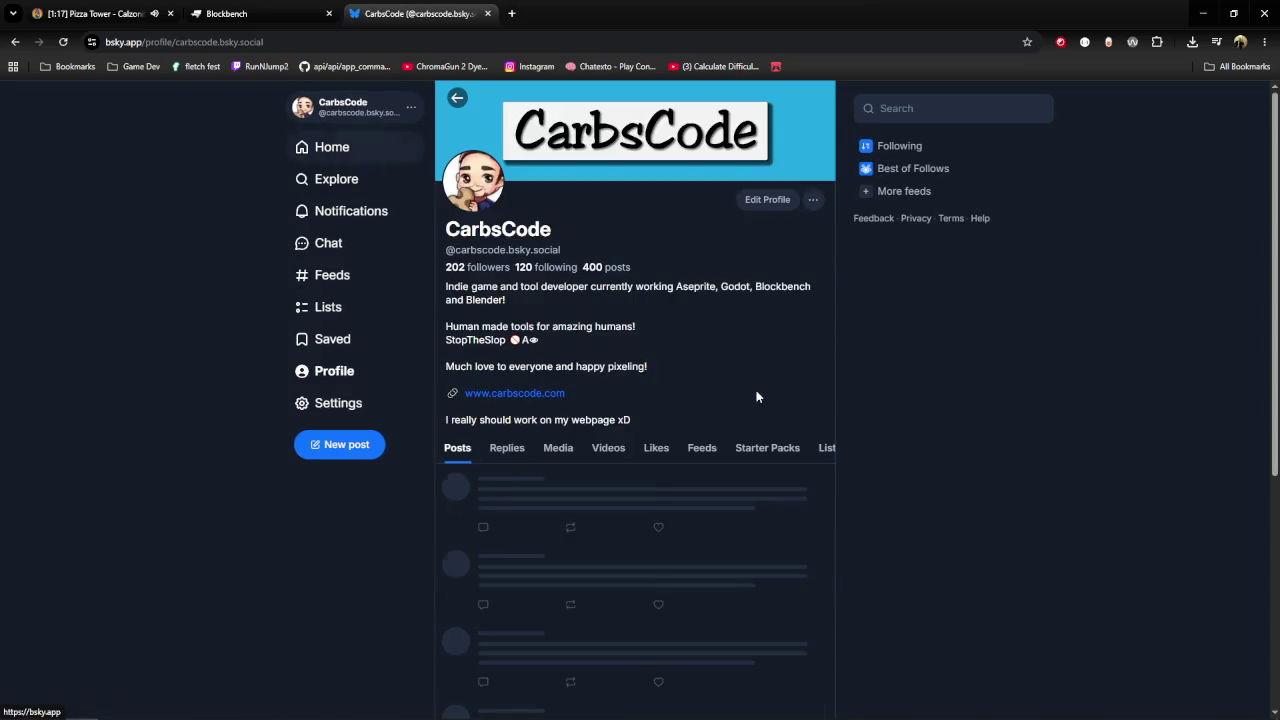
Scroll the profile feed down to the 3-month-old Hytale lanterns post with four brightness levels.
scroll(983, 625, down, 4)
scroll(870, 545, down, 5)
scroll(850, 530, down, 5)
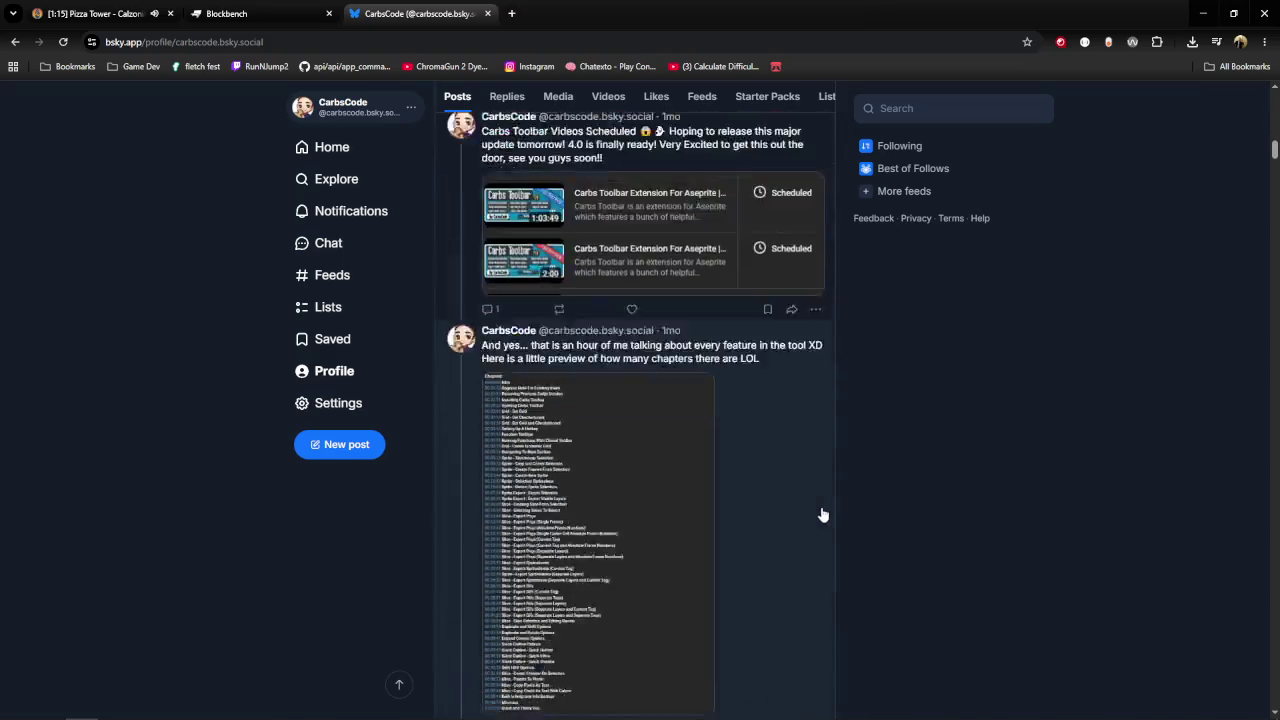
scroll(815, 510, down, 5)
scroll(810, 506, down, 5)
scroll(808, 504, down, 5)
scroll(807, 504, down, 5)
scroll(807, 504, down, 5)
scroll(806, 503, down, 5)
scroll(806, 503, down, 5)
scroll(808, 500, down, 5)
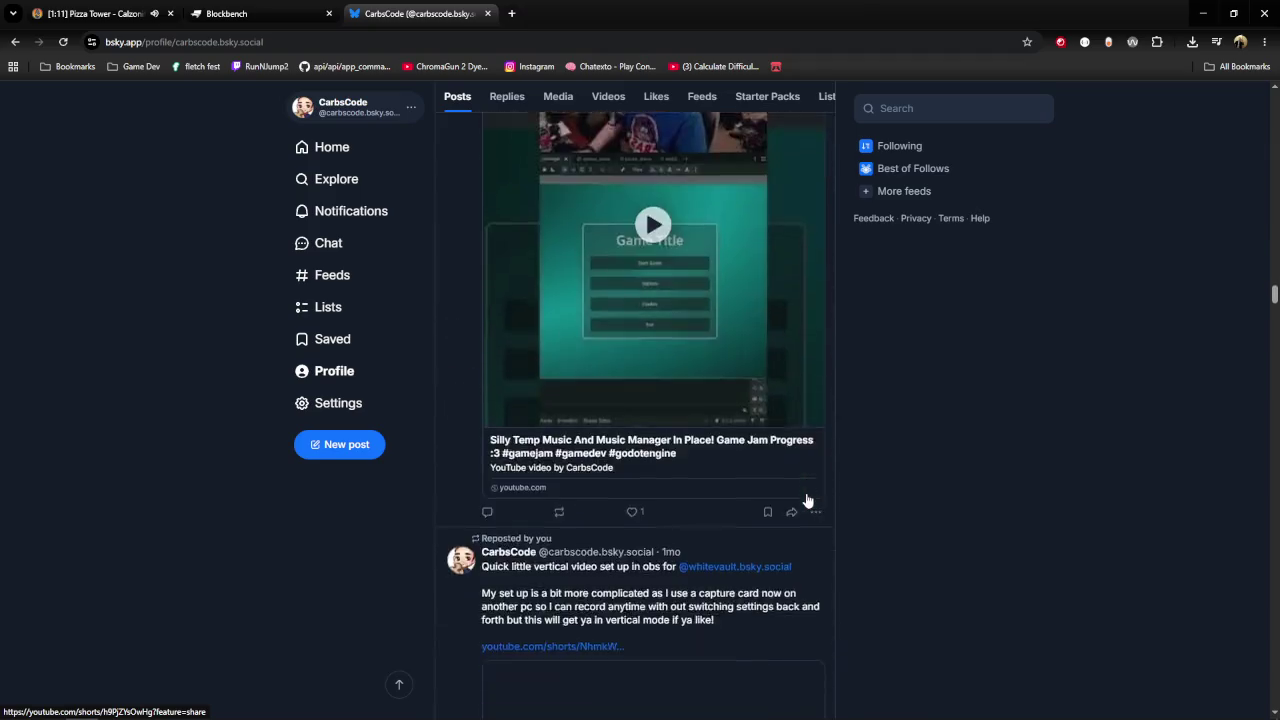
scroll(808, 500, down, 5)
scroll(814, 500, down, 5)
scroll(824, 486, down, 5)
scroll(820, 486, down, 5)
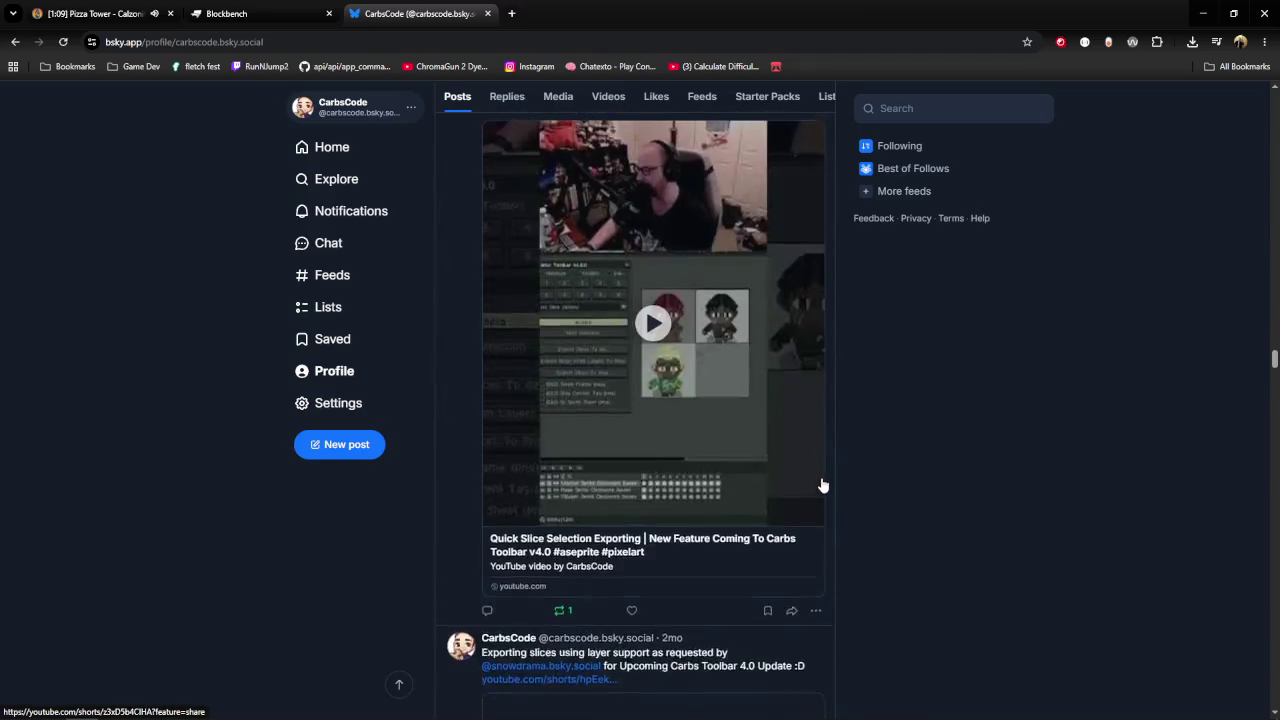
scroll(930, 456, down, 5)
scroll(920, 465, down, 5)
scroll(910, 472, down, 5)
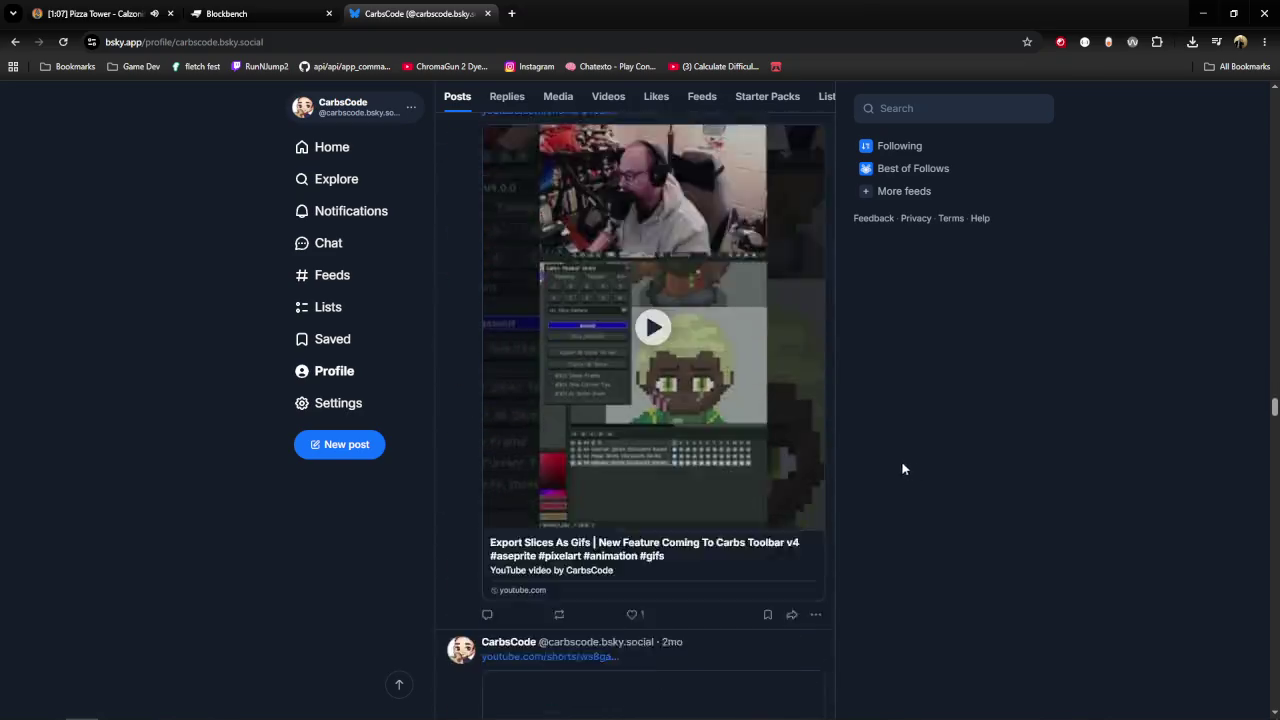
scroll(714, 520, down, 5)
scroll(771, 529, down, 5)
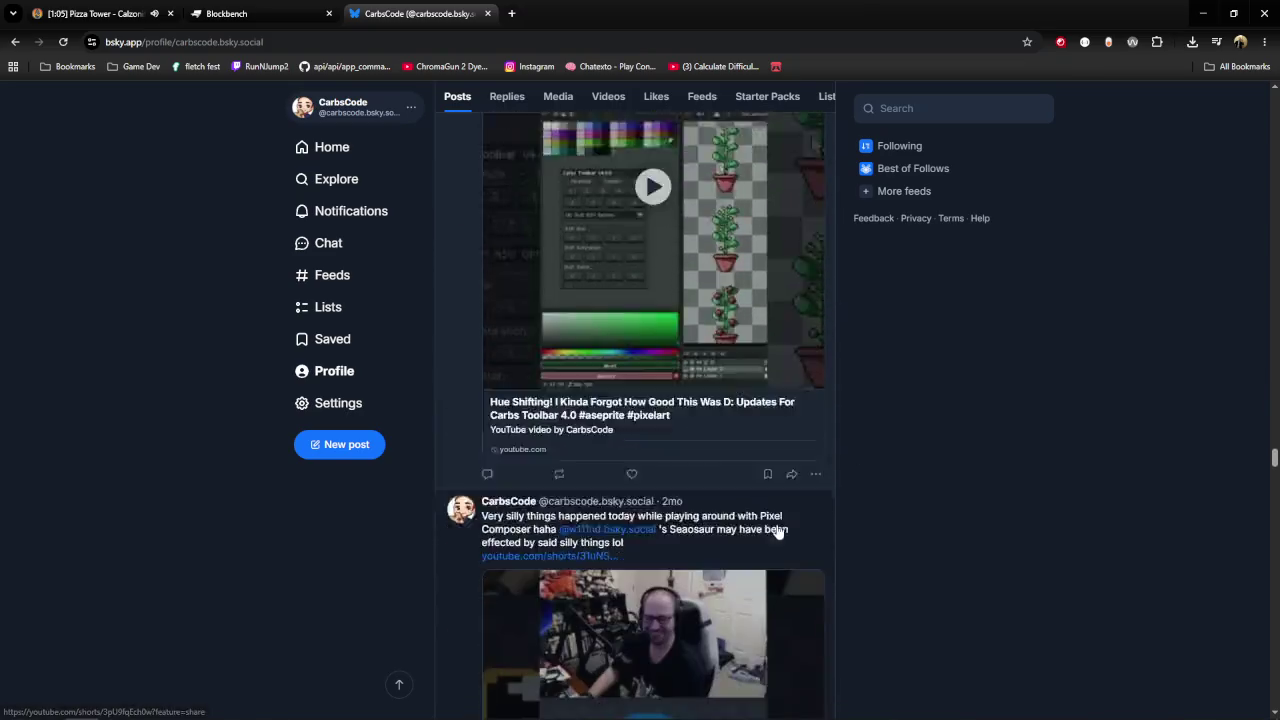
scroll(766, 529, down, 5)
scroll(772, 533, down, 5)
scroll(772, 533, down, 5)
scroll(768, 530, down, 5)
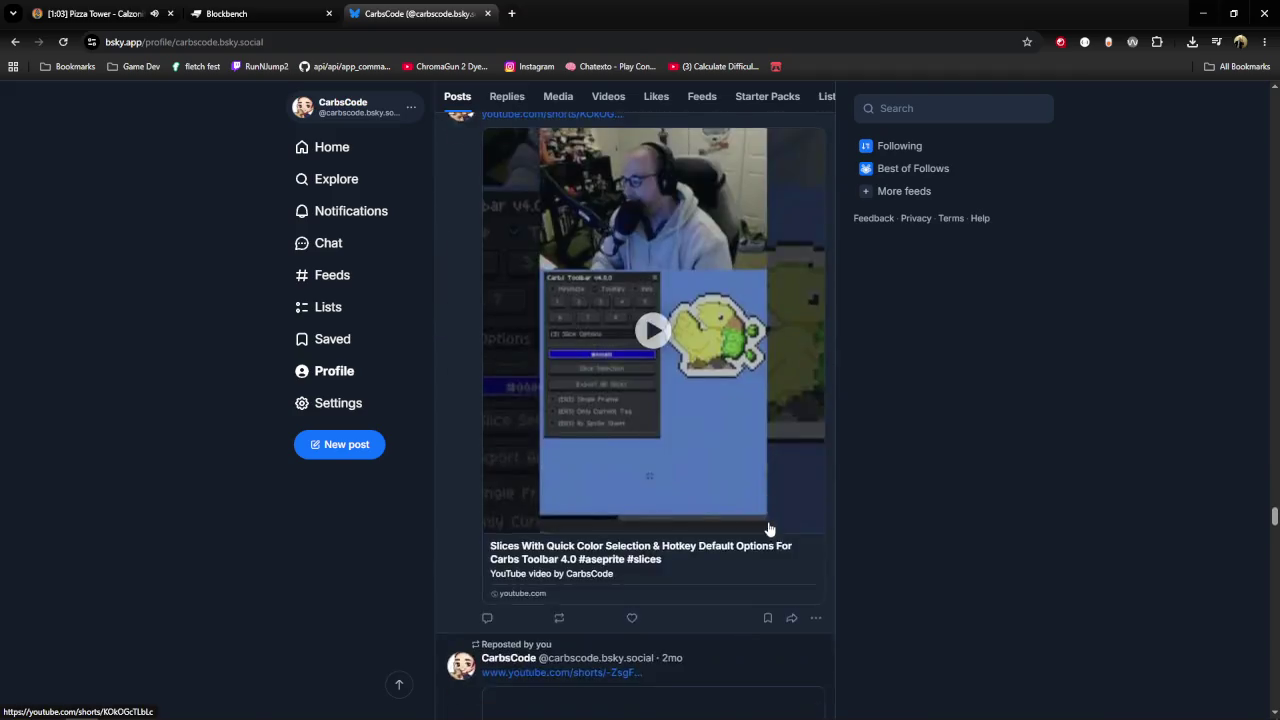
scroll(768, 530, down, 5)
scroll(768, 528, down, 5)
scroll(766, 527, down, 5)
scroll(749, 520, down, 5)
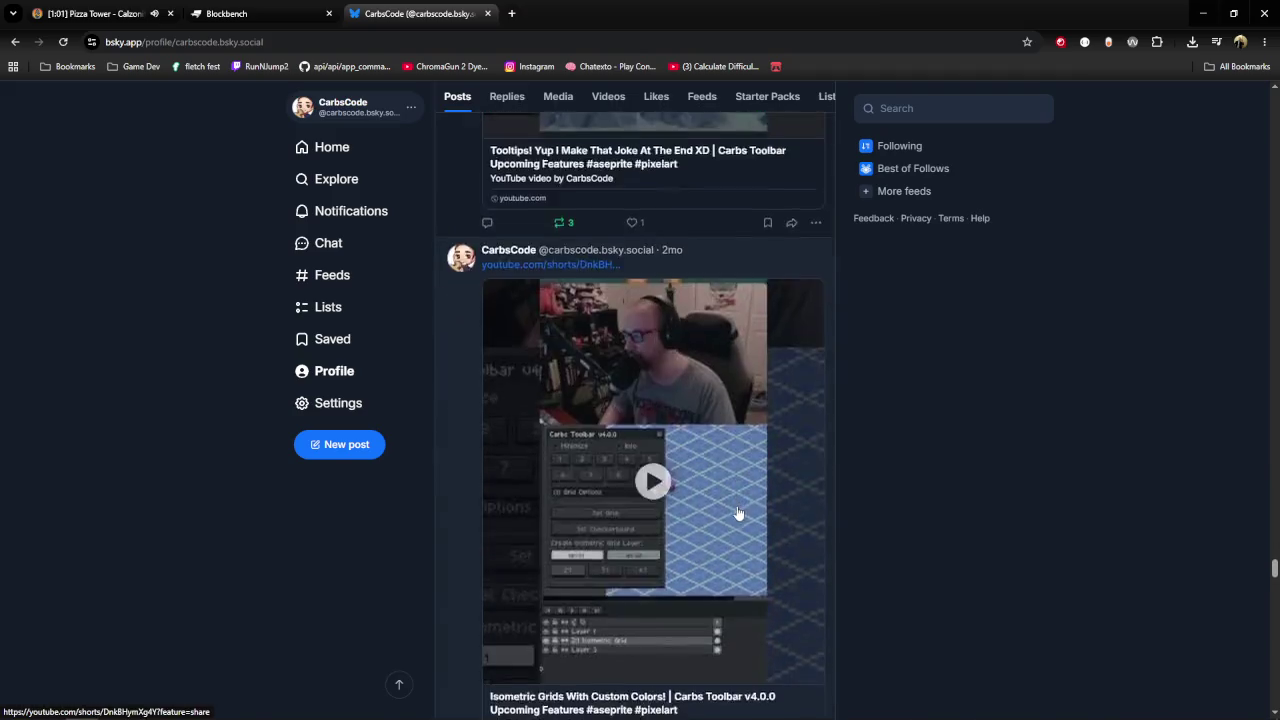
scroll(737, 514, down, 5)
scroll(733, 507, down, 5)
scroll(733, 507, down, 5)
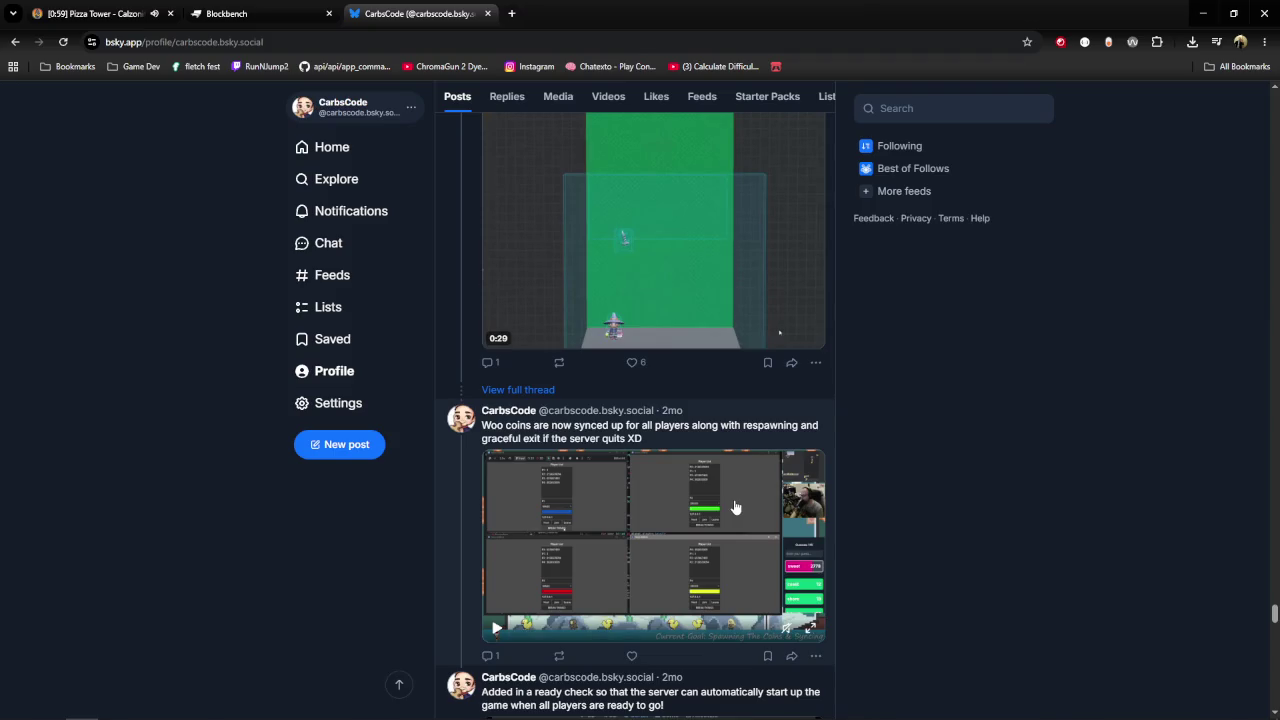
scroll(733, 507, down, 5)
scroll(733, 507, down, 5)
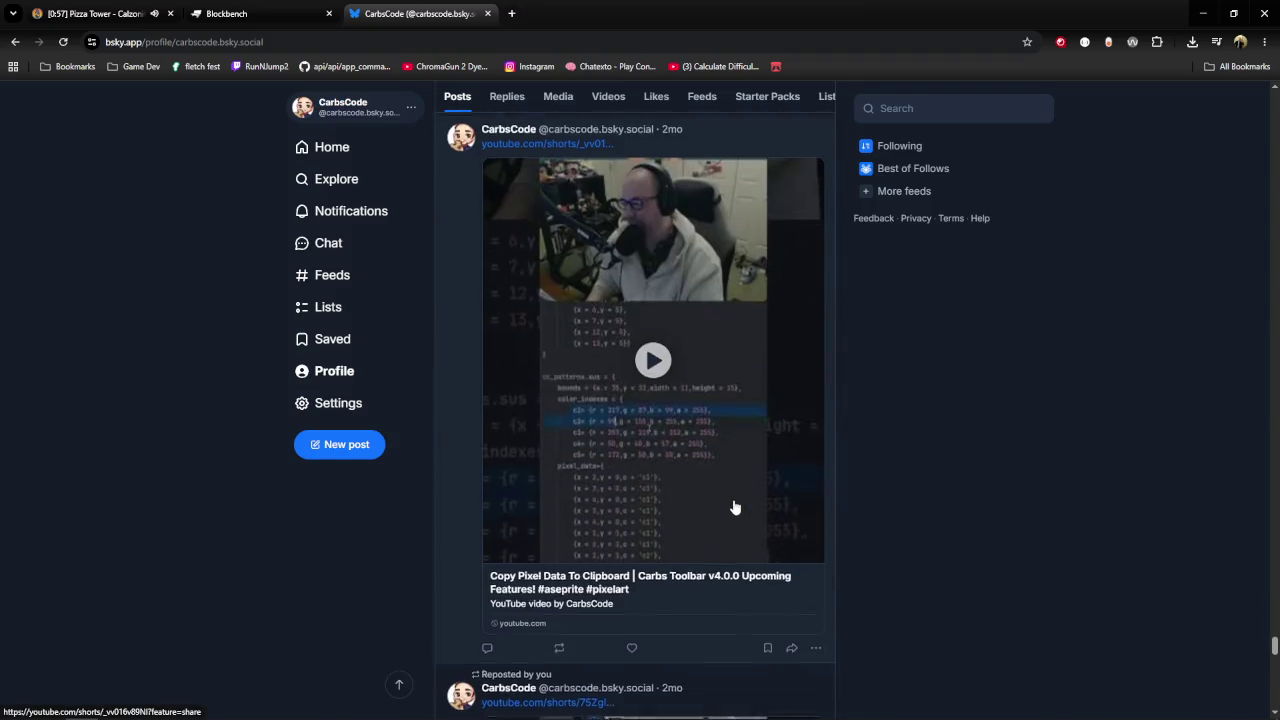
scroll(735, 507, down, 5)
scroll(737, 507, down, 5)
scroll(737, 507, down, 5)
scroll(735, 510, down, 3)
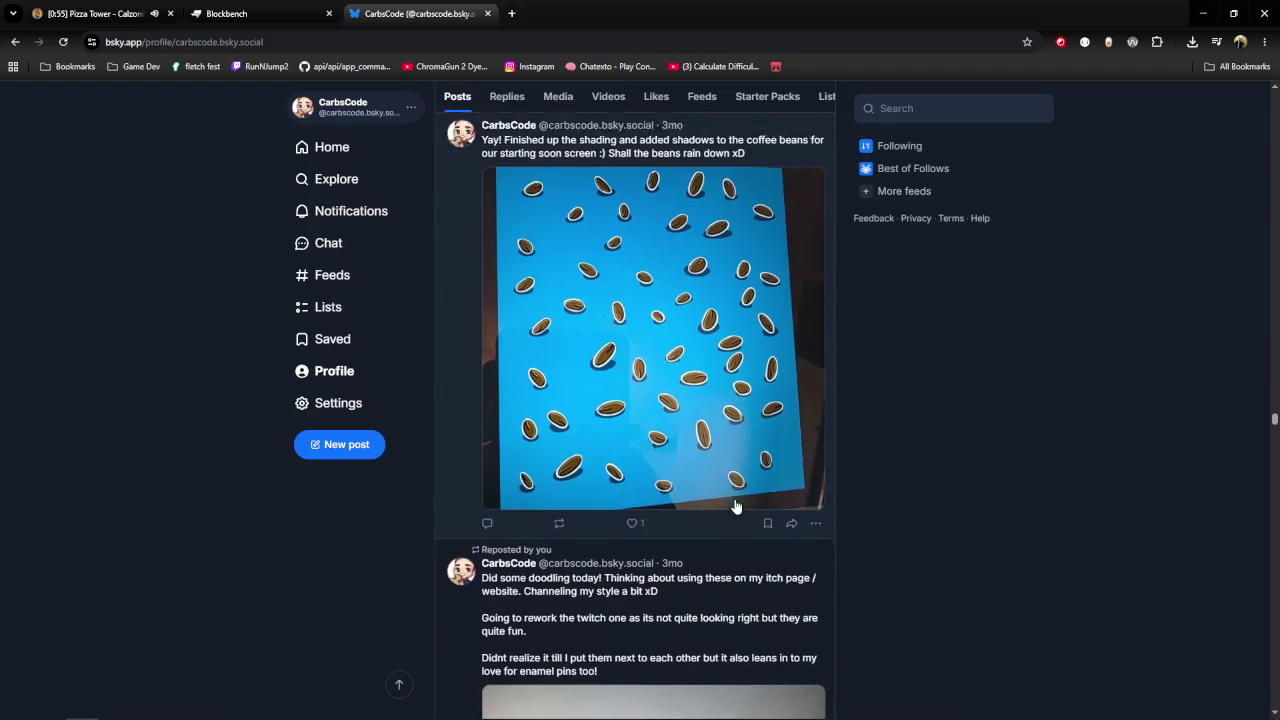
scroll(750, 470, down, 2)
scroll(757, 461, down, 5)
scroll(760, 490, down, 2)
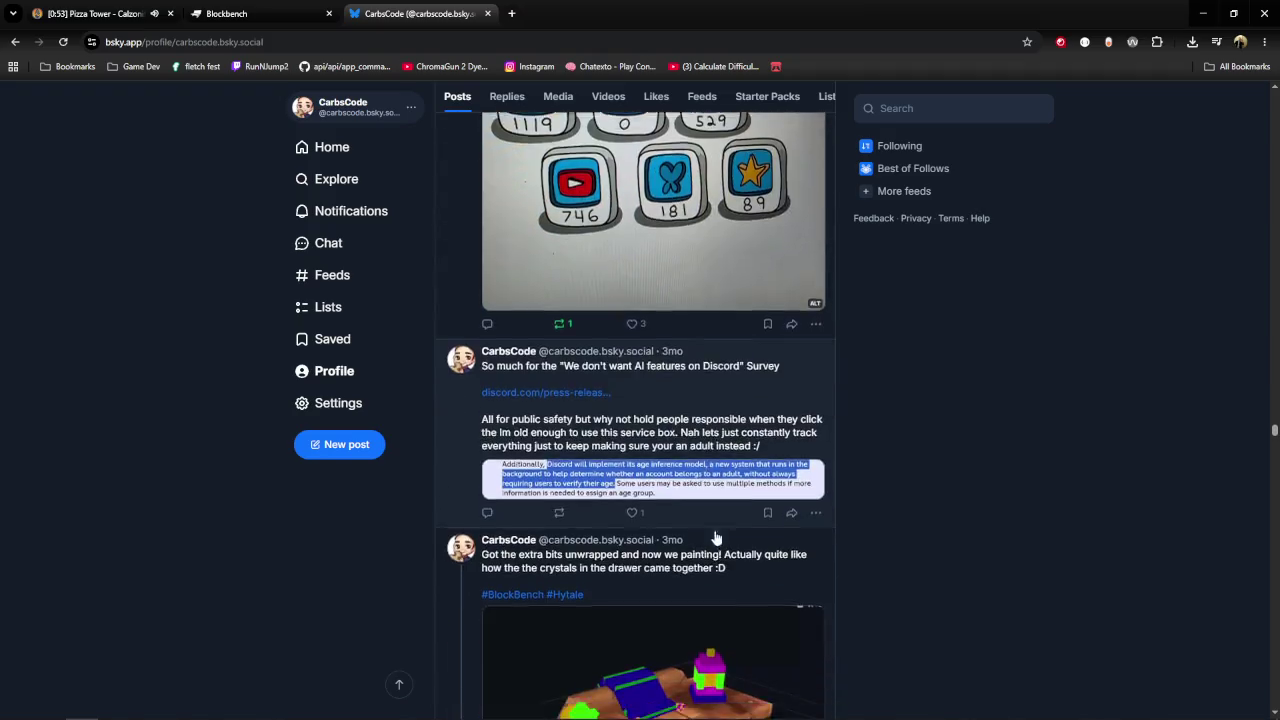
scroll(720, 515, down, 3)
scroll(707, 529, down, 2)
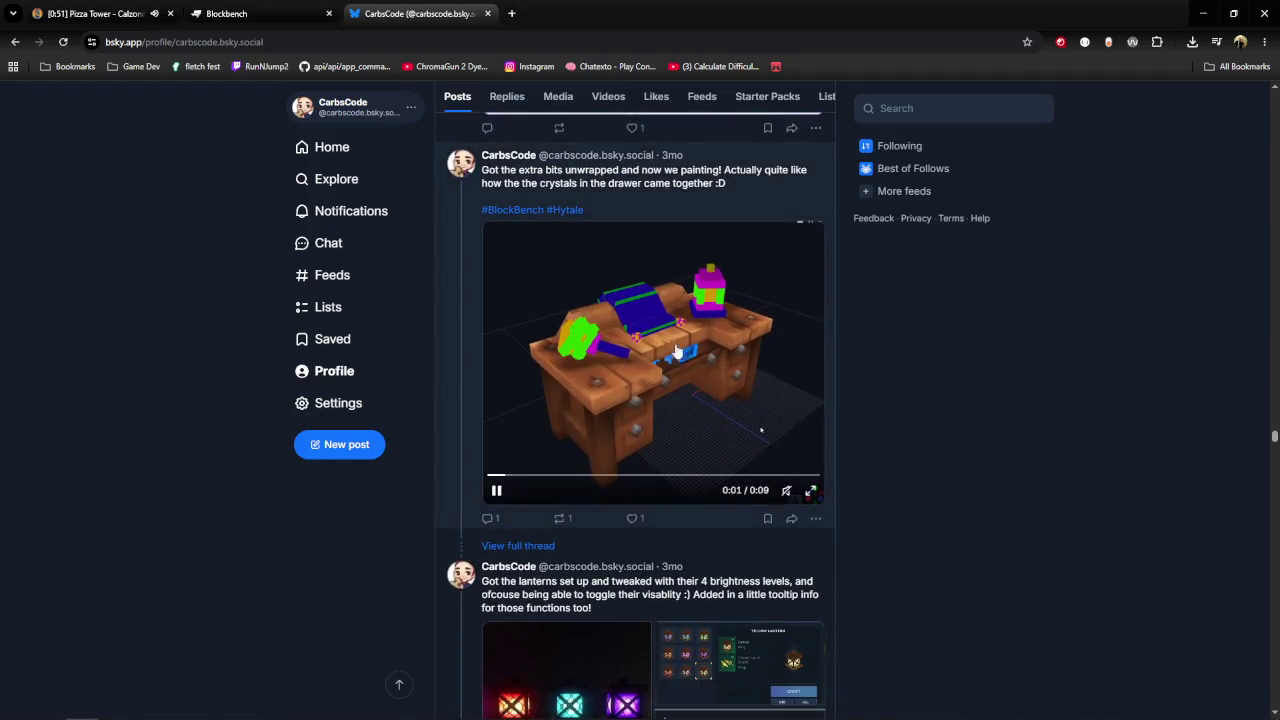
scroll(680, 480, down, 2)
scroll(661, 440, down, 2)
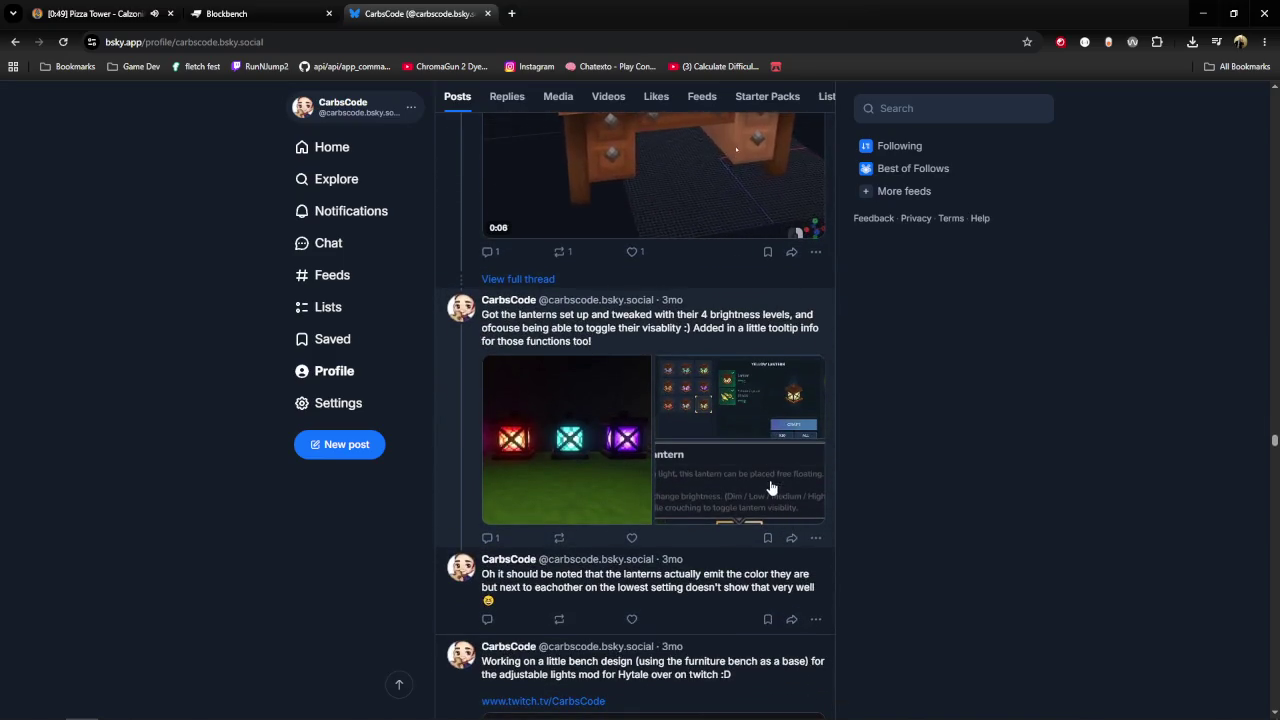
View the enlarged lantern images: glowing lanterns, crafting screen and Green Lantern tooltip.
click(621, 428)
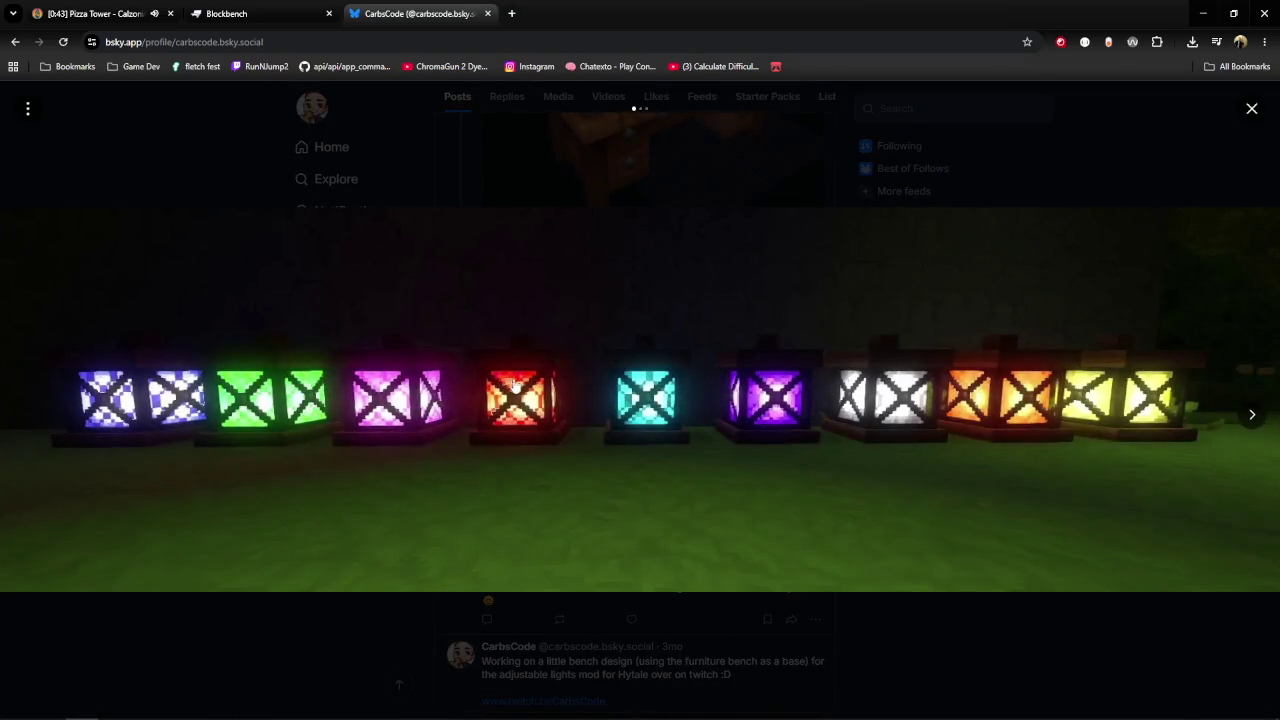
click(1252, 416)
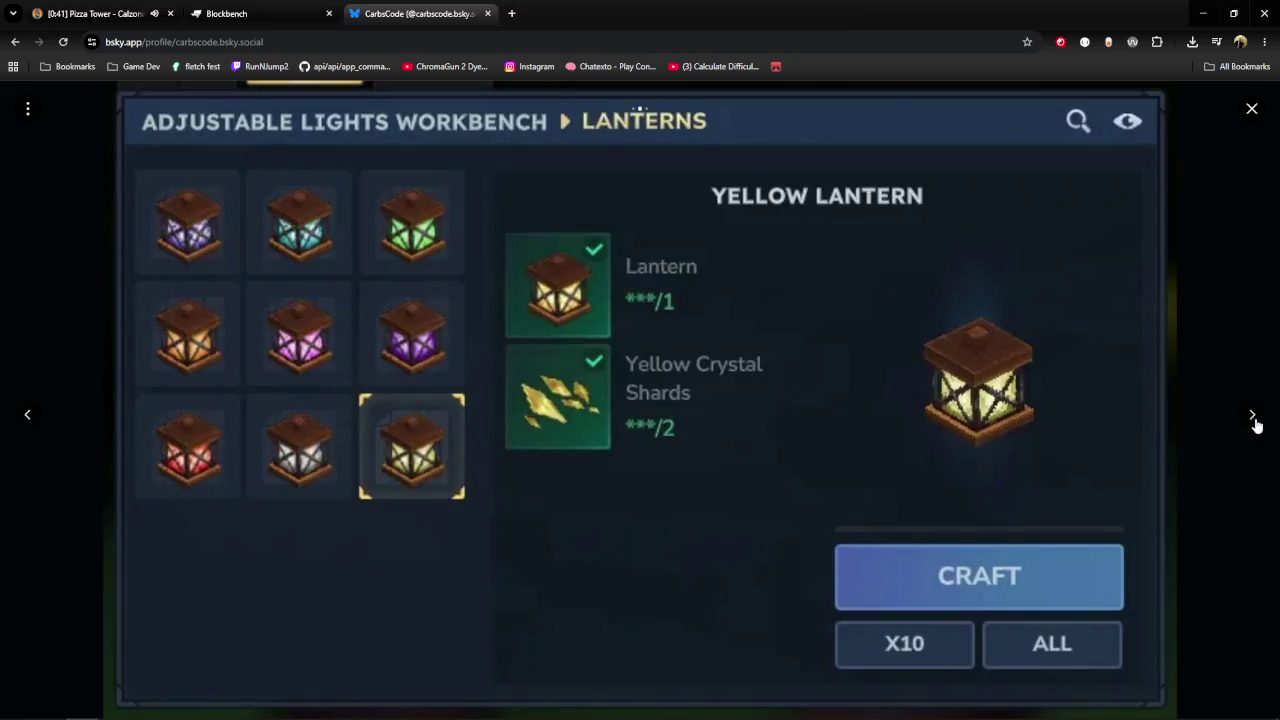
click(1253, 418)
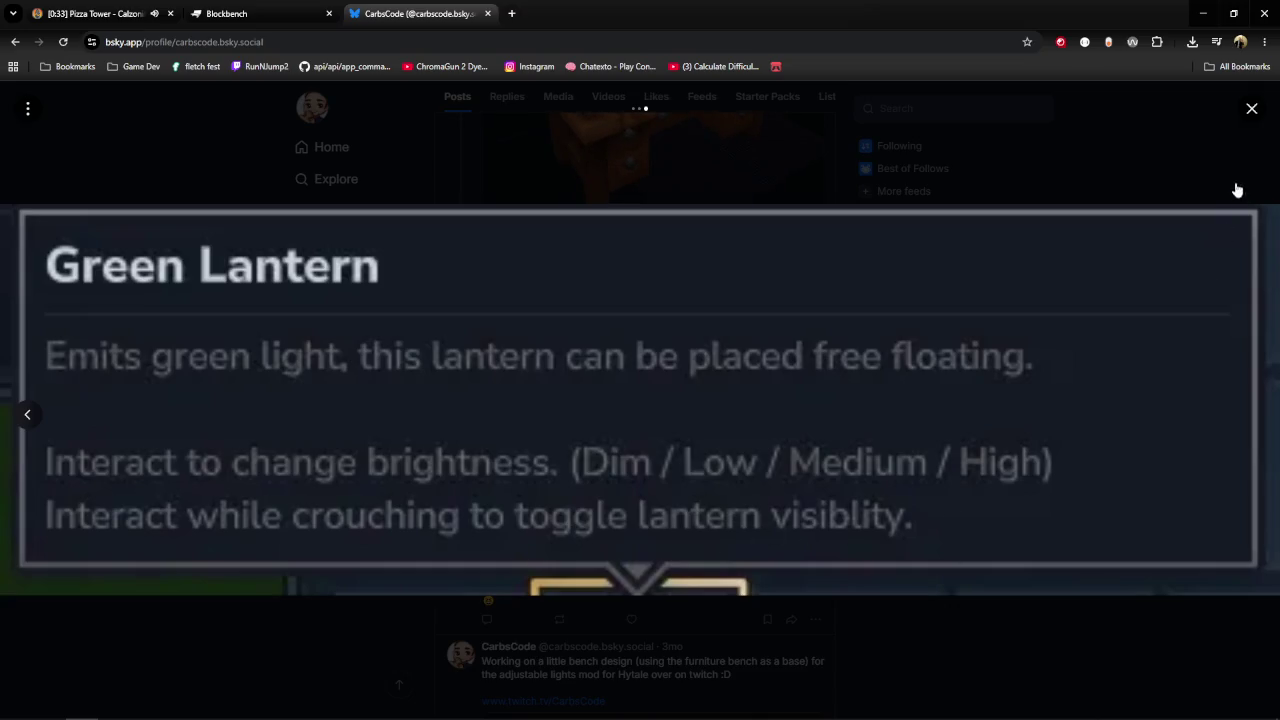
click(1257, 127)
Play the floating lanterns video full screen, skipped ahead to about 0:12.
scroll(1128, 408, up, 1)
scroll(1000, 542, up, 4)
scroll(1007, 614, up, 2)
scroll(1015, 625, up, 1)
scroll(846, 529, down, 5)
scroll(951, 560, down, 3)
scroll(949, 560, down, 1)
scroll(940, 549, down, 3)
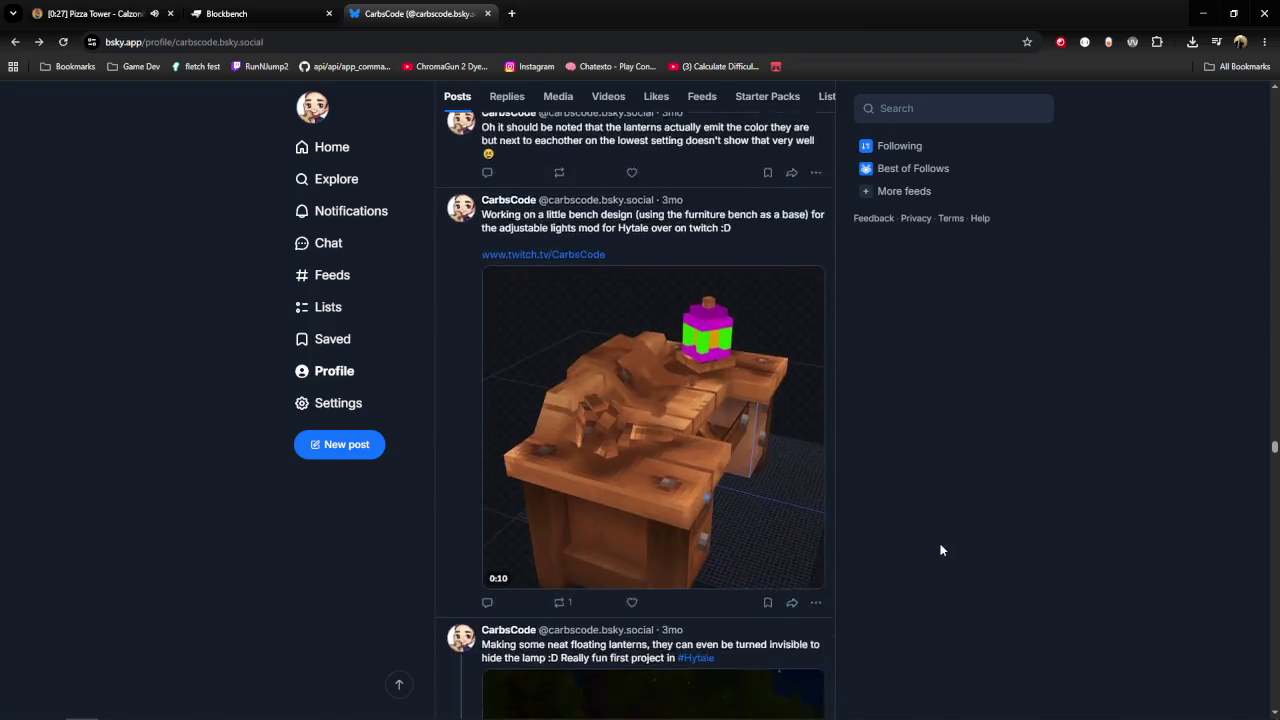
scroll(940, 551, down, 5)
mouse_move(653, 330)
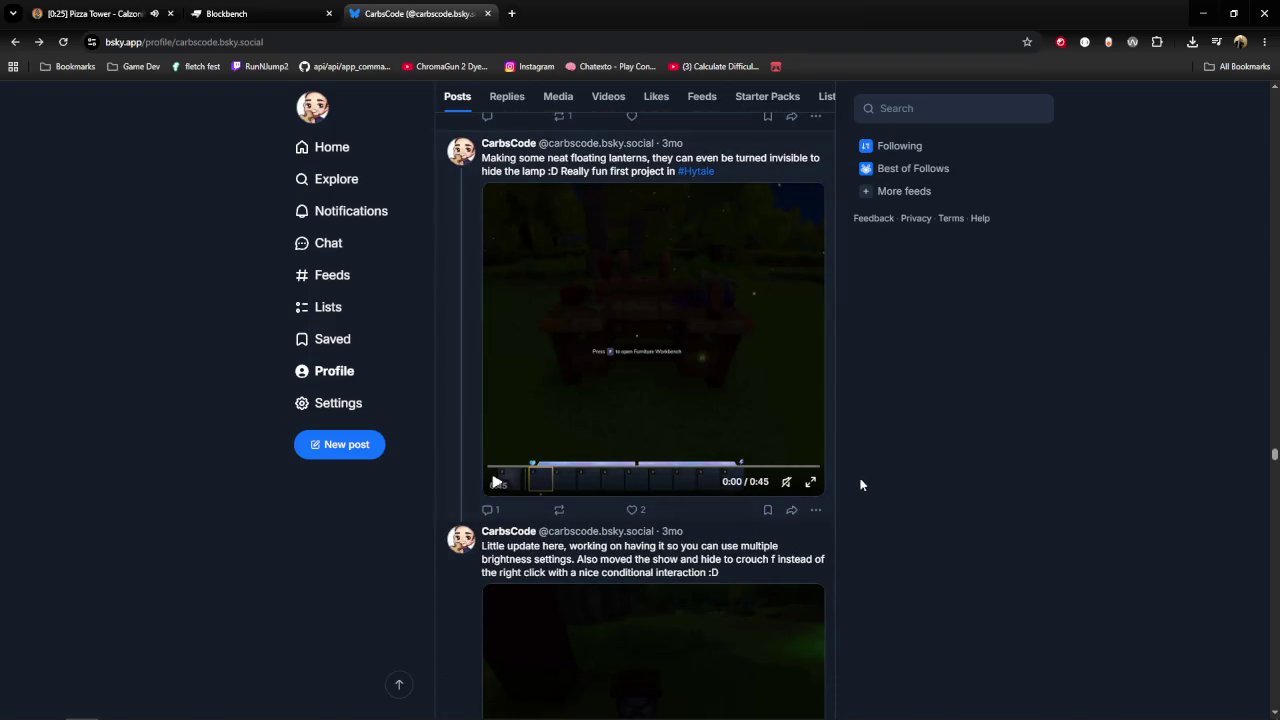
click(703, 350)
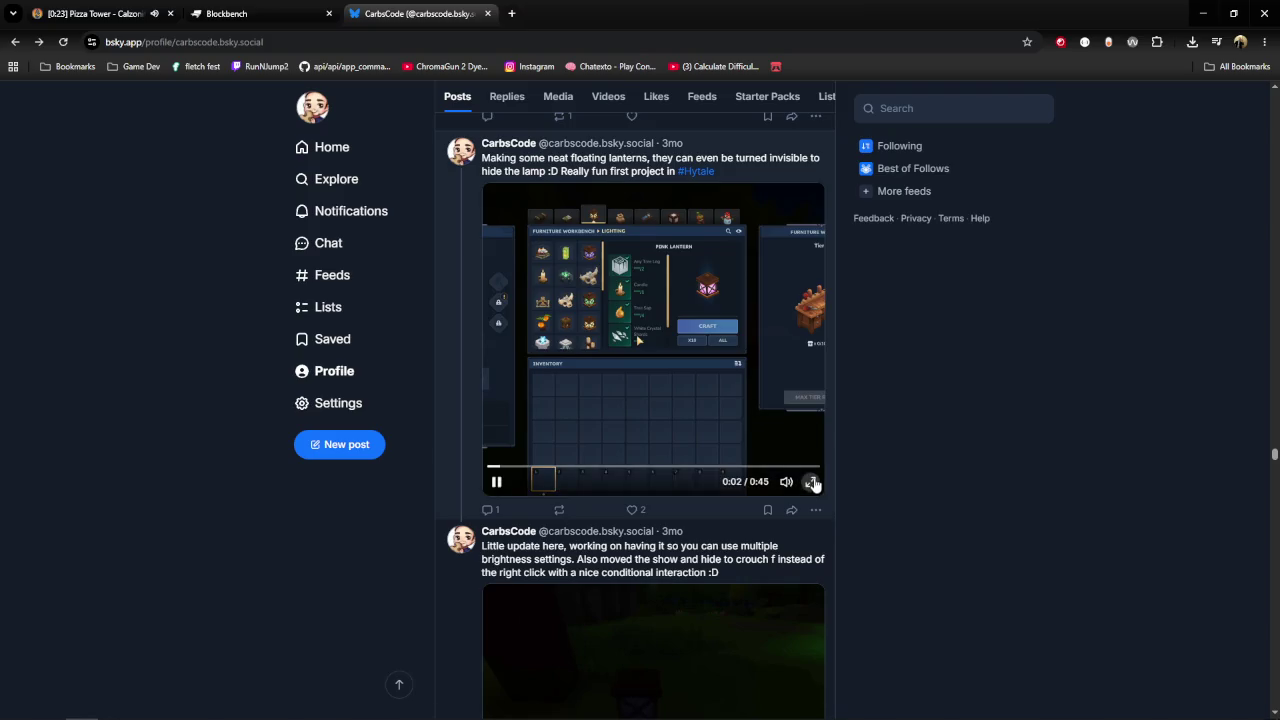
click(811, 482)
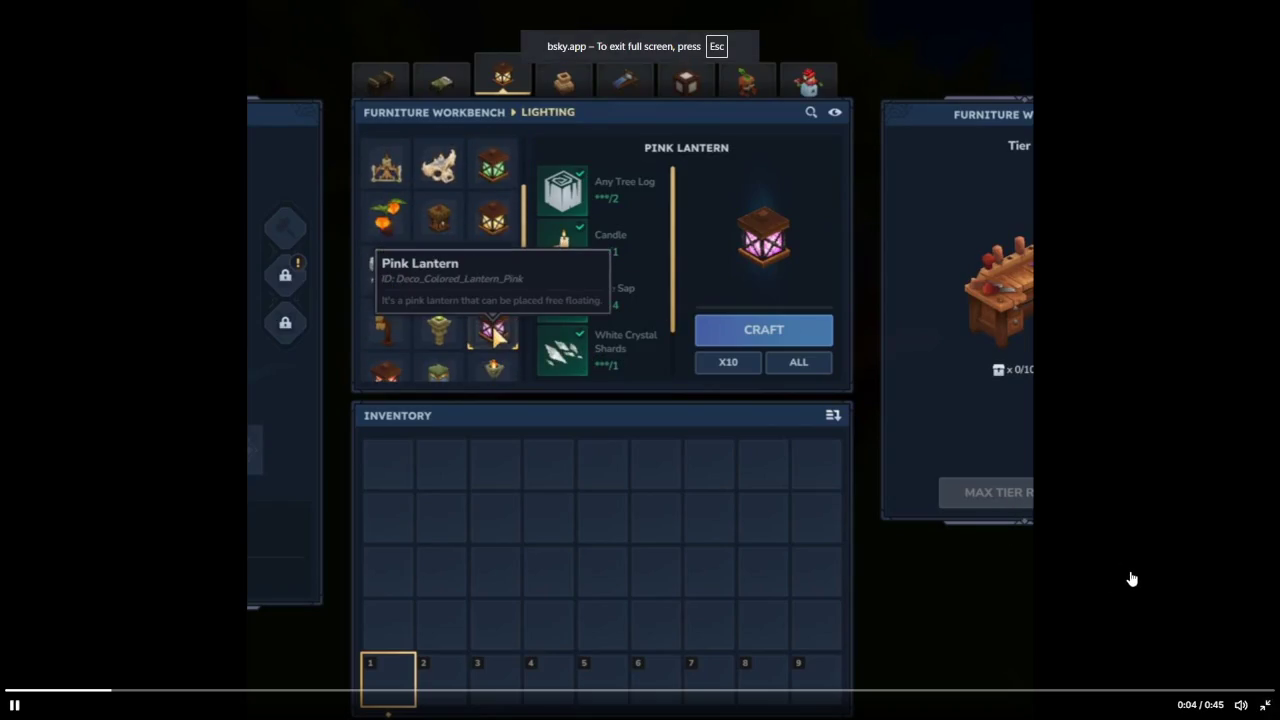
drag(131, 689, 354, 690)
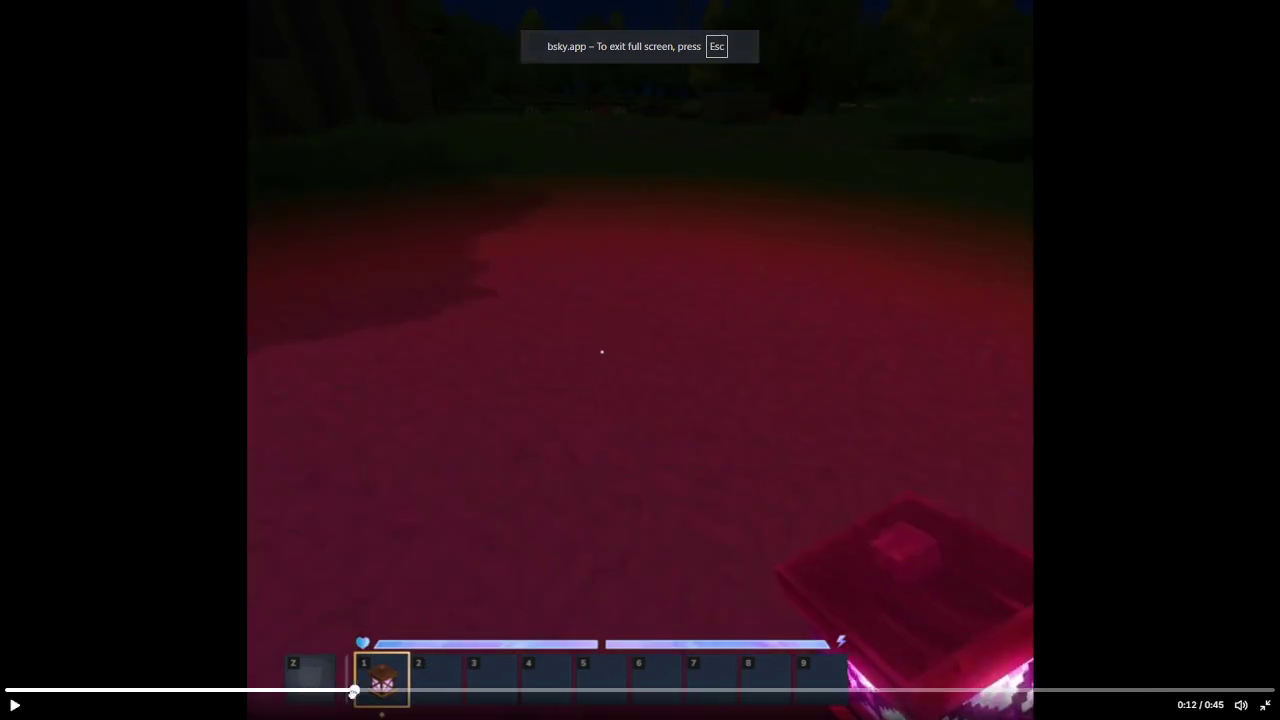
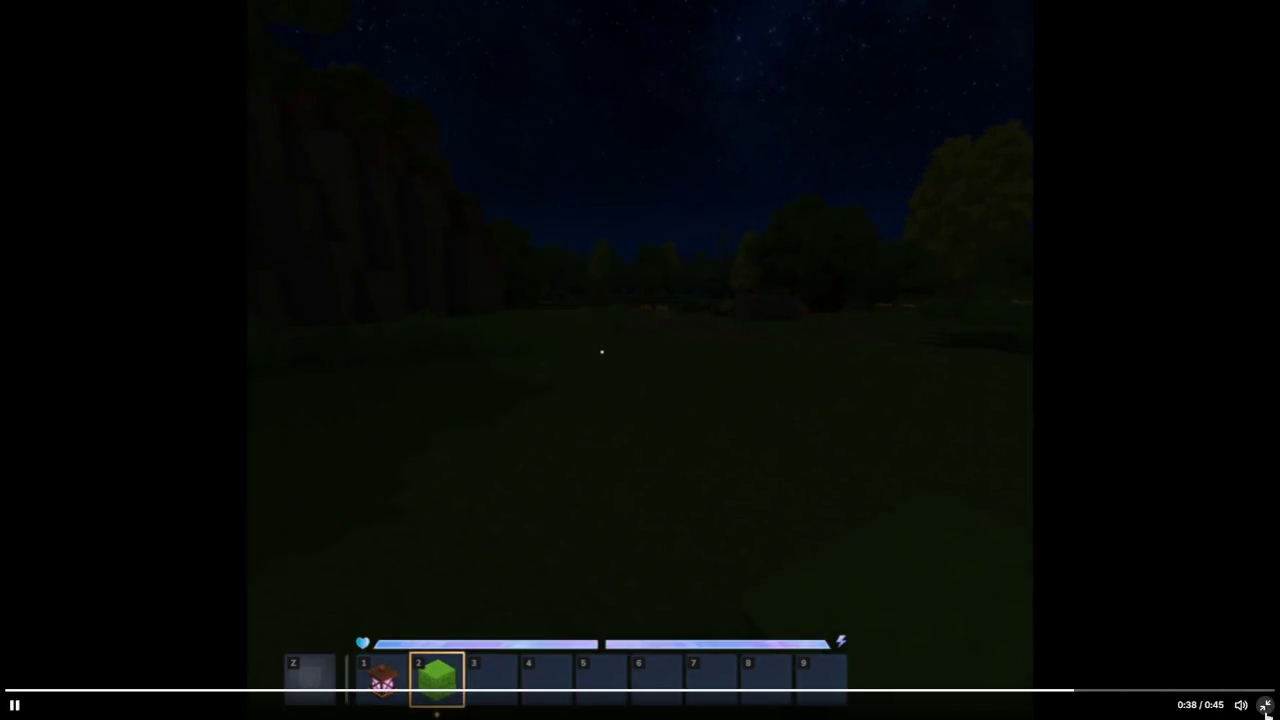
Exit the fullscreen game video and scroll through earlier profile posts, then back to the top.
click(1265, 706)
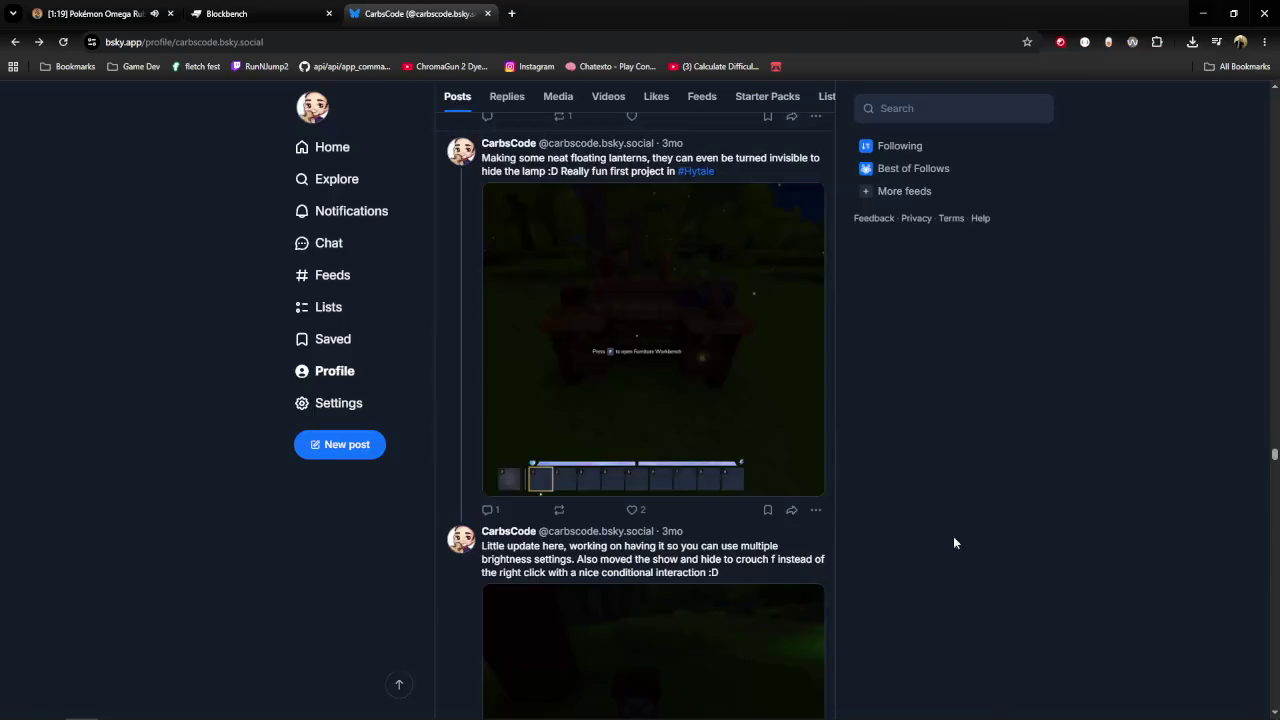
scroll(871, 539, down, 2)
scroll(810, 519, down, 1)
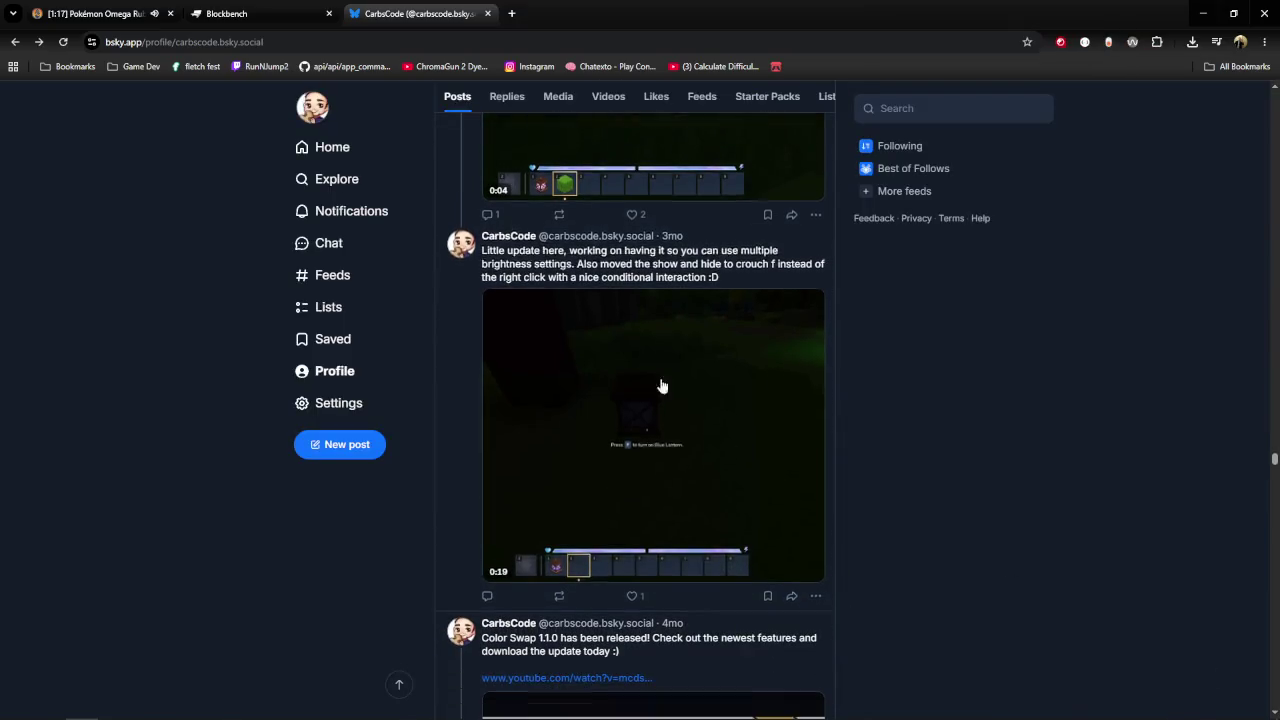
scroll(806, 488, down, 1)
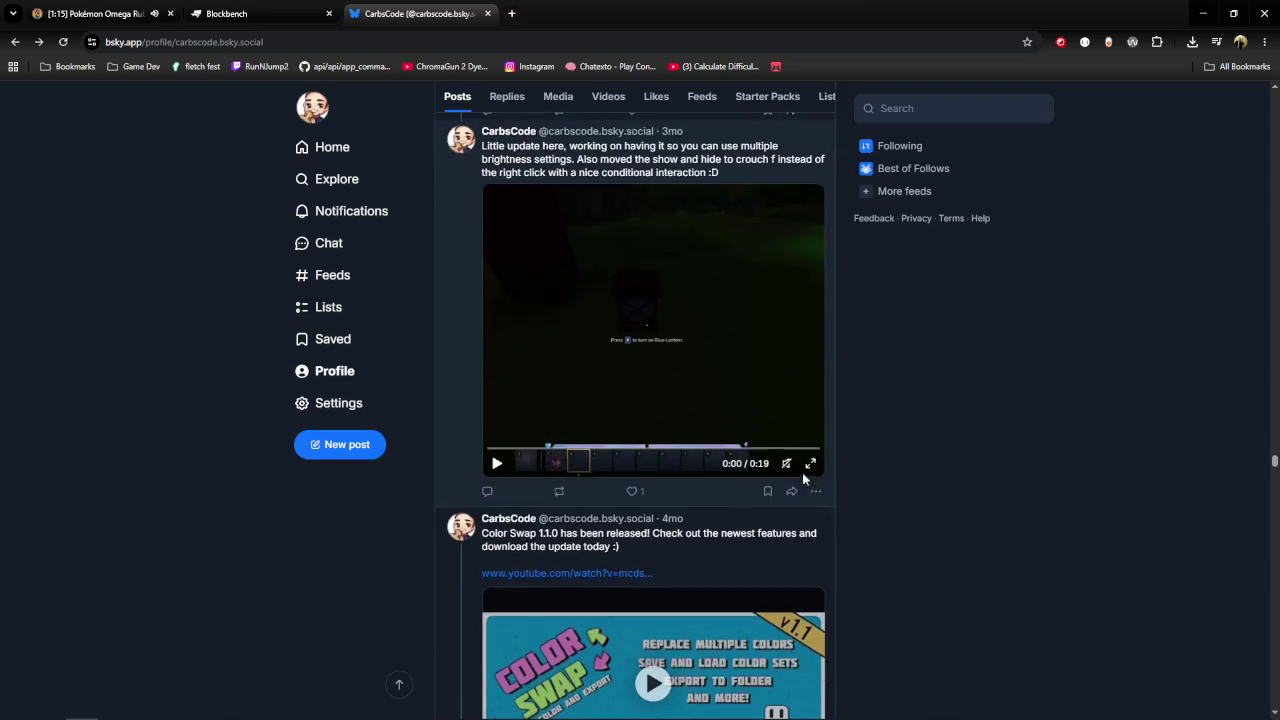
scroll(920, 524, down, 1)
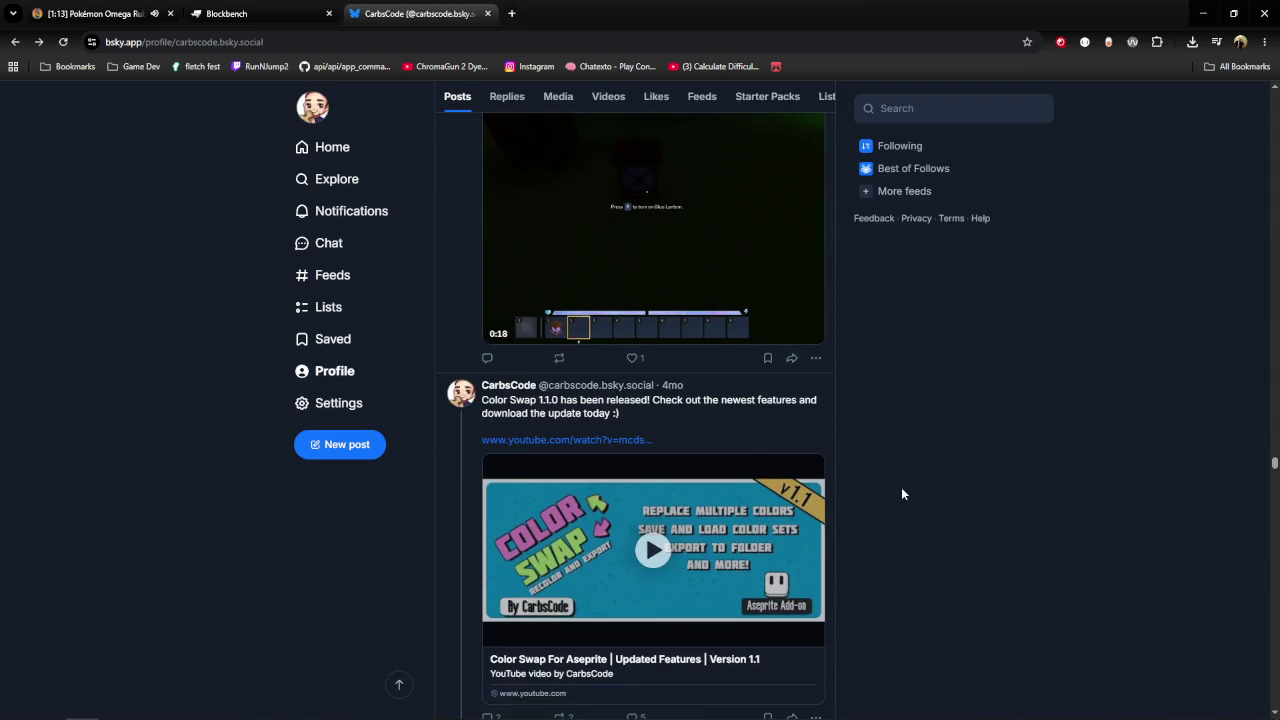
scroll(787, 567, down, 2)
scroll(787, 567, down, 3)
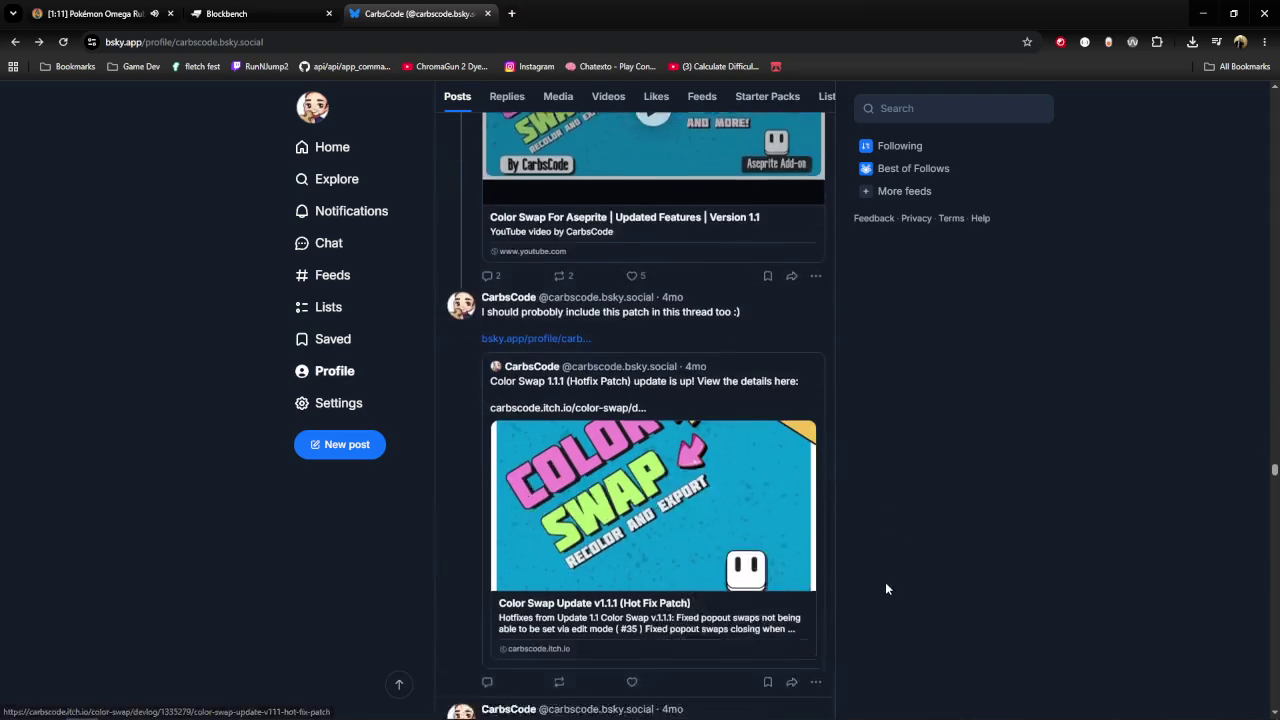
scroll(881, 582, down, 3)
scroll(880, 582, down, 4)
scroll(880, 582, down, 2)
scroll(936, 605, down, 1)
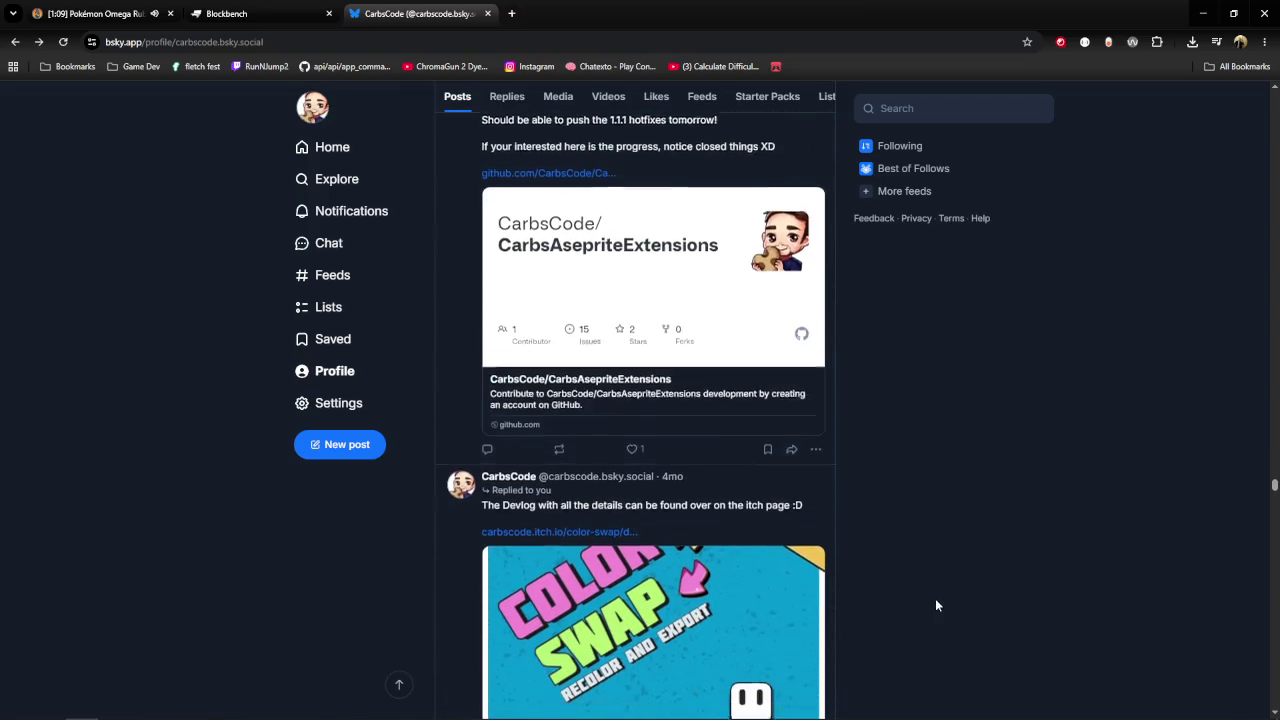
scroll(936, 605, down, 1)
scroll(932, 605, down, 3)
scroll(932, 606, down, 3)
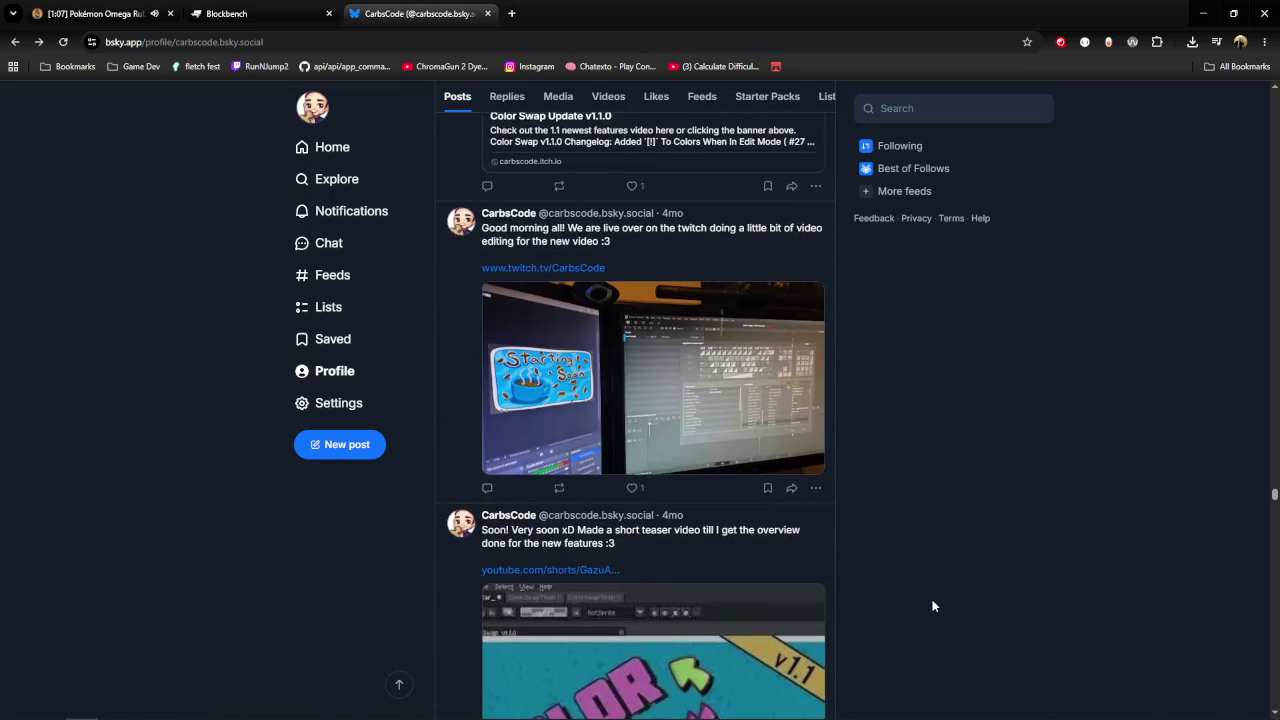
scroll(932, 606, down, 3)
scroll(928, 601, down, 3)
scroll(949, 398, down, 5)
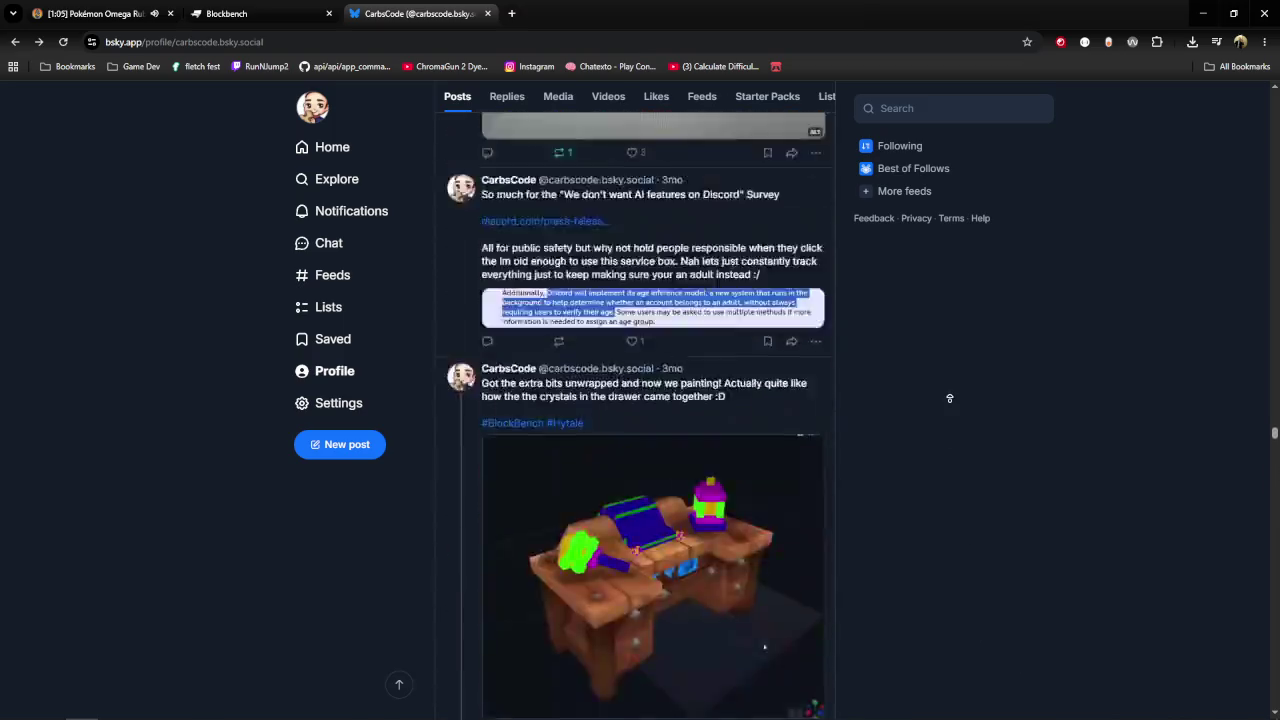
scroll(949, 398, up, 5)
scroll(949, 396, up, 5)
scroll(950, 393, up, 5)
scroll(951, 390, up, 5)
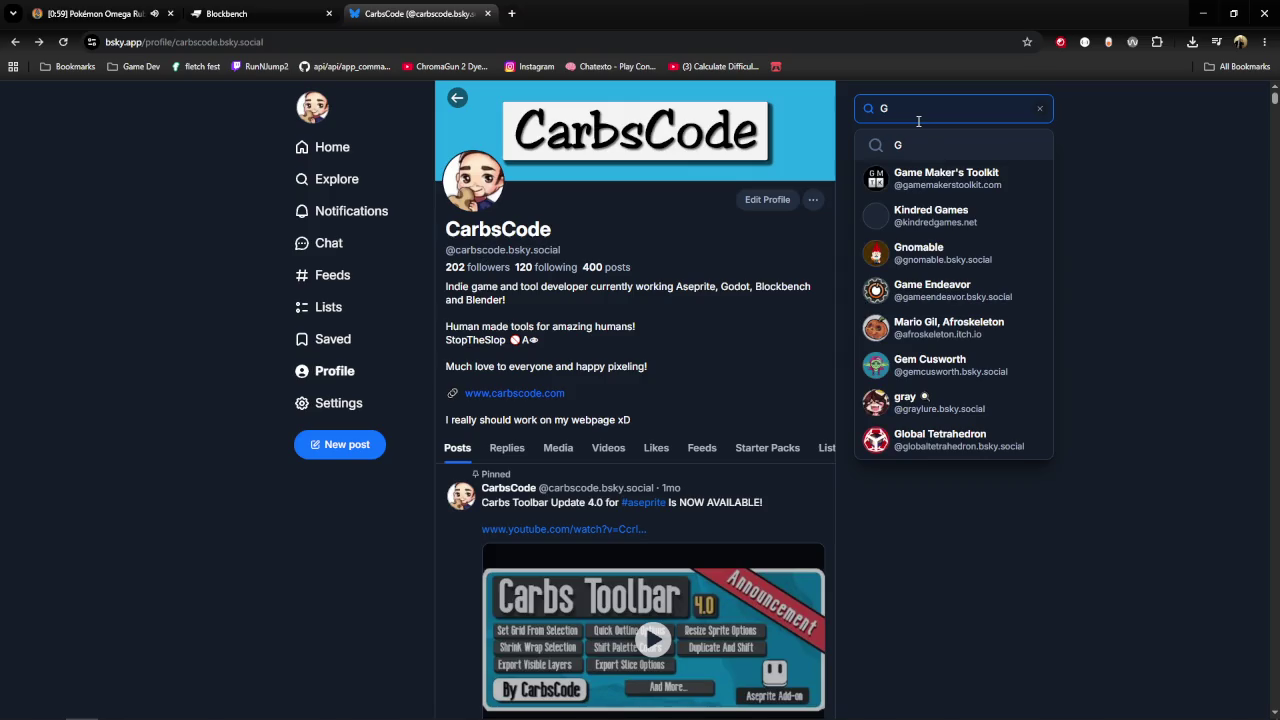
text(ao)
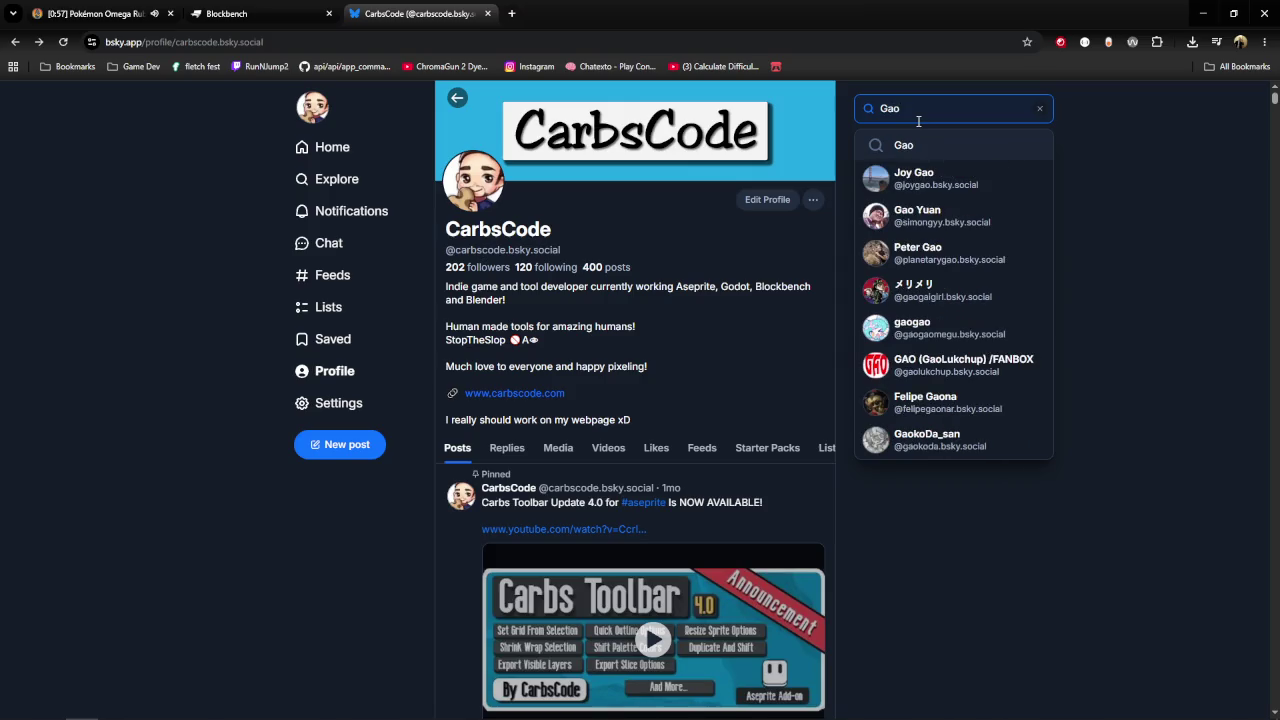
text(Li)
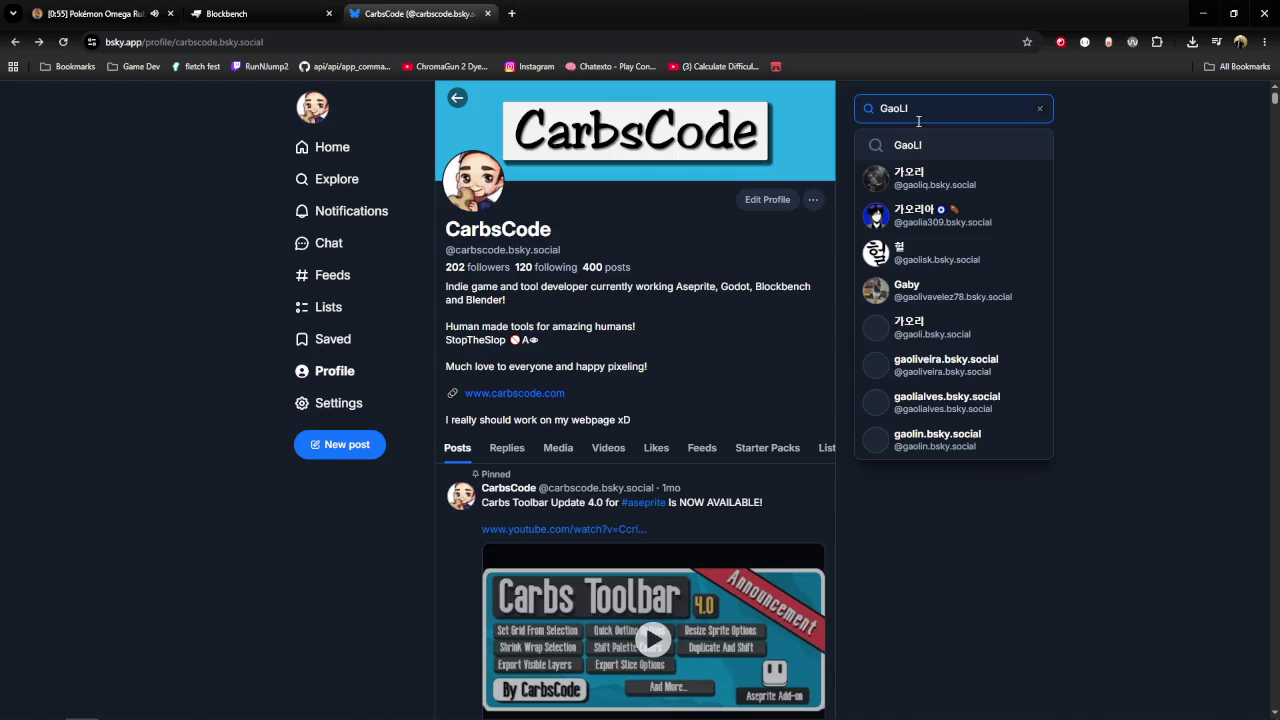
text(on)
key(BackSpace)
key(BackSpace)
key(BackSpace)
key(BackSpace)
key(BackSpace)
key(BackSpace)
text(Gaoli)
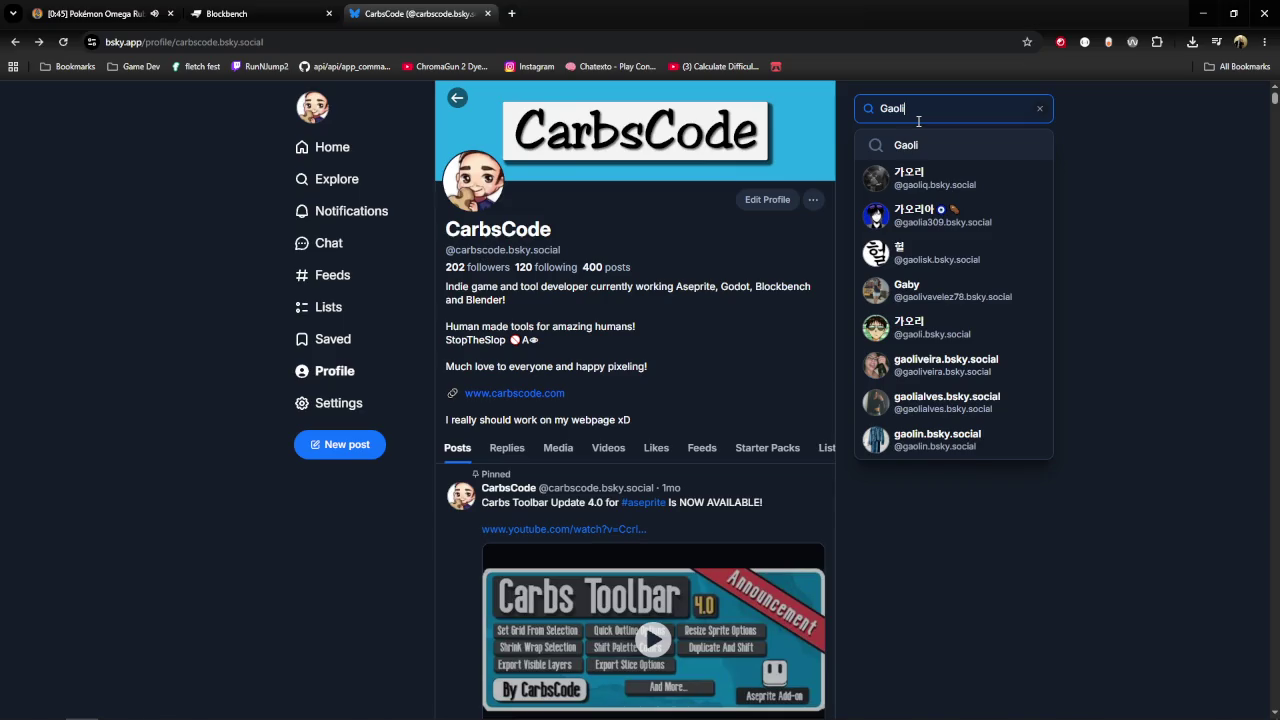
text(on)
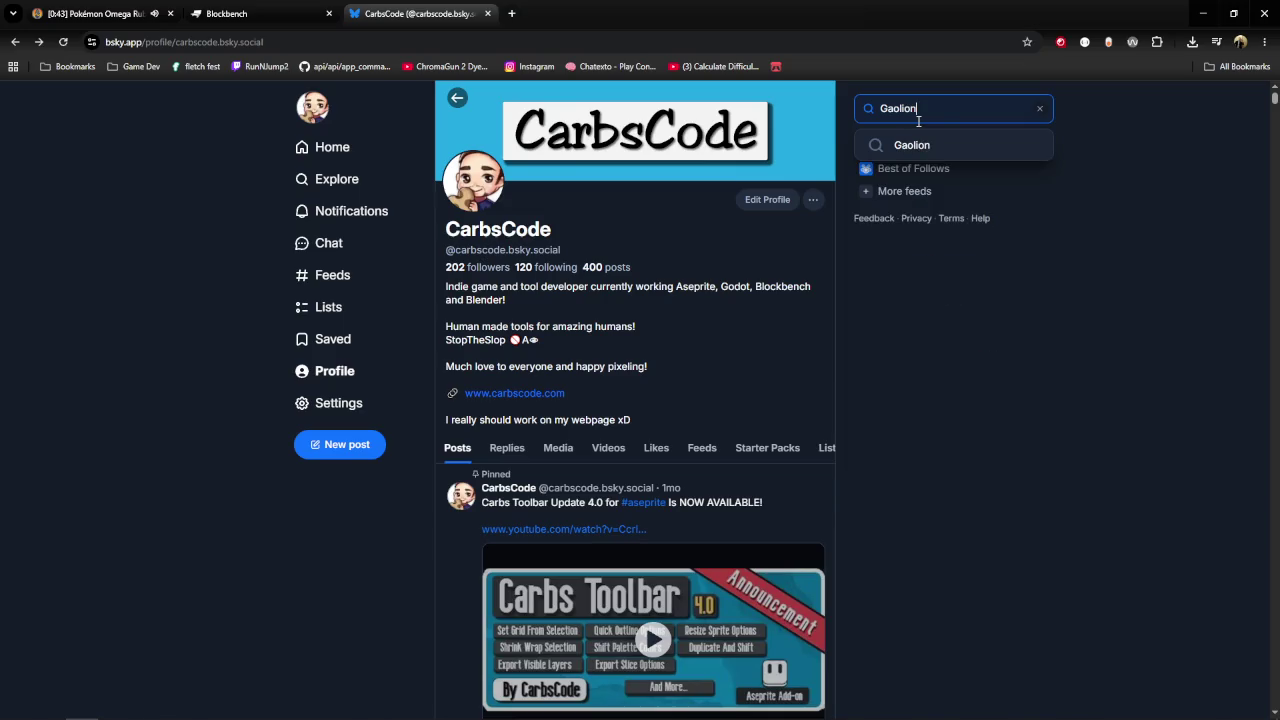
key(BackSpace)
key(BackSpace)
key(BackSpace)
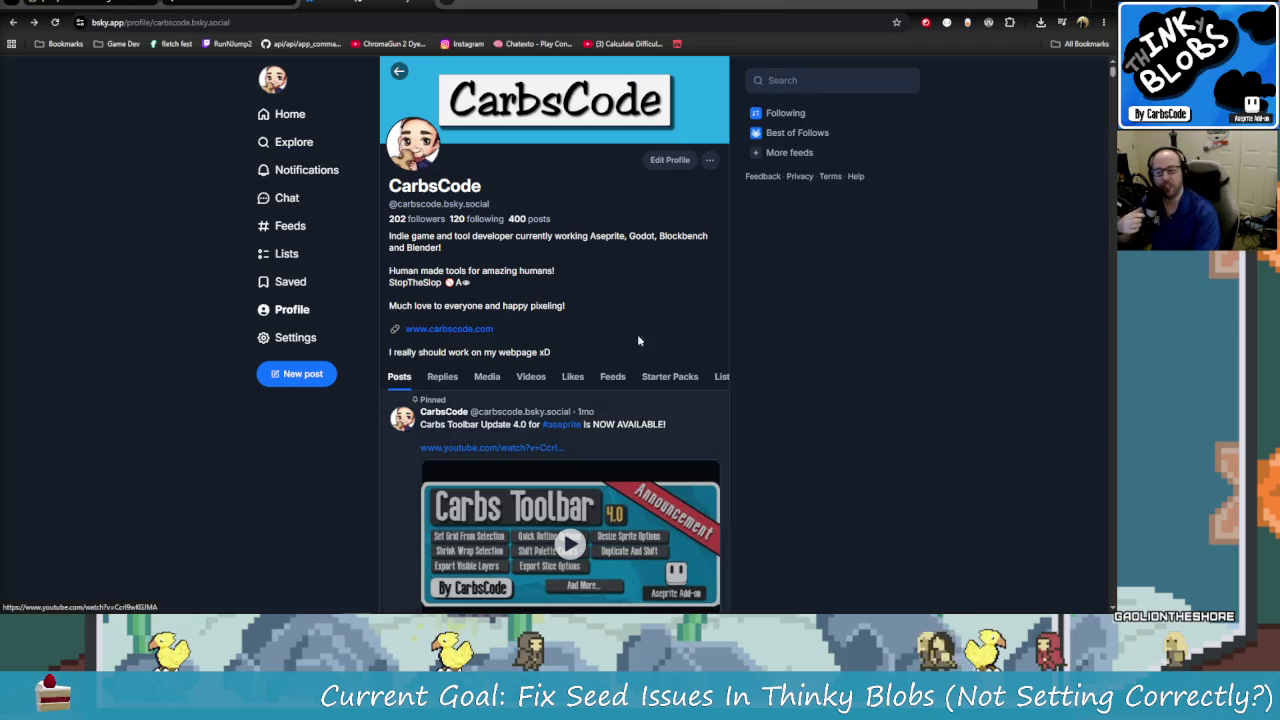
Search for the account by its name and open the top matching profile.
click(838, 80)
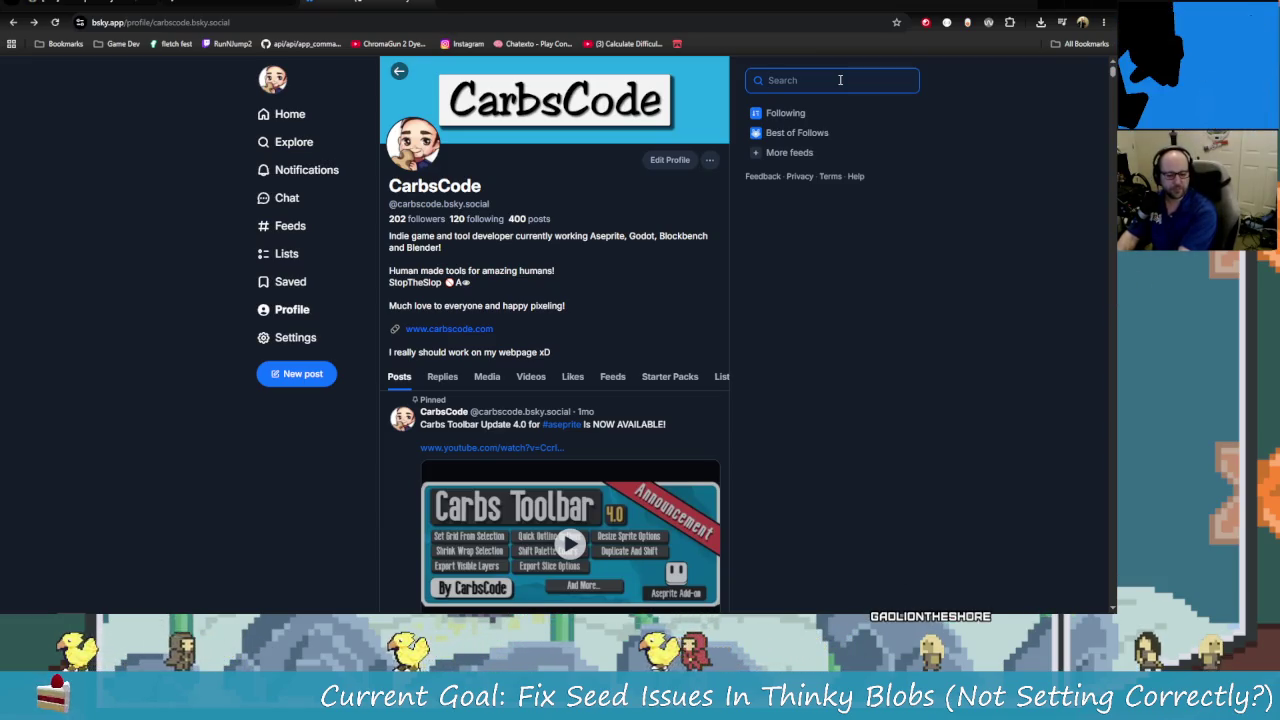
text(ga)
key(BackSpace)
key(BackSpace)
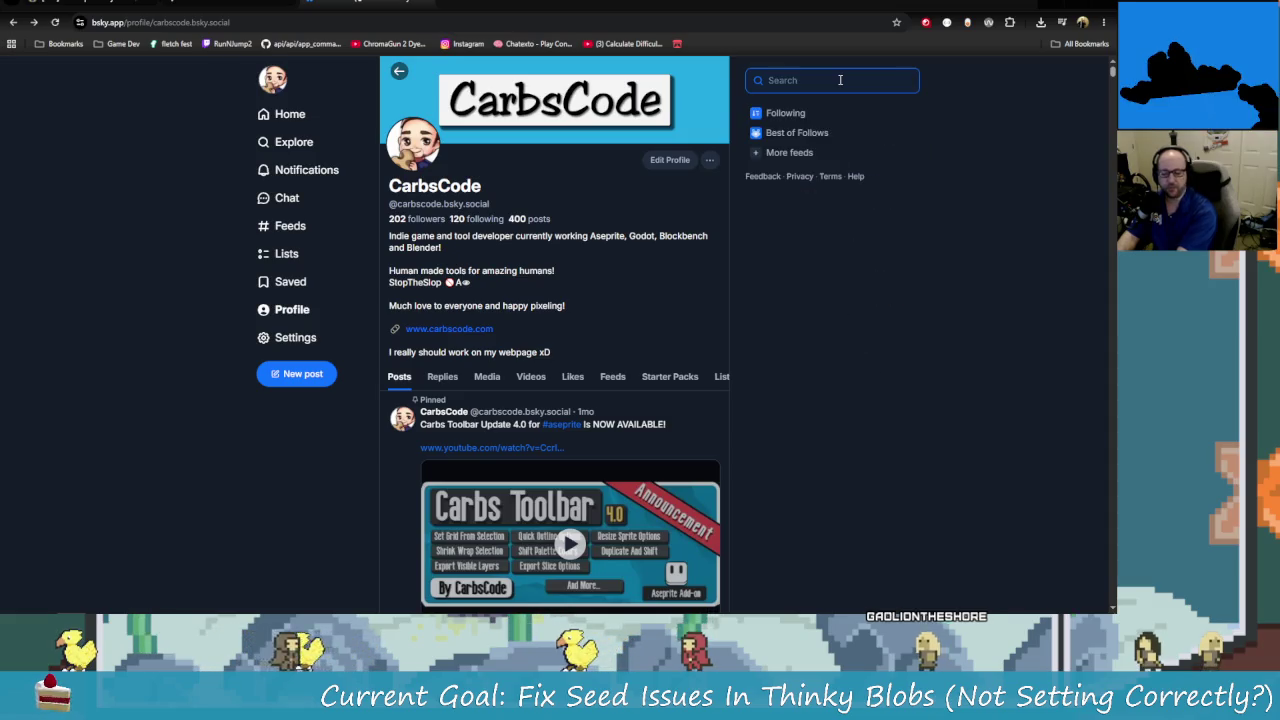
text(Gaob)
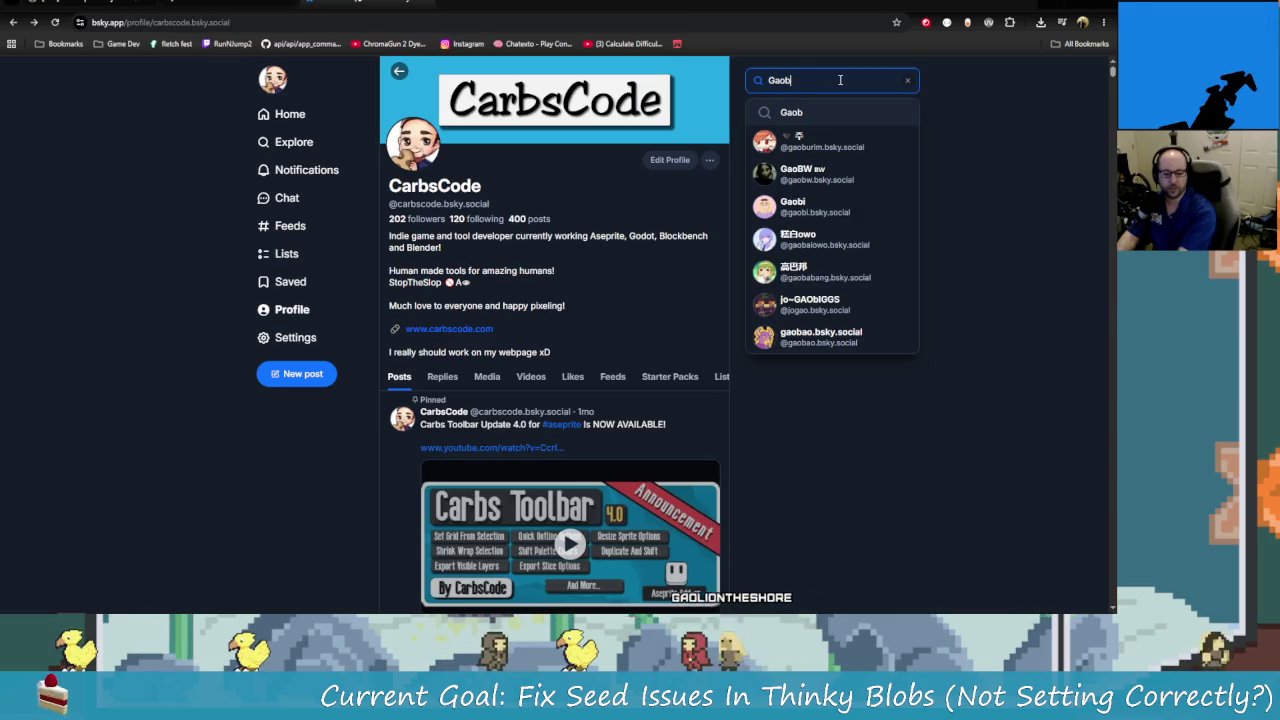
text(ao)
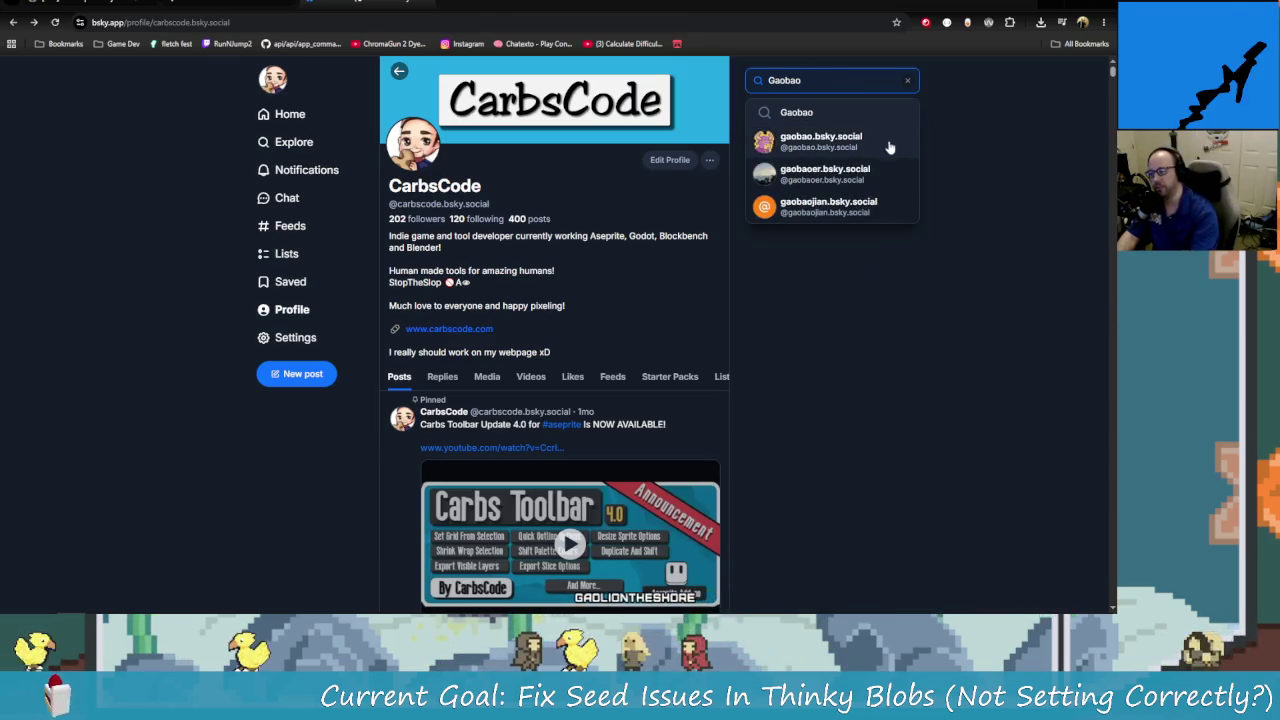
click(880, 142)
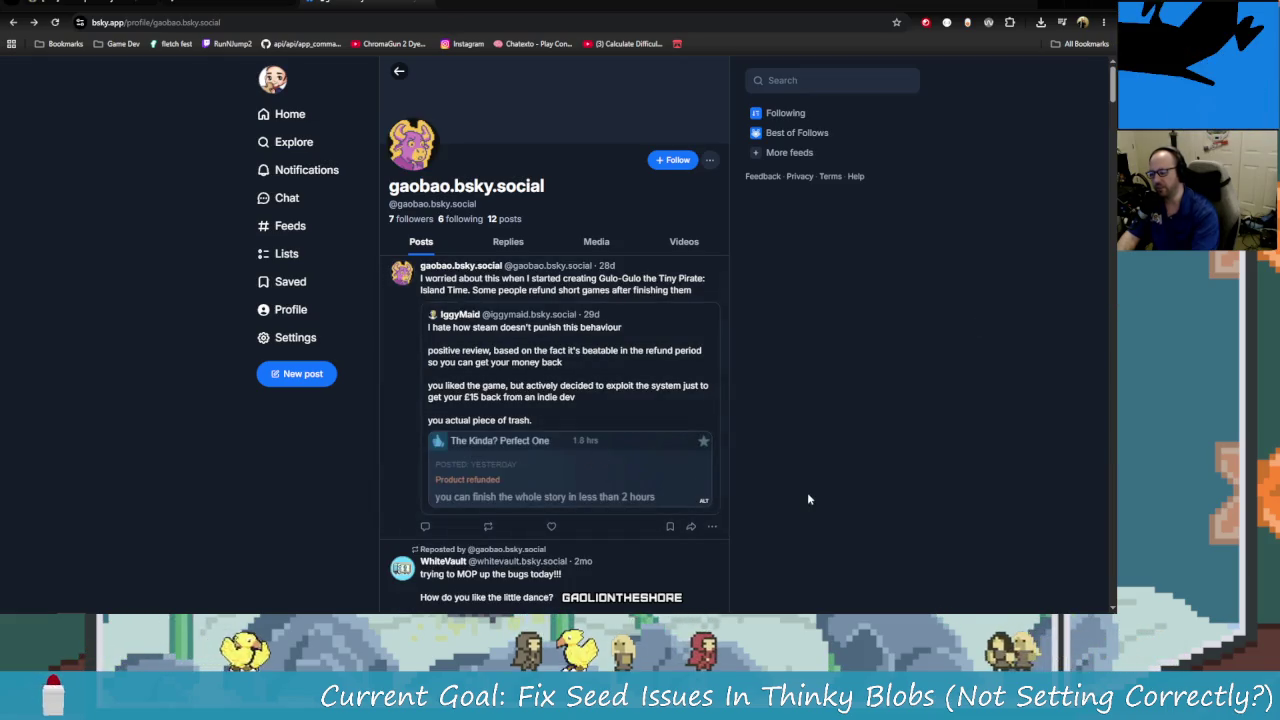
Scroll the purple-cow account's profile and follow it.
scroll(809, 499, down, 1)
scroll(809, 499, up, 1)
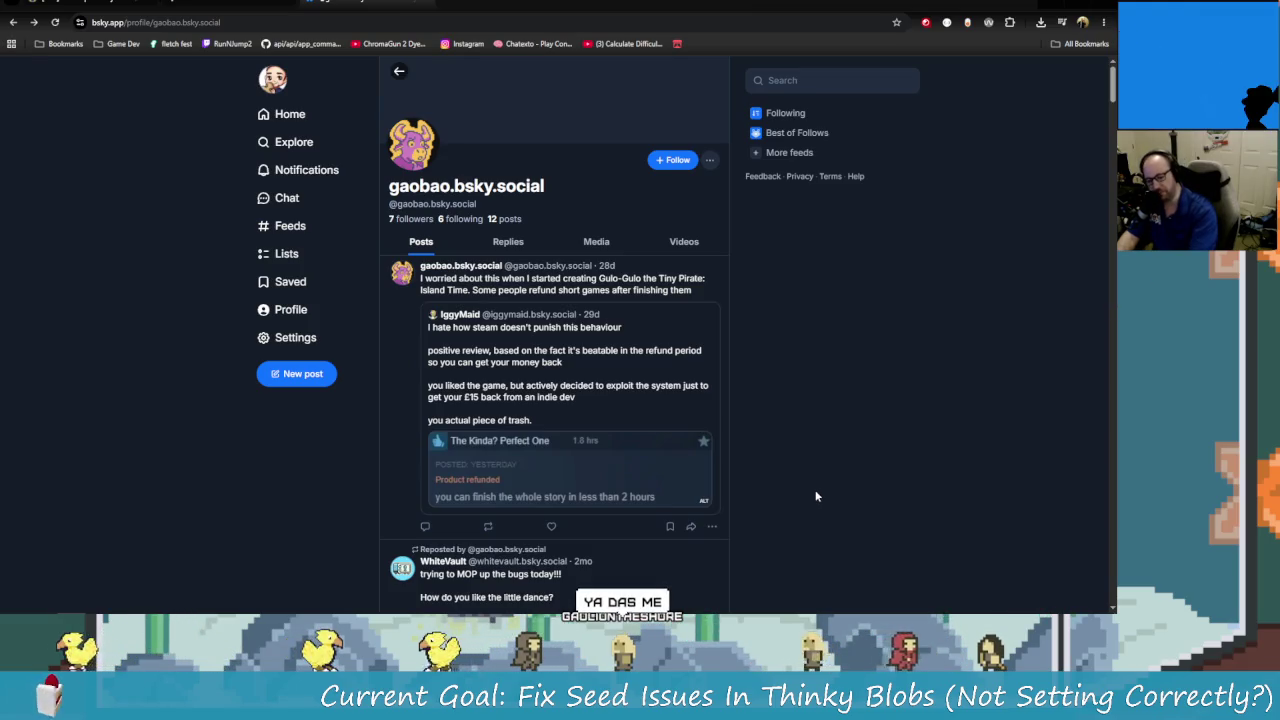
scroll(771, 486, down, 5)
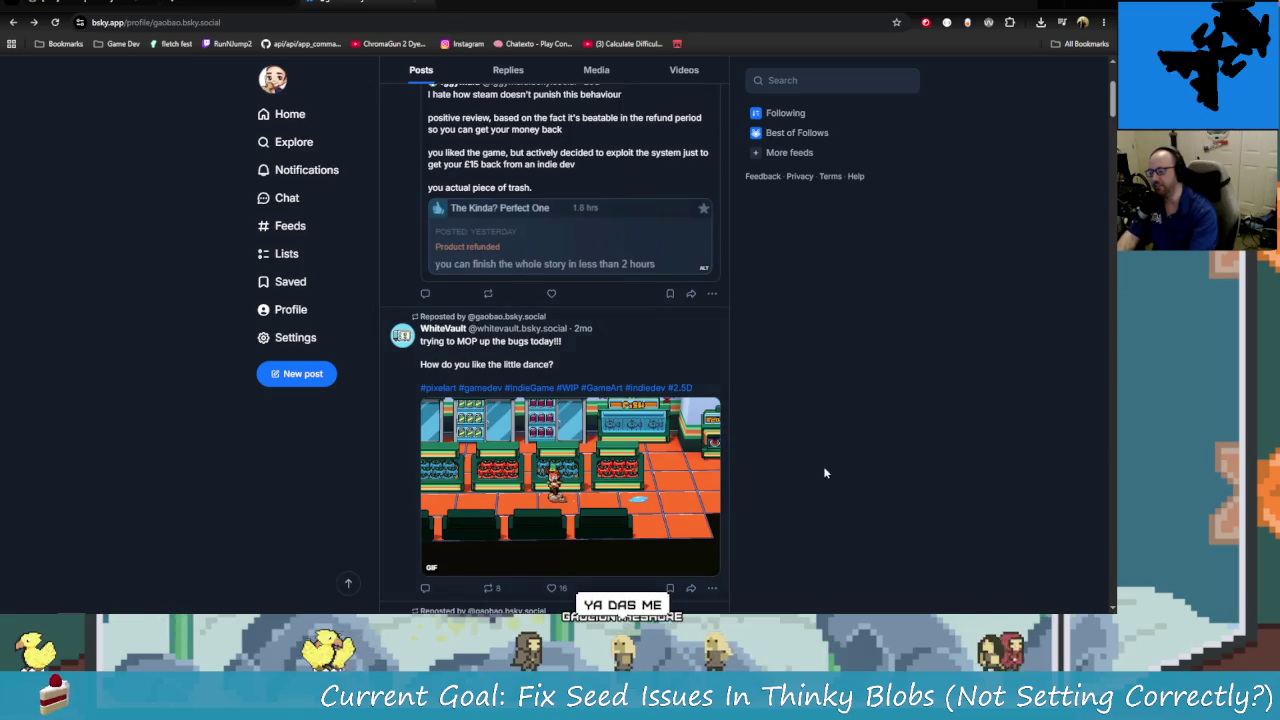
scroll(631, 425, down, 2)
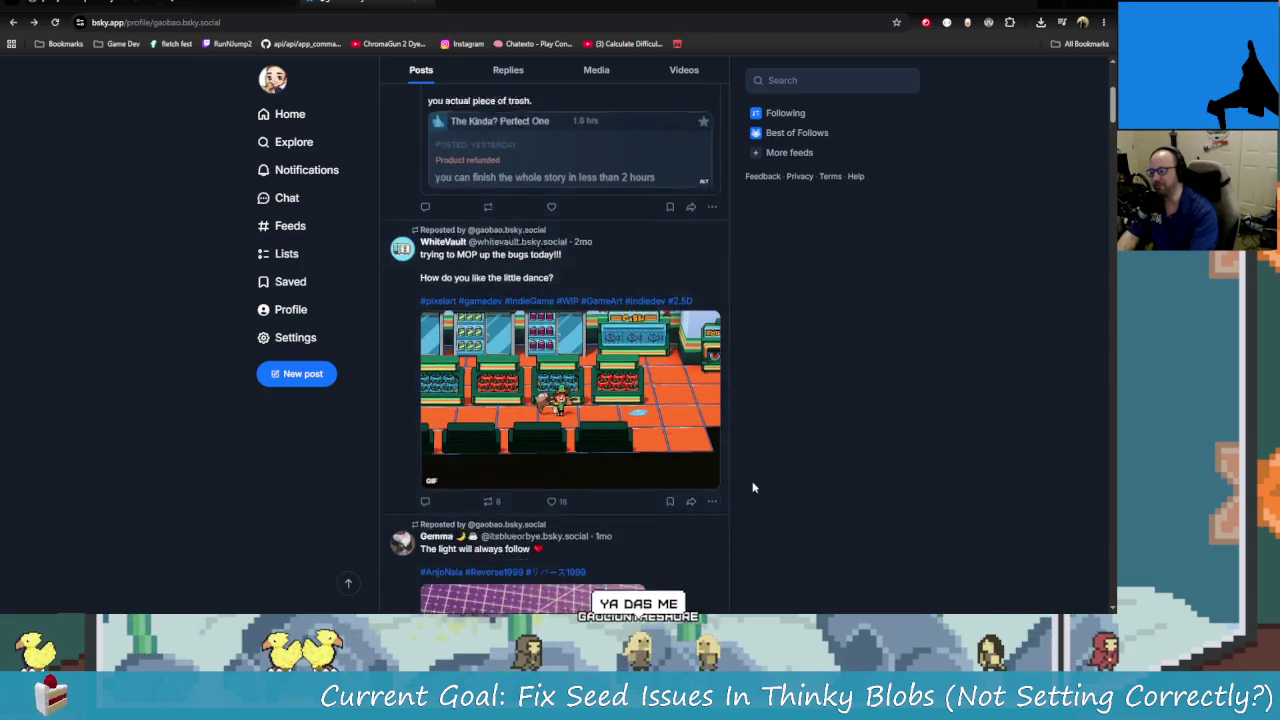
scroll(774, 407, down, 3)
scroll(781, 419, down, 4)
scroll(800, 425, up, 4)
scroll(800, 425, up, 5)
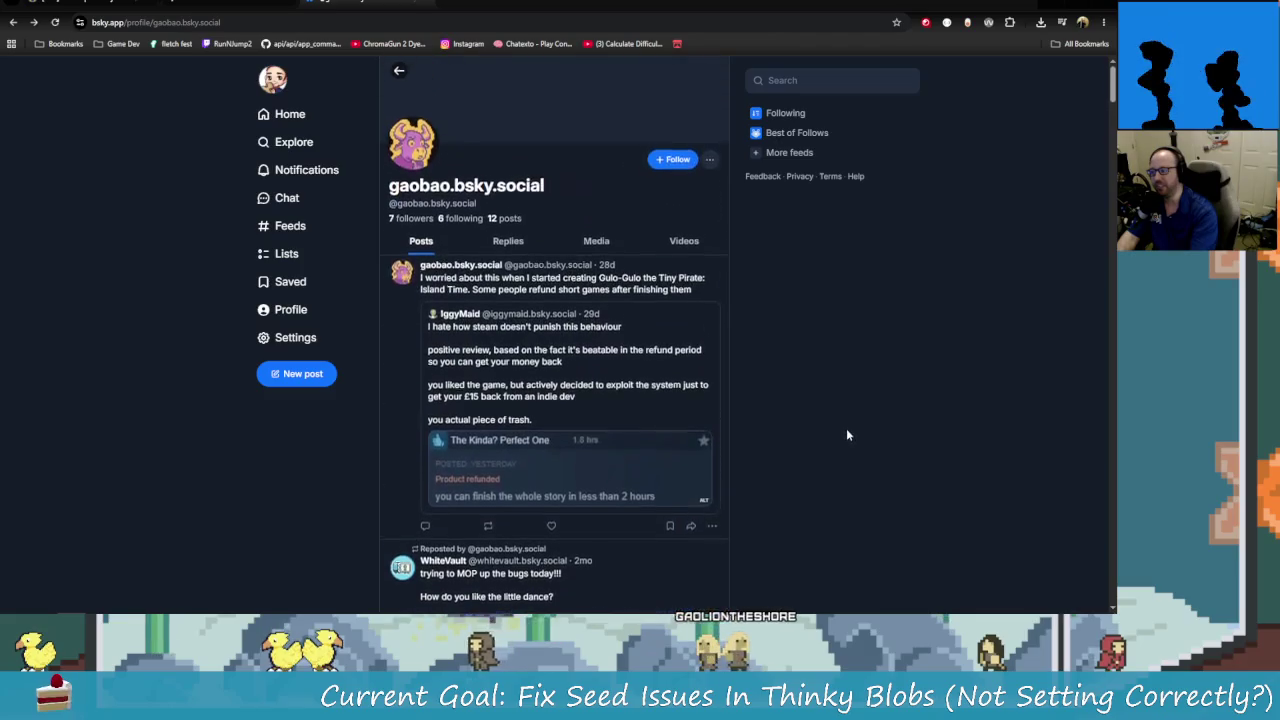
click(683, 165)
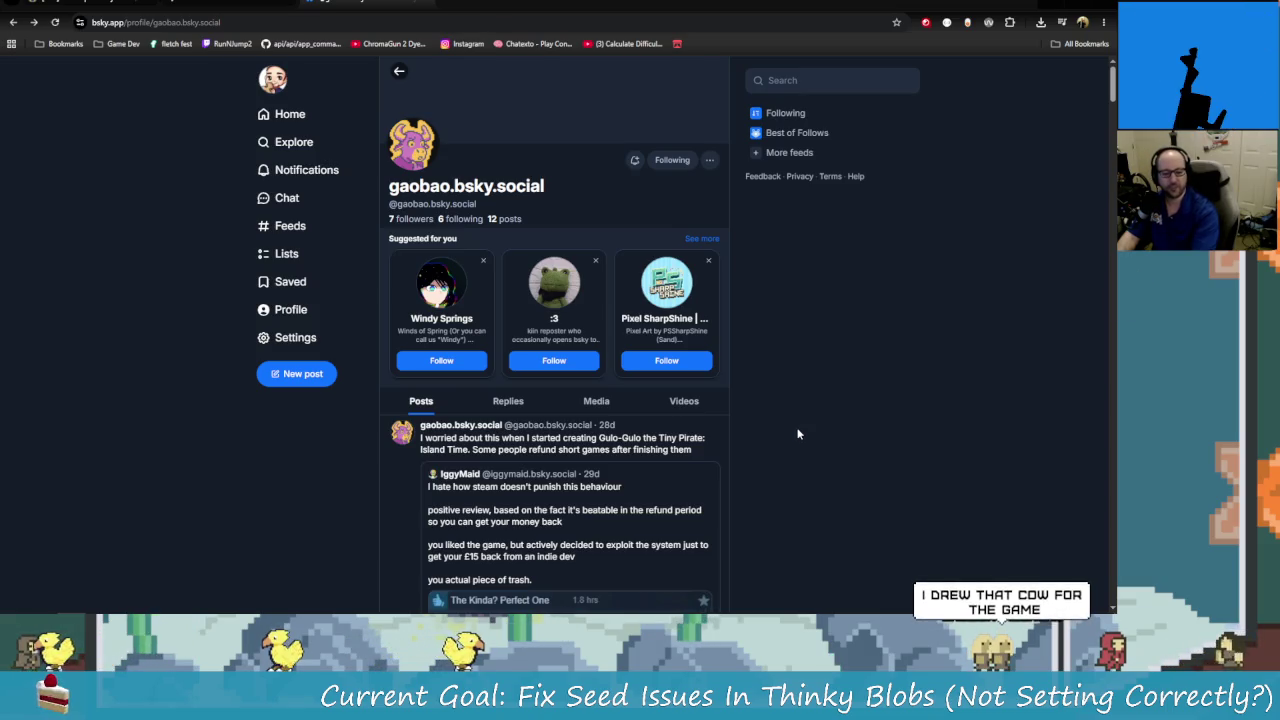
View the account's profile picture enlarged, then close it.
scroll(800, 437, down, 2)
scroll(803, 439, down, 2)
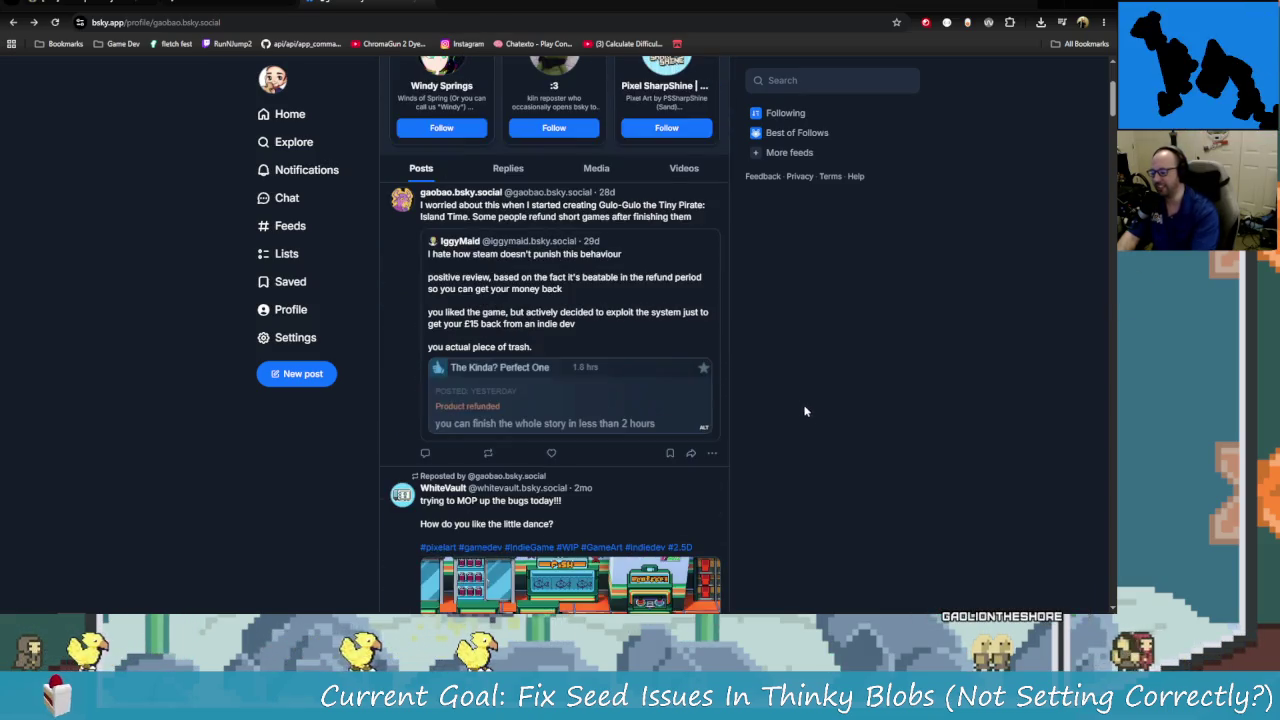
scroll(801, 412, up, 5)
click(411, 163)
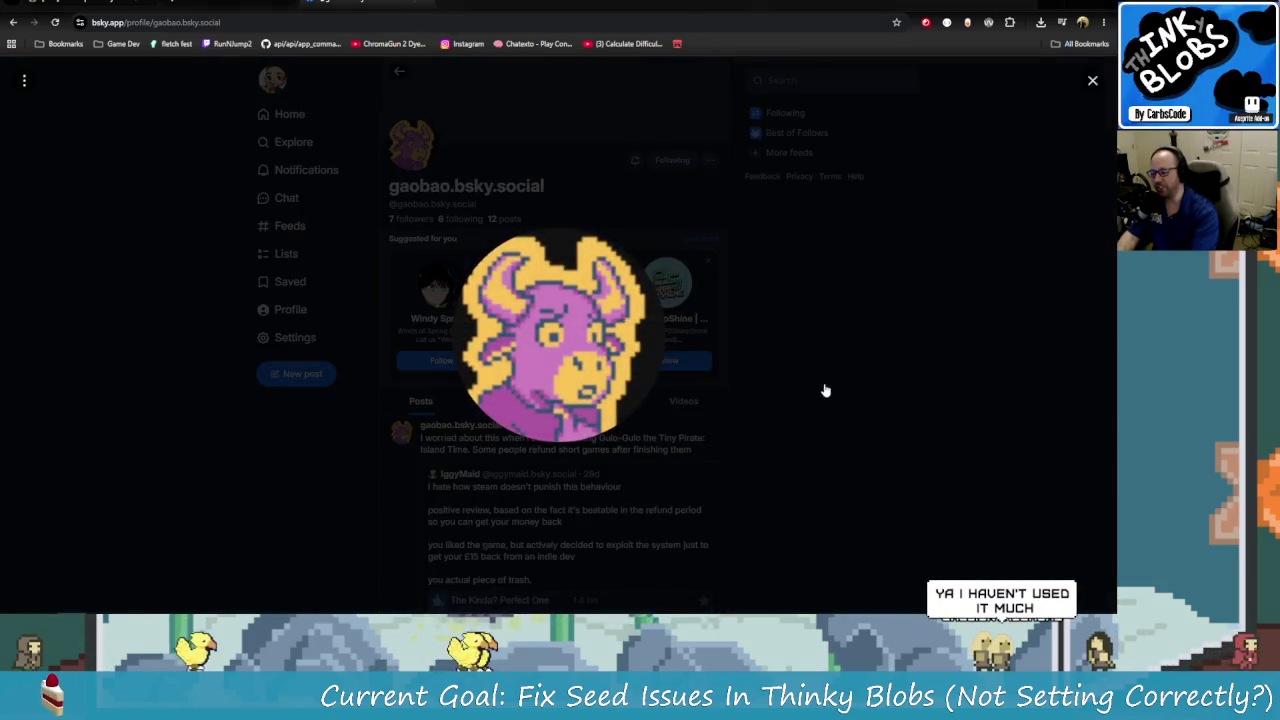
click(873, 430)
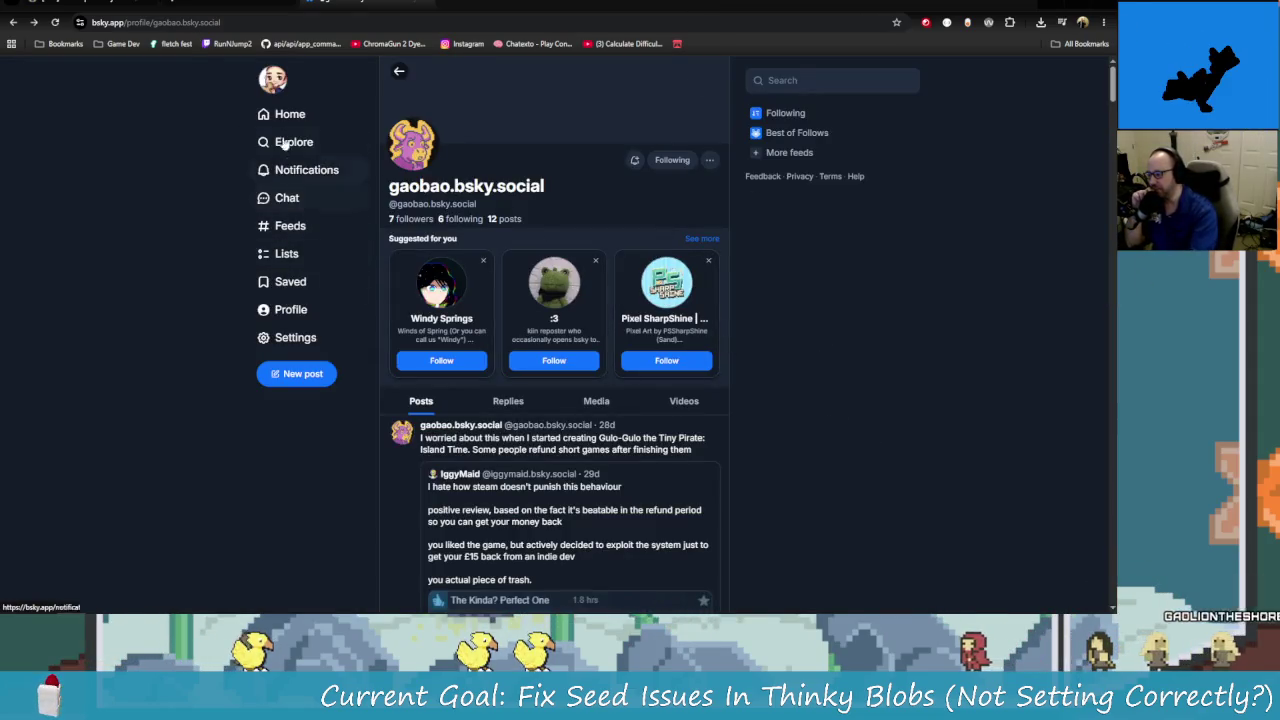
Go to your own profile from the account menu and scroll through its posts.
click(272, 80)
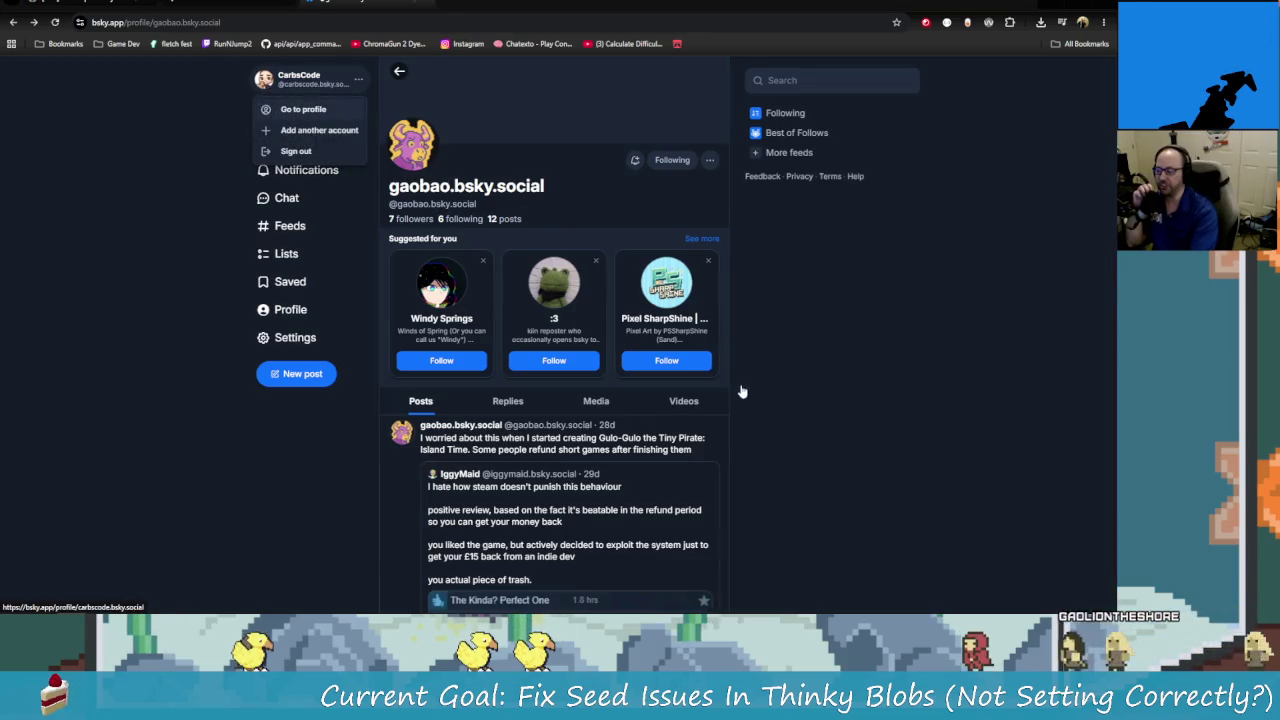
scroll(587, 397, down, 4)
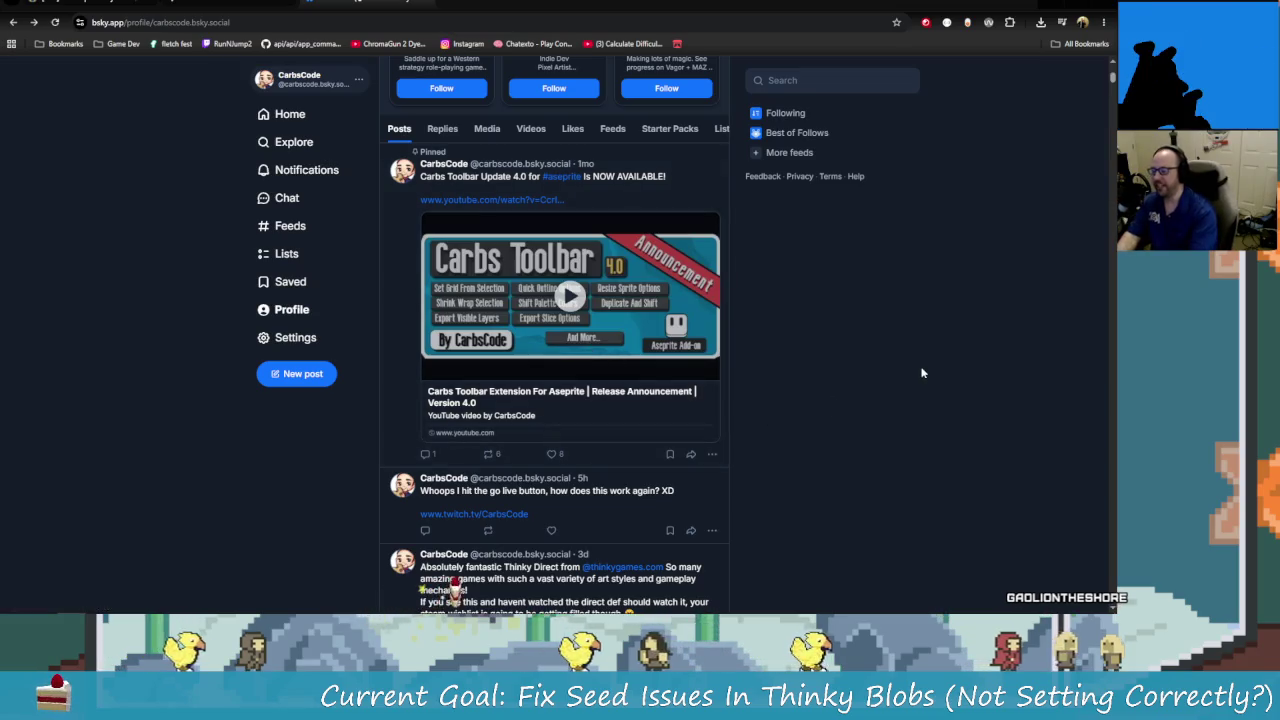
scroll(689, 371, down, 1)
scroll(709, 371, down, 2)
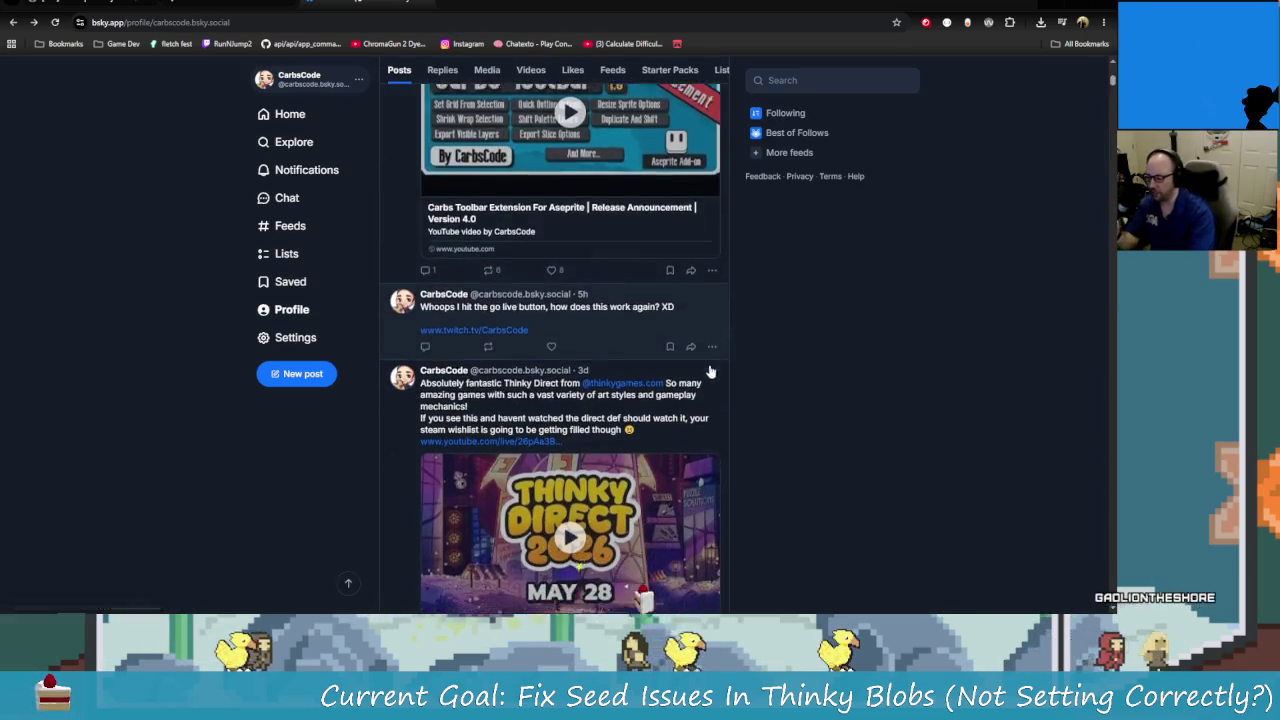
scroll(709, 371, down, 3)
scroll(557, 197, down, 2)
scroll(630, 300, down, 4)
scroll(703, 403, down, 2)
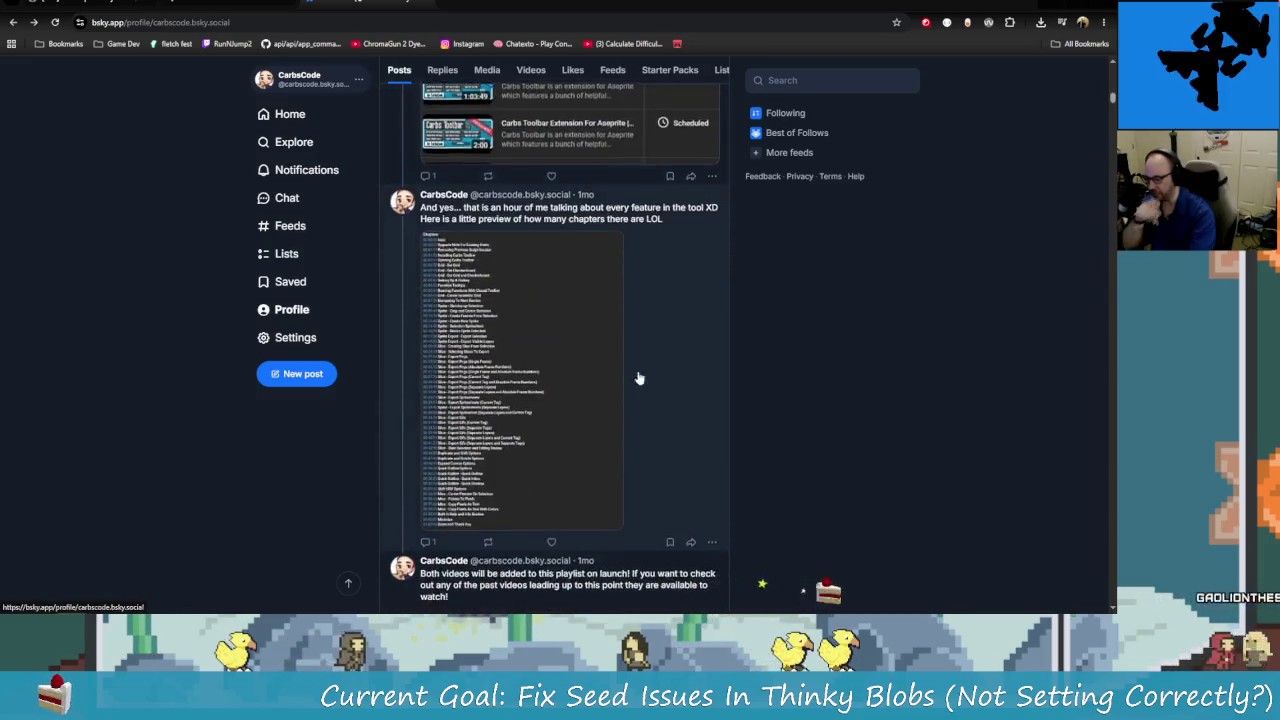
scroll(703, 403, down, 4)
scroll(703, 403, down, 2)
scroll(731, 501, down, 4)
scroll(745, 517, down, 4)
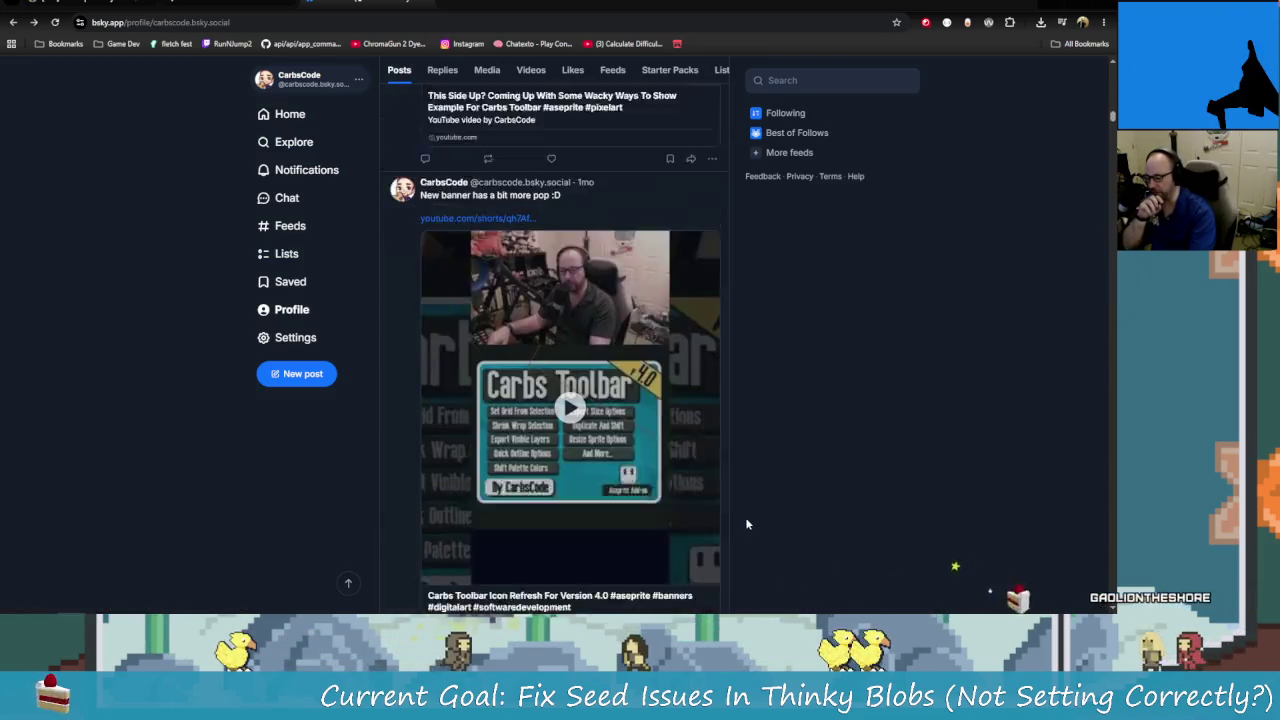
scroll(729, 519, down, 3)
scroll(729, 519, down, 3)
scroll(729, 523, down, 3)
scroll(717, 503, down, 3)
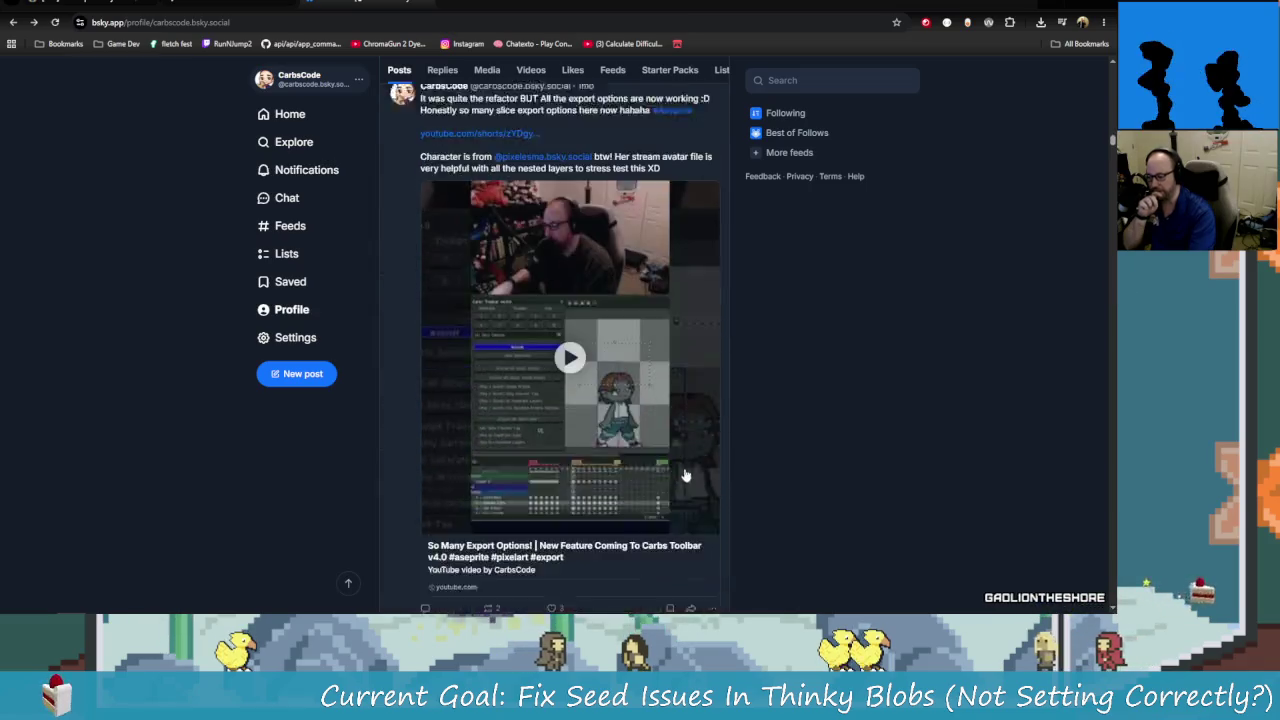
scroll(686, 477, down, 3)
scroll(795, 518, down, 3)
scroll(729, 506, down, 3)
scroll(757, 517, down, 3)
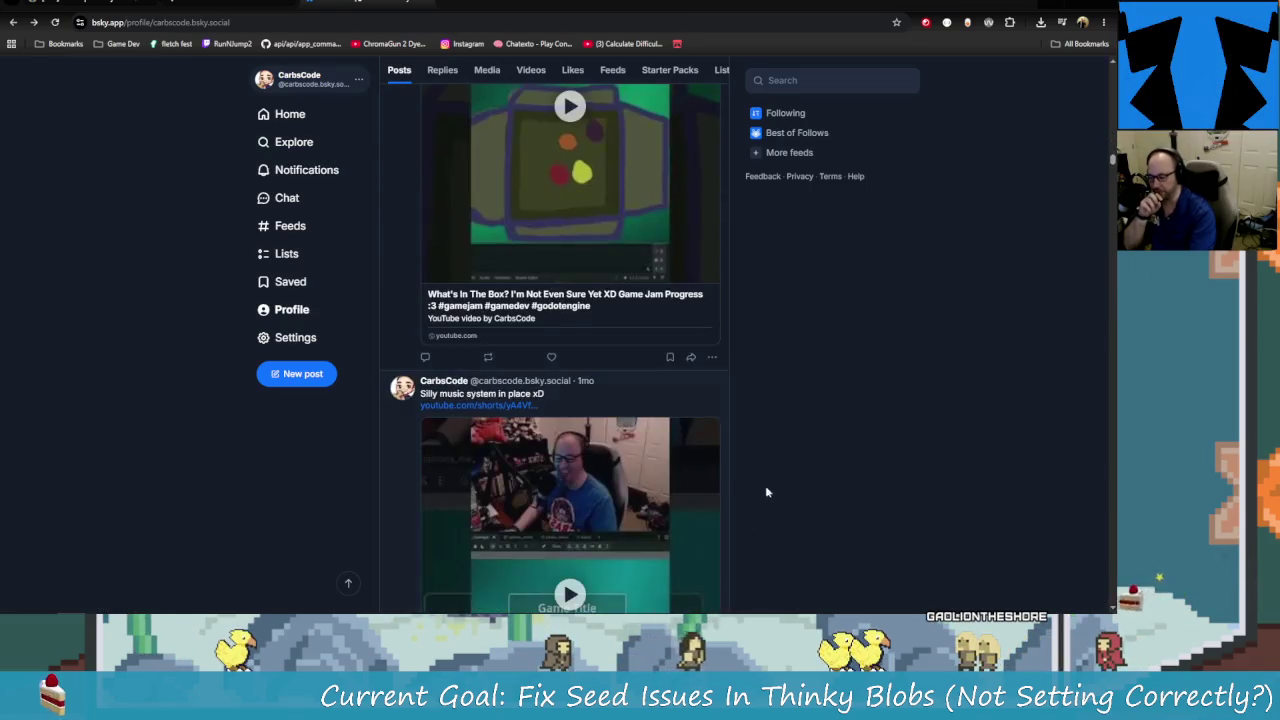
scroll(766, 489, down, 3)
scroll(786, 514, down, 4)
scroll(774, 503, down, 5)
scroll(822, 549, down, 5)
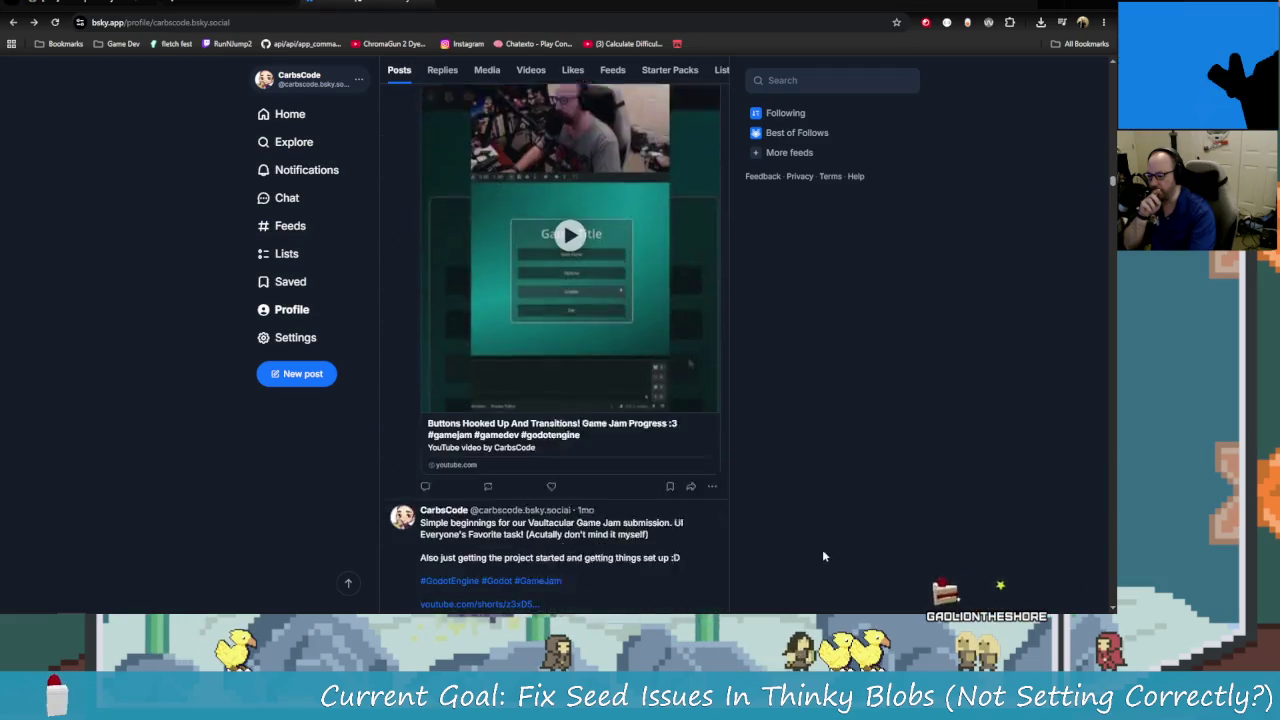
scroll(808, 323, up, 12)
scroll(808, 323, up, 5)
scroll(880, 420, up, 5)
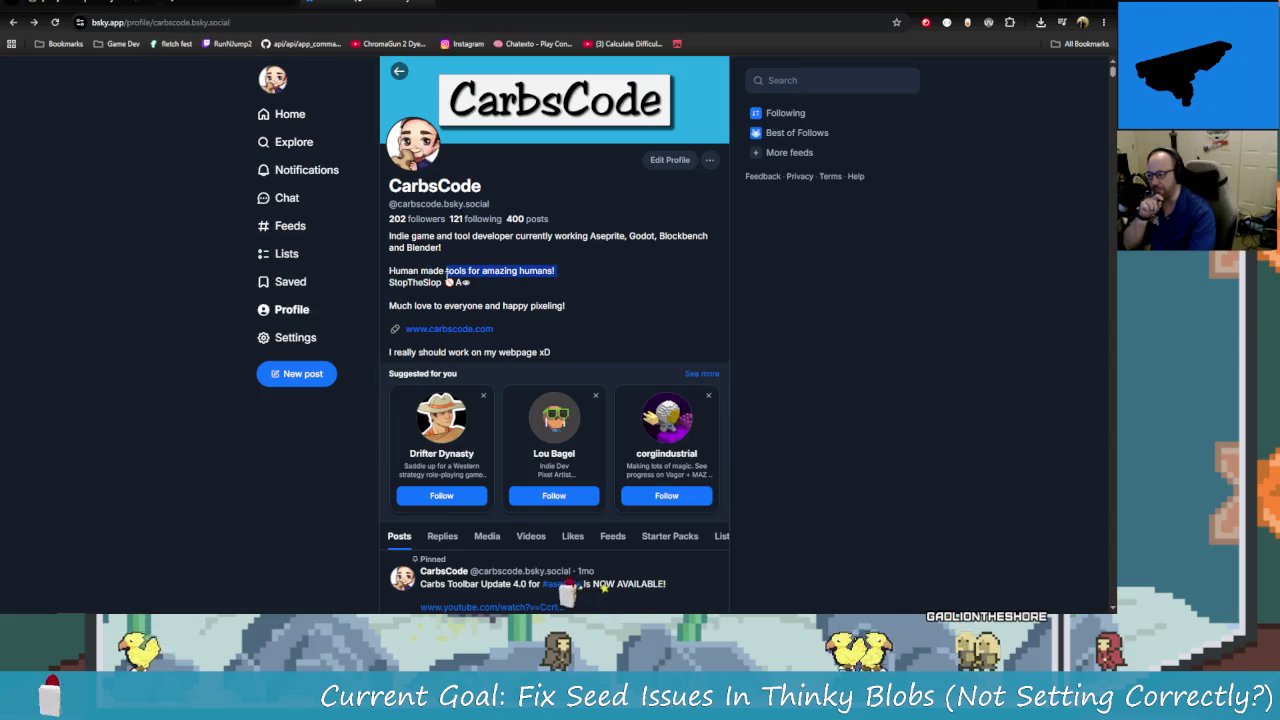
click(394, 293)
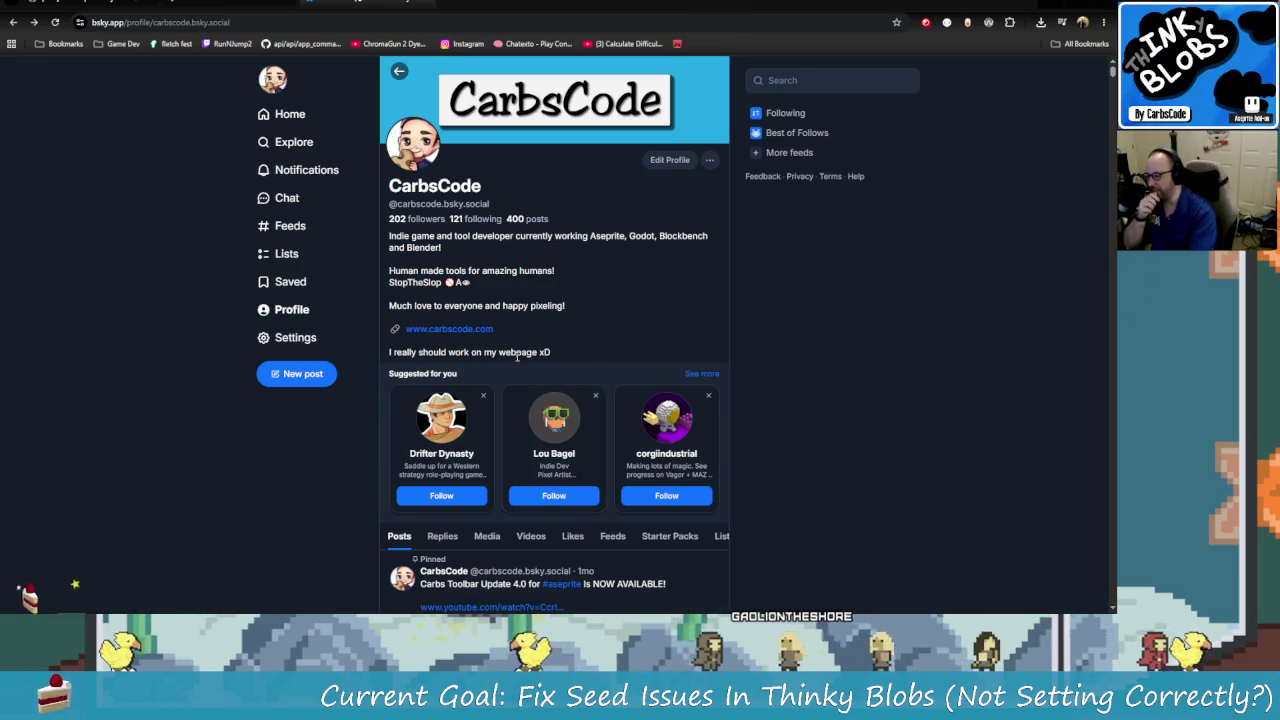
scroll(505, 350, down, 2)
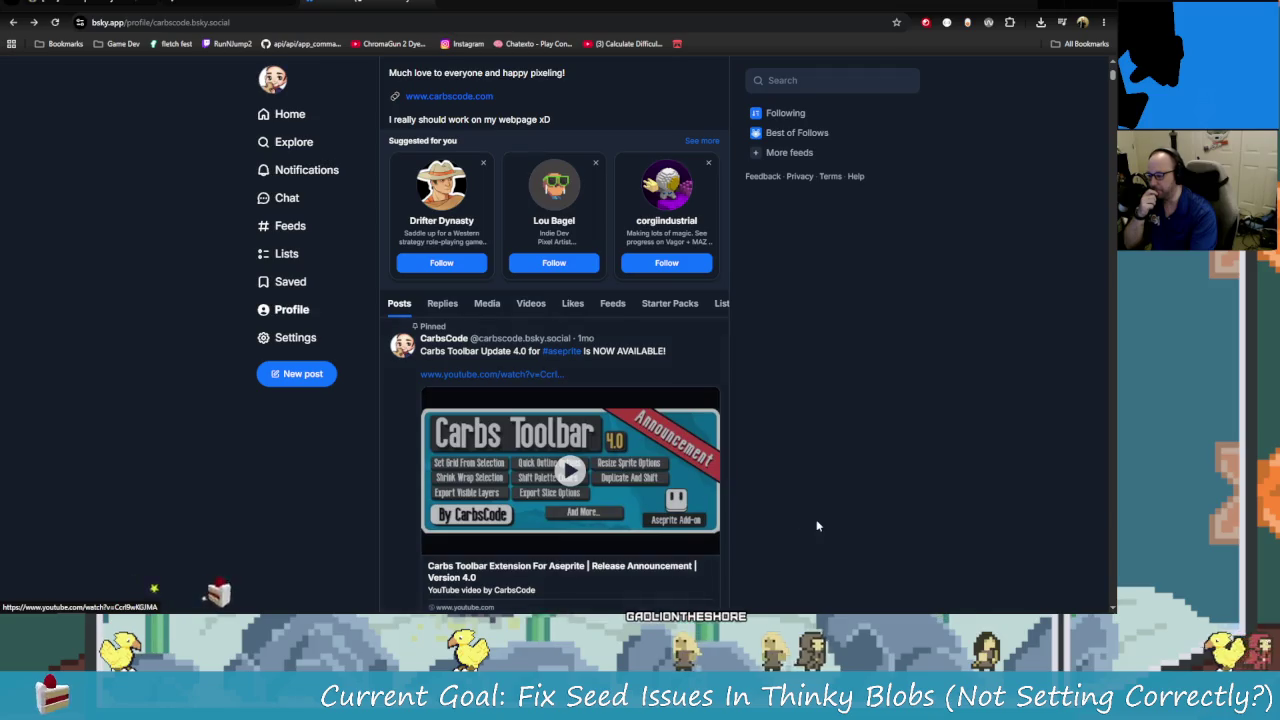
scroll(797, 514, up, 2)
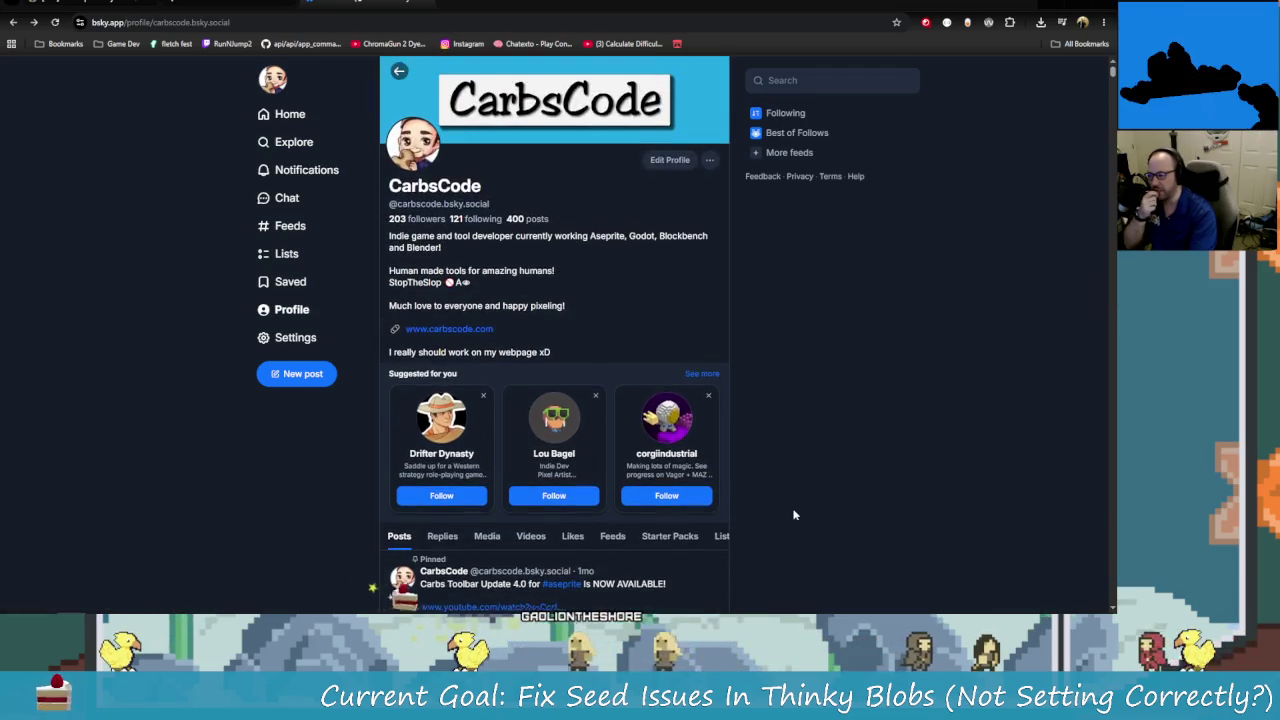
Return to the Home feed, glance at other browser tabs, and switch to Aseprite.
click(289, 115)
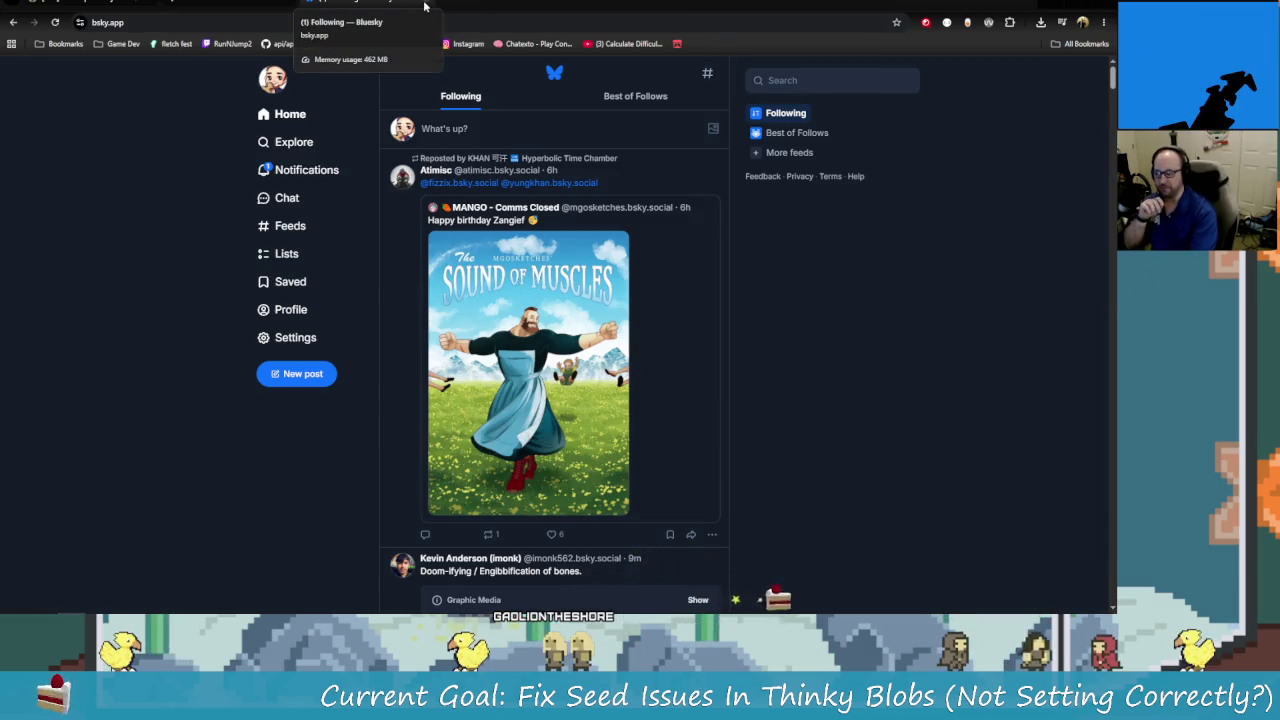
click(273, 6)
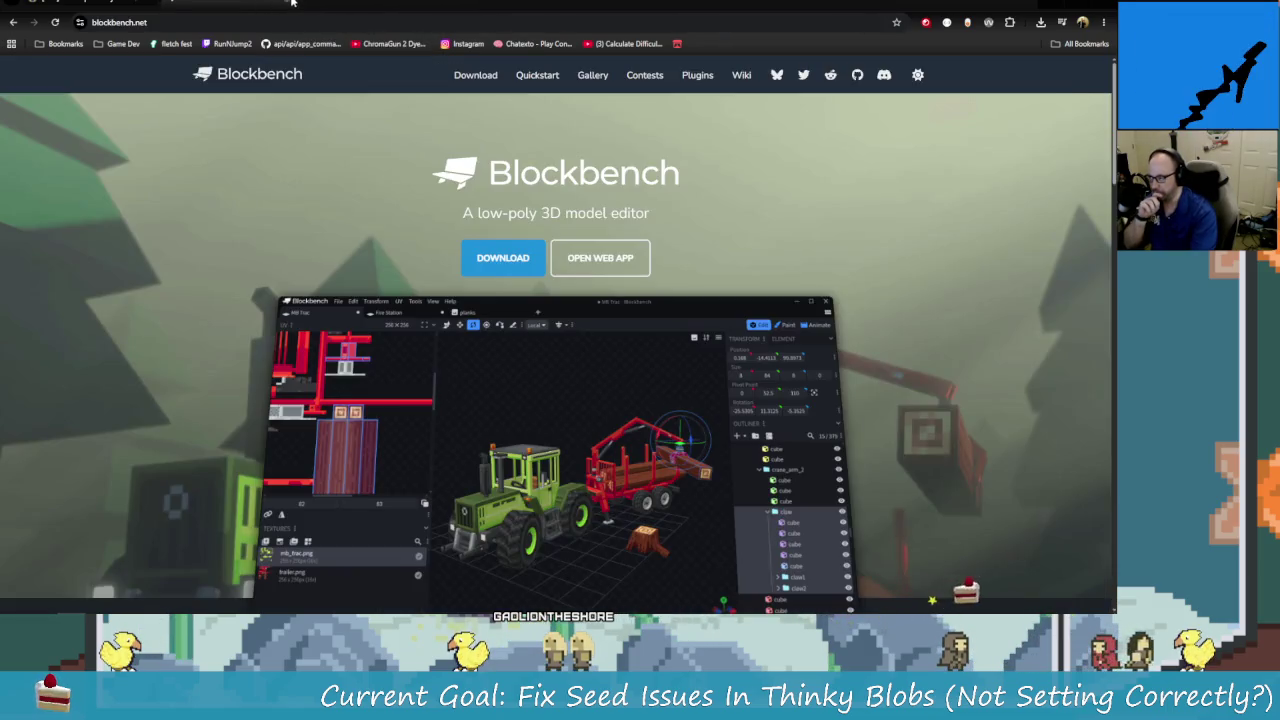
click(292, 5)
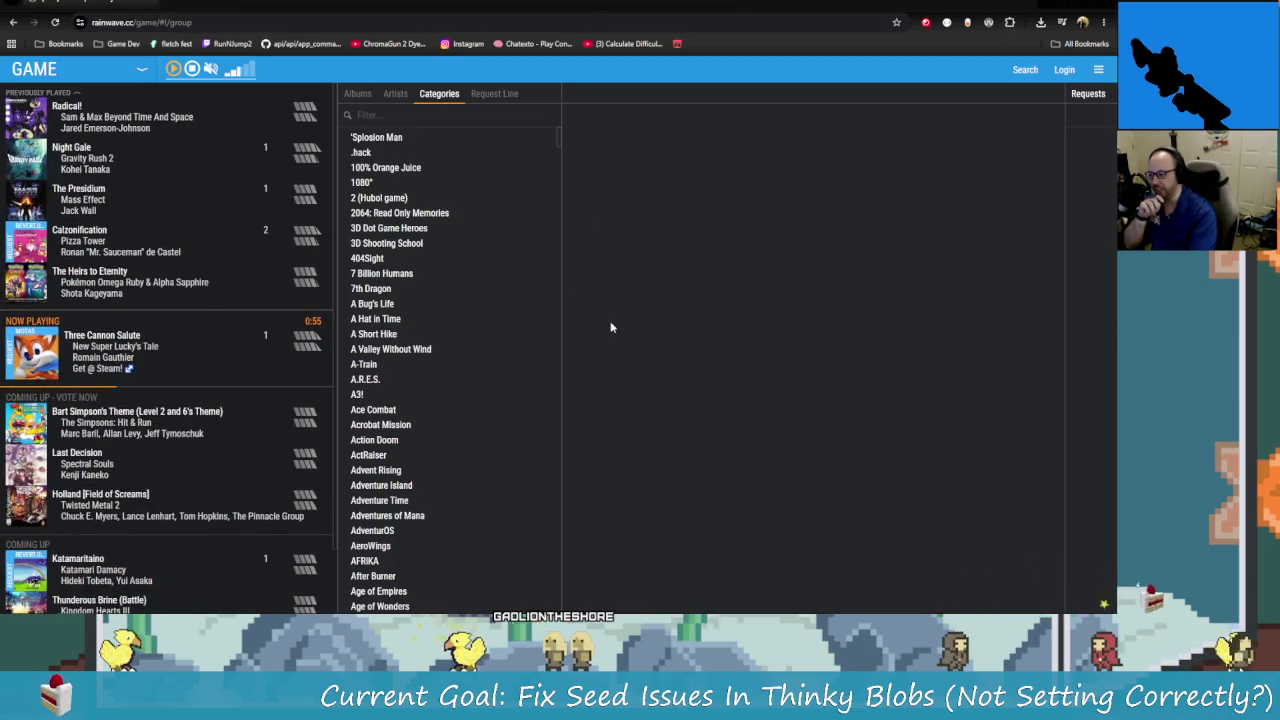
key(alt+Tab)
scroll(429, 283, right, 2)
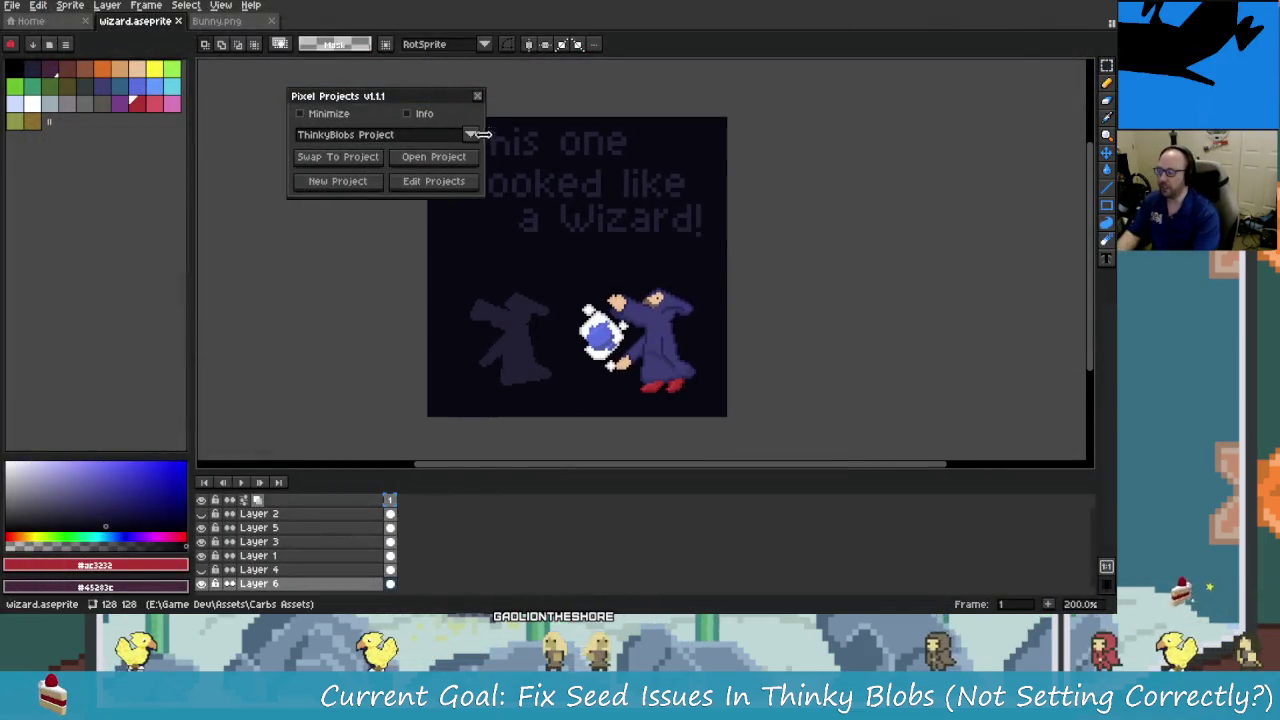
Close the Pixel Projects panel and compare Bunny.png with wizard.aseprite.
click(477, 96)
click(217, 20)
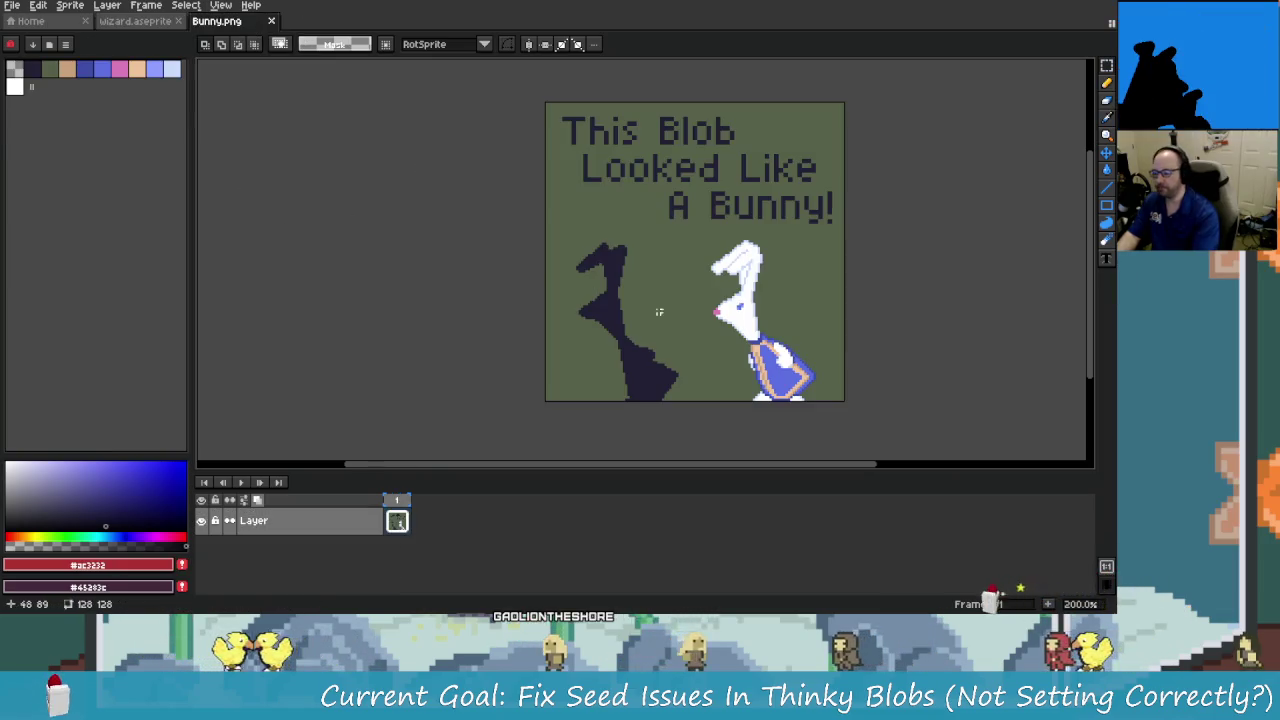
scroll(394, 223, right, 1)
key(ctrl+Tab)
Zoom and pan around the wizard canvas, then bring up CoolBlobs.txt in the code editor.
scroll(568, 292, right, 1)
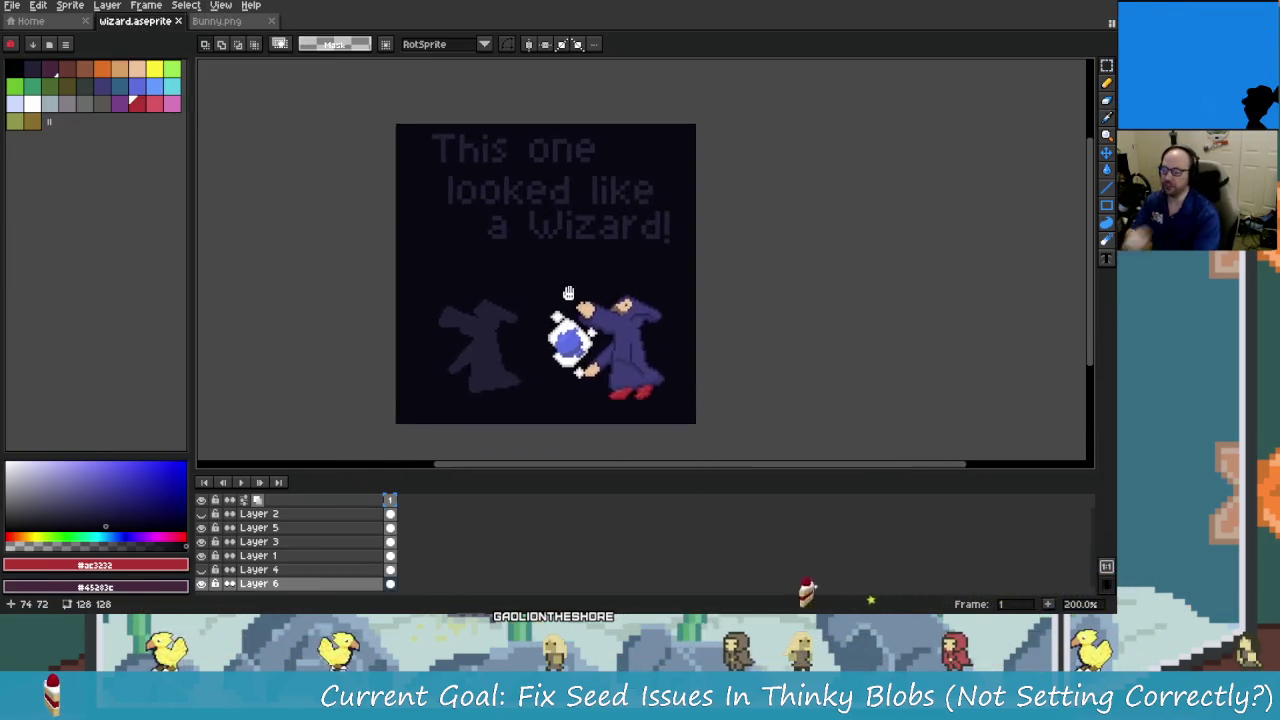
scroll(597, 355, up, 4)
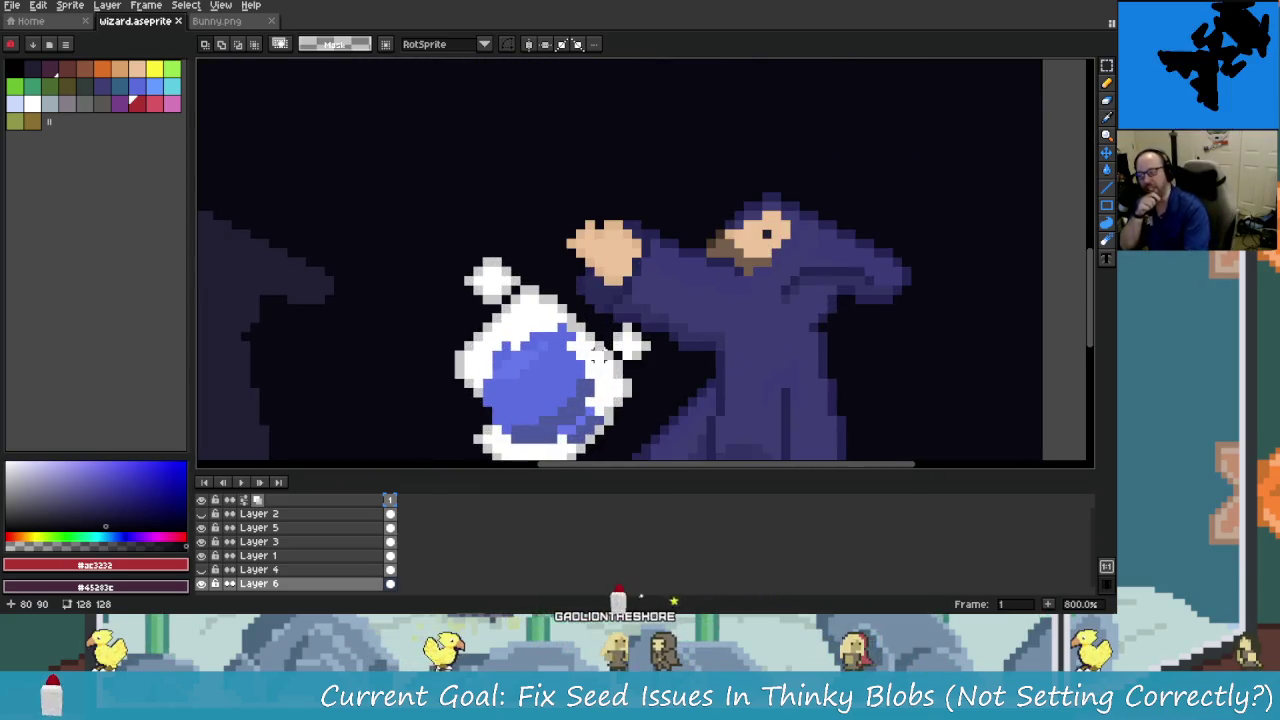
scroll(729, 393, down, 3)
scroll(720, 405, down, 1)
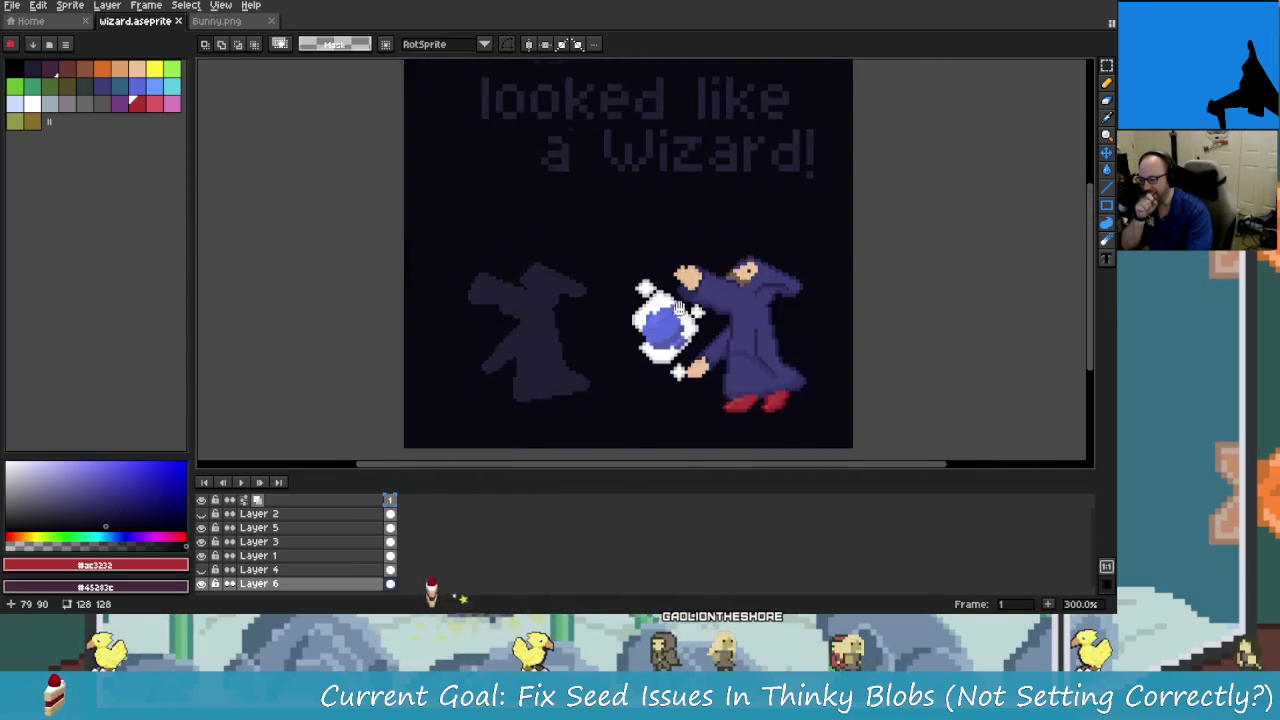
scroll(712, 418, up, 1)
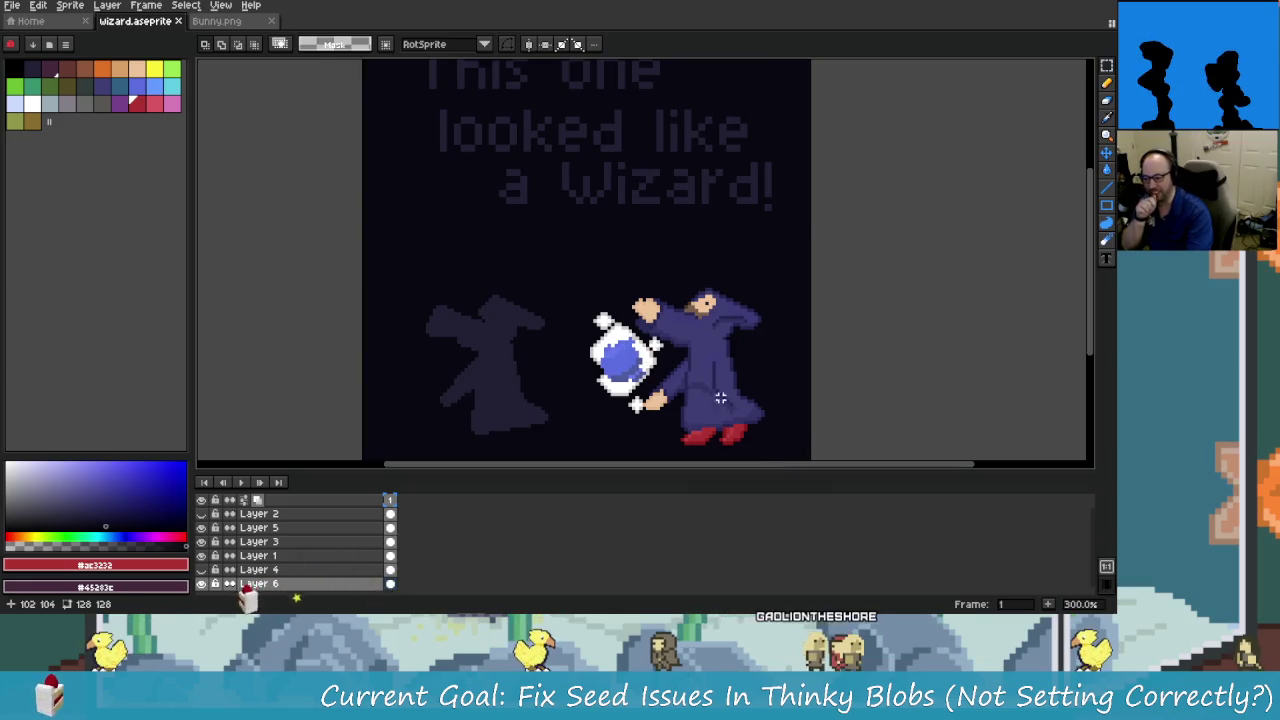
scroll(660, 368, down, 1)
scroll(657, 366, up, 1)
scroll(657, 366, down, 1)
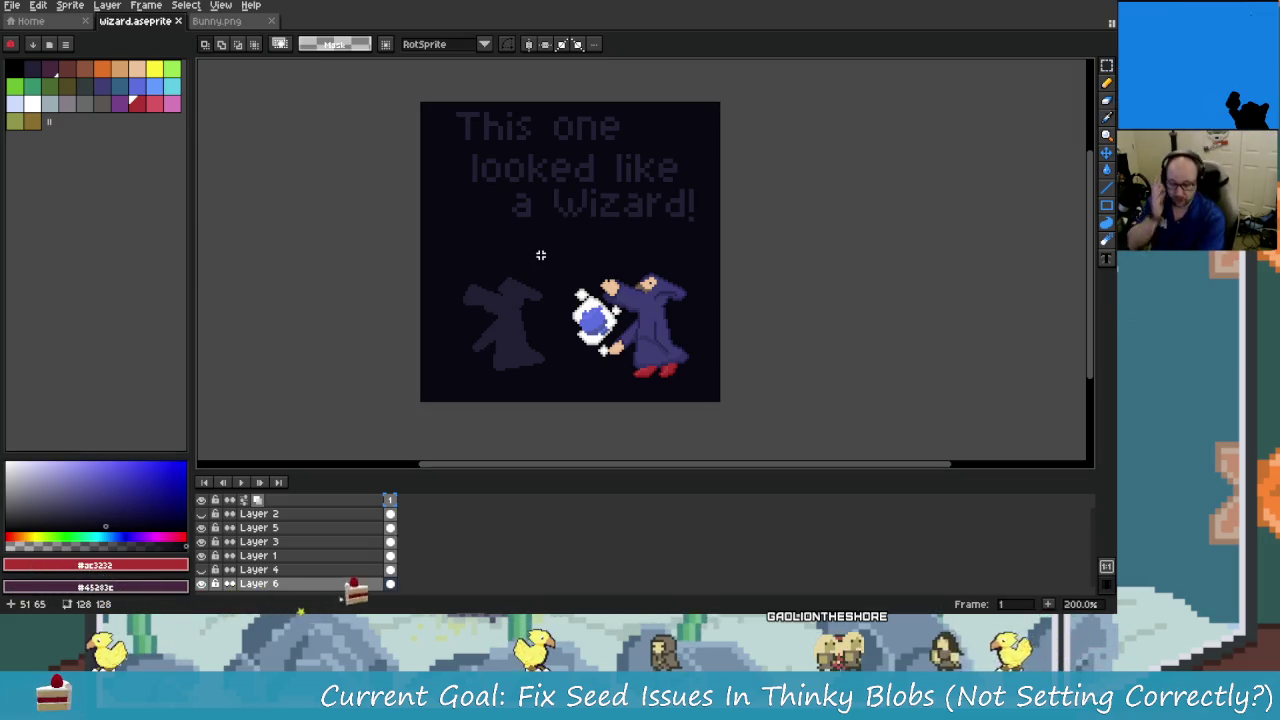
scroll(470, 285, down, 1)
scroll(500, 287, up, 1)
scroll(540, 289, down, 1)
scroll(560, 290, up, 1)
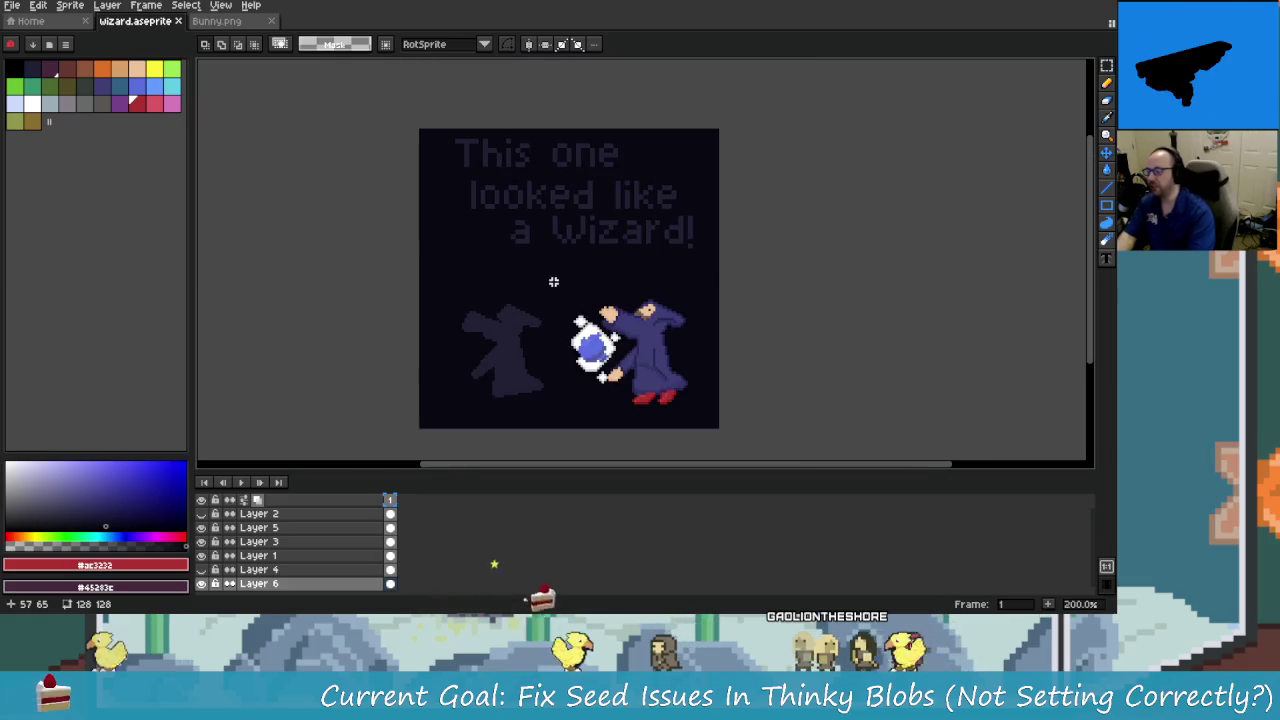
drag(587, 291, 587, 303)
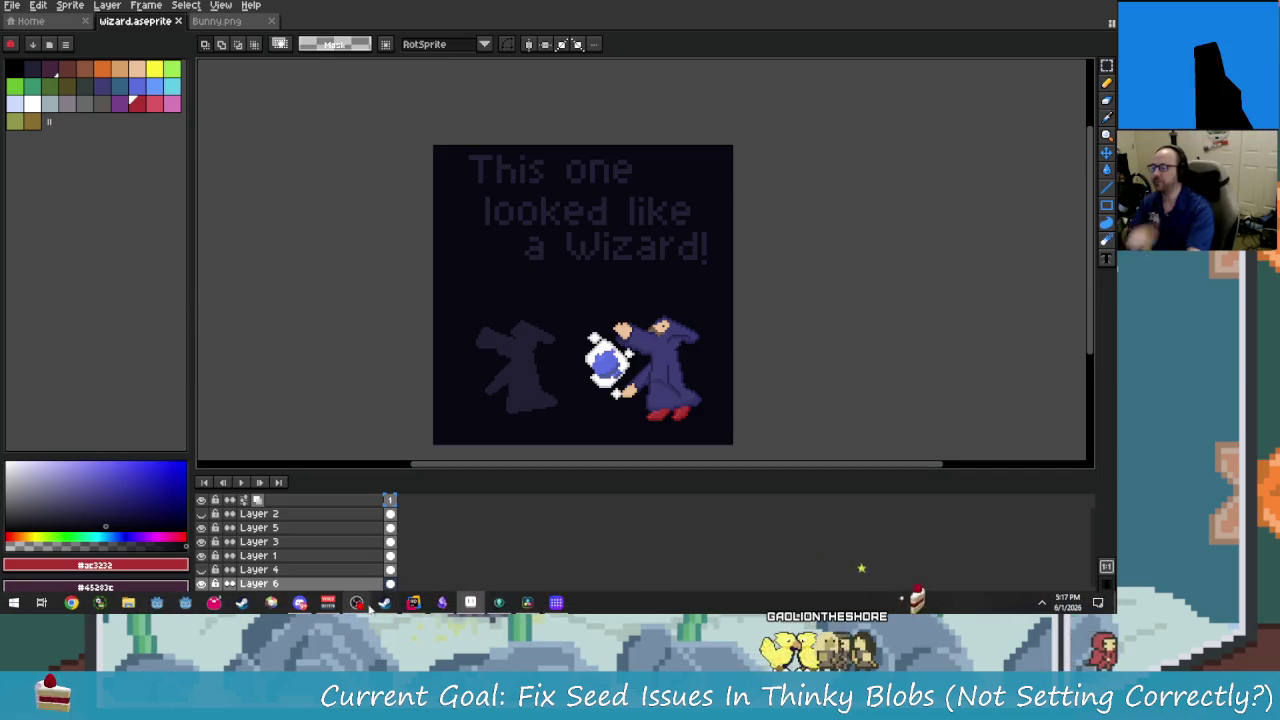
click(413, 602)
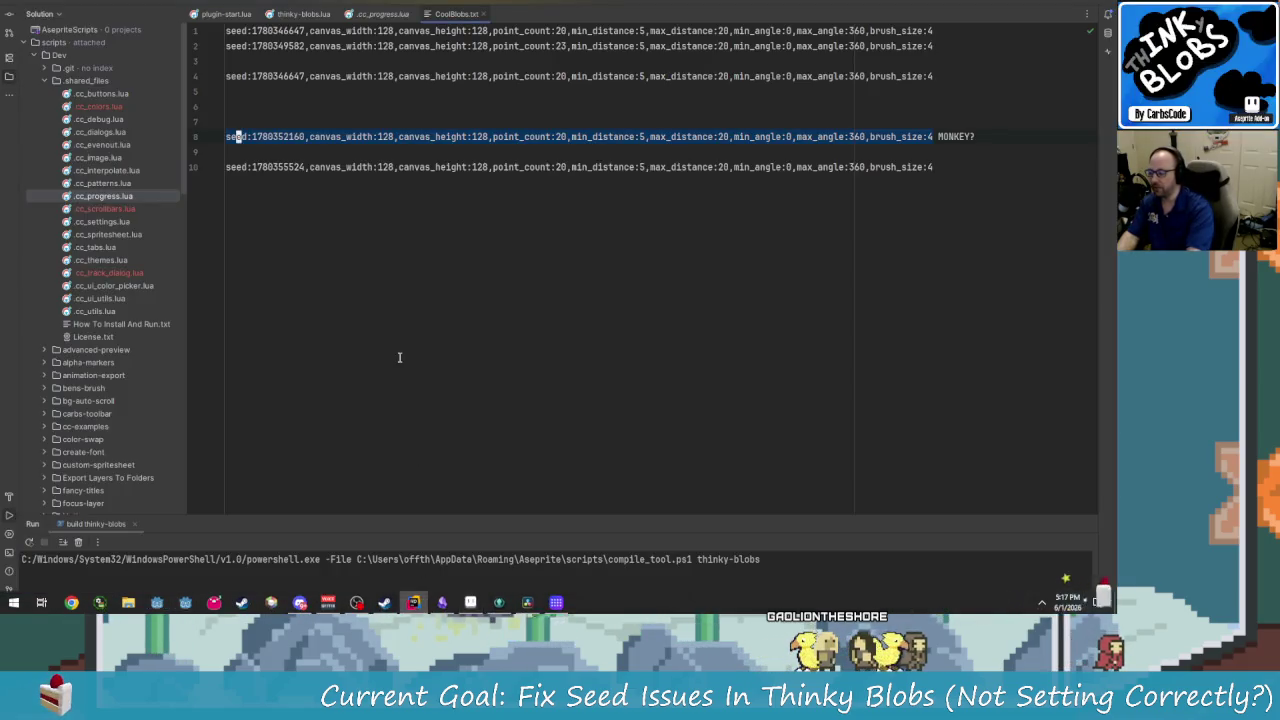
Open the Current.txt goal note through Search Everywhere.
click(300, 14)
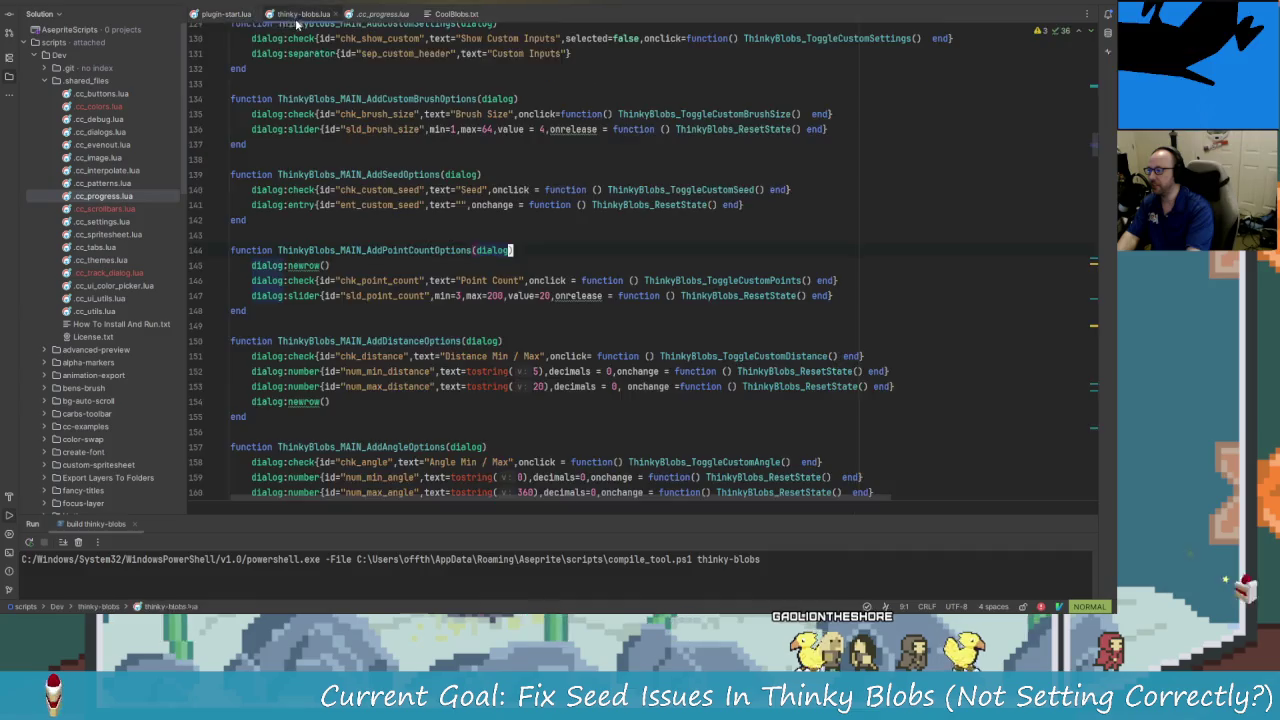
click(281, 84)
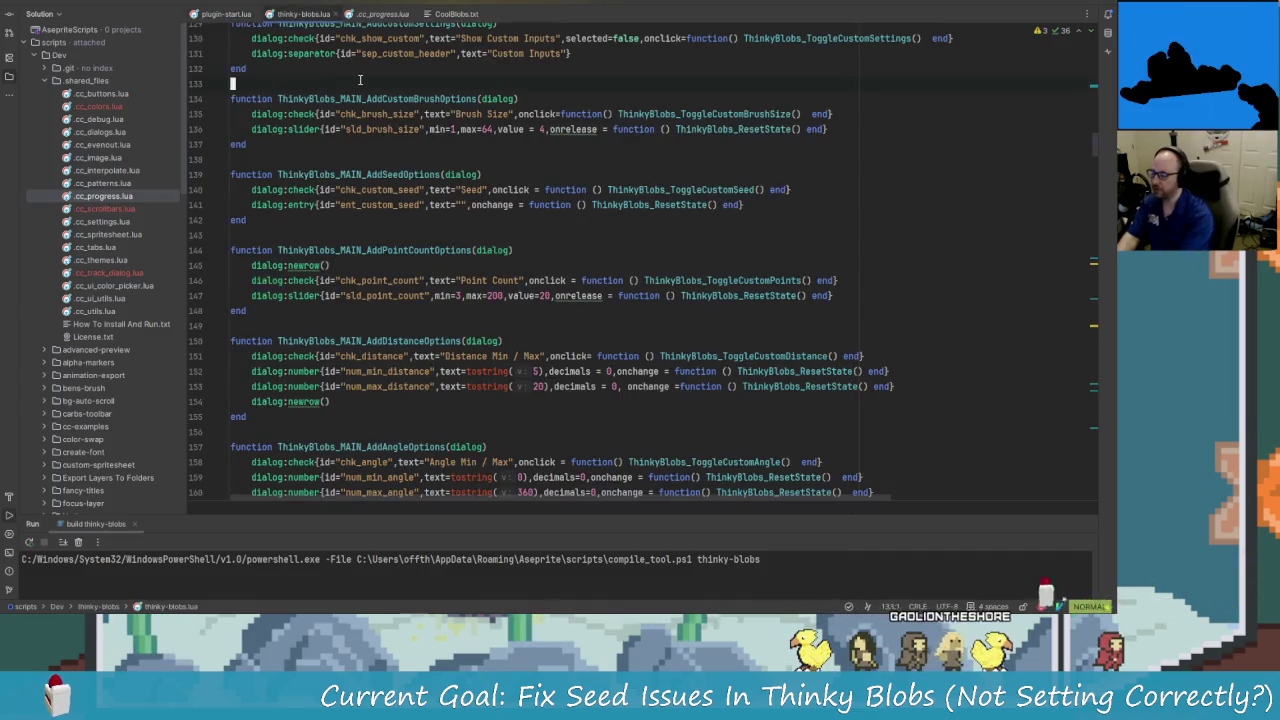
key(shift)
key(shift)
text(current)
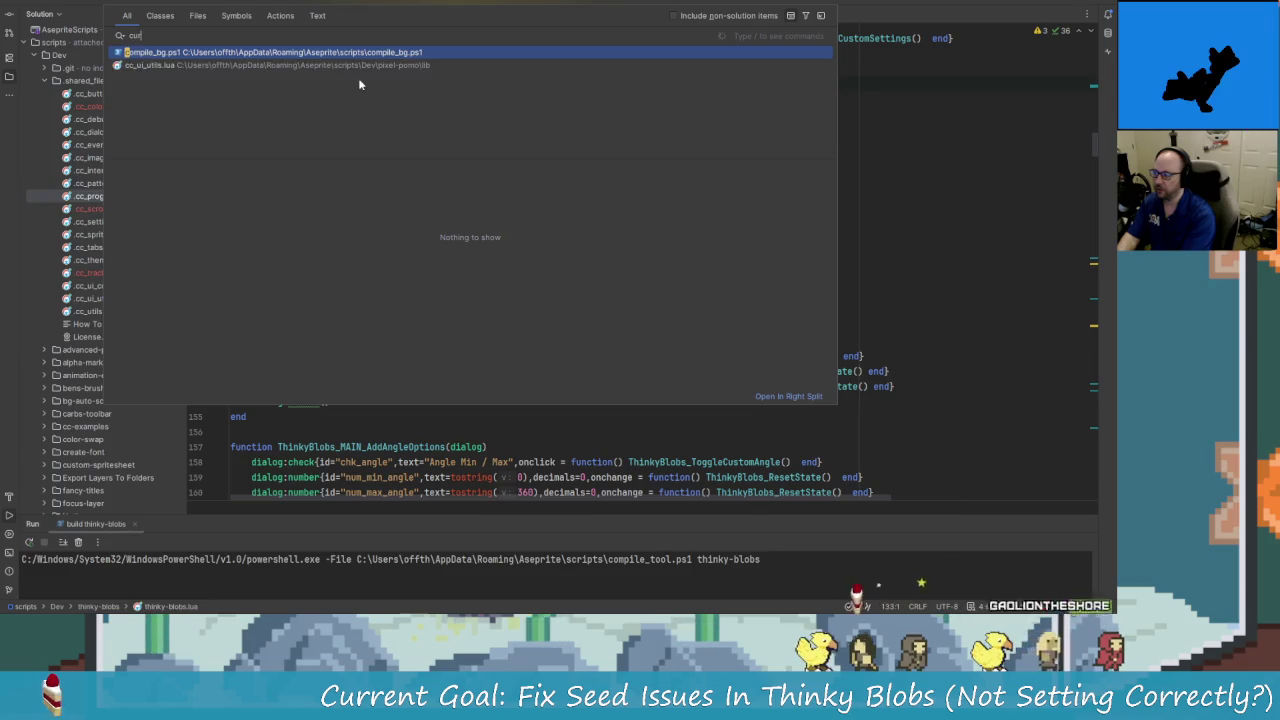
key(Return)
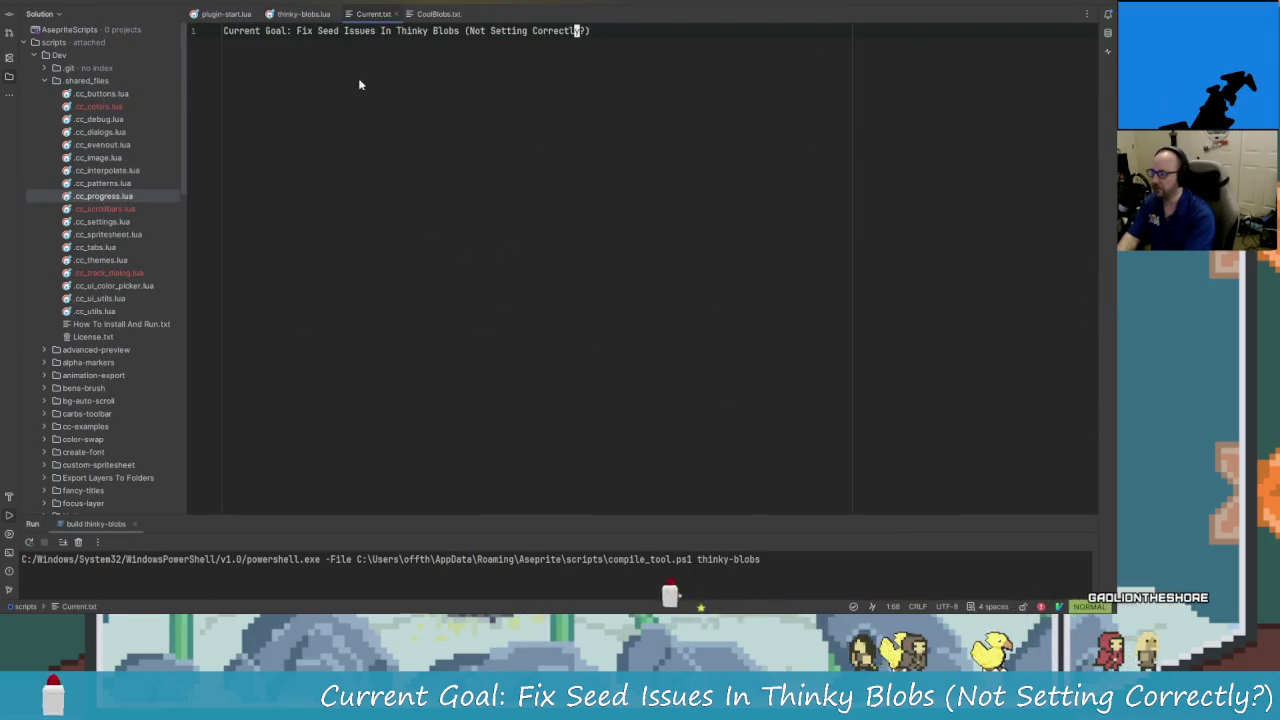
Replace the goal with 'Implement Seed Phrase To Numbers Functionality.' and close the note.
key(h)
key(h)
key(h)
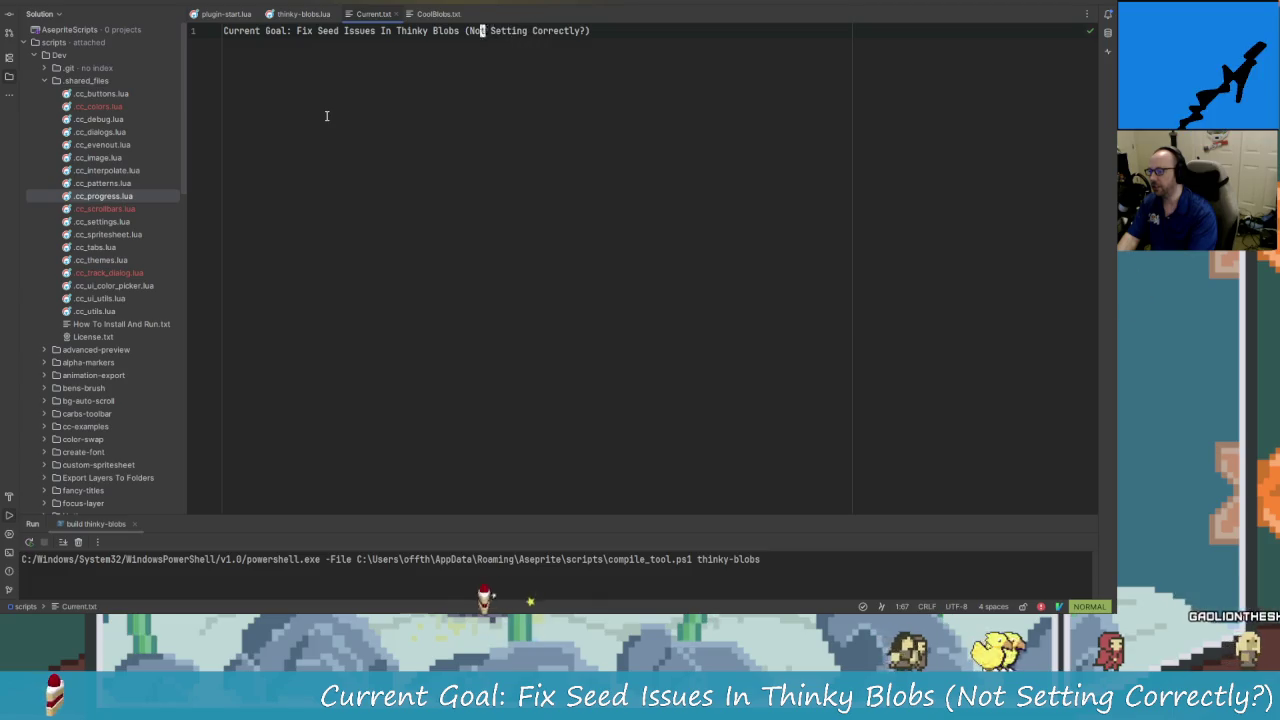
key(b)
key(b)
key(b)
key(b)
key(b)
key(b)
key(b)
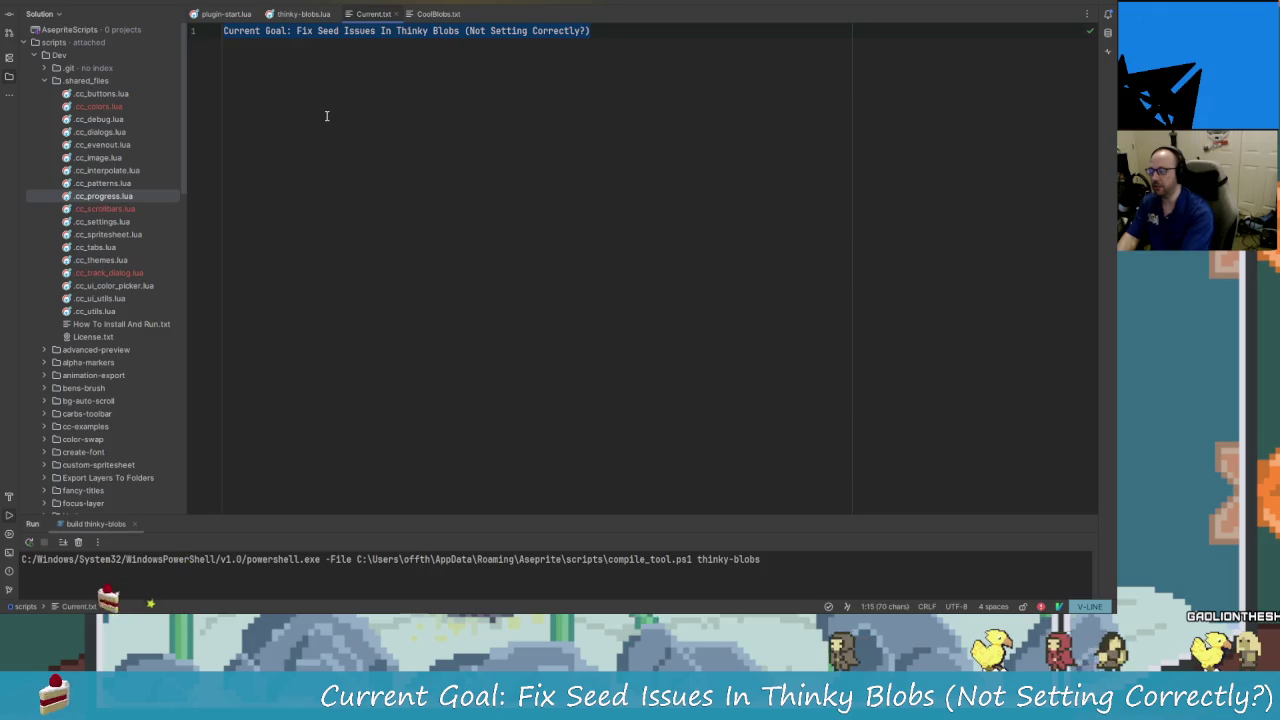
key(shift+c)
text(Current Goal: Implement St)
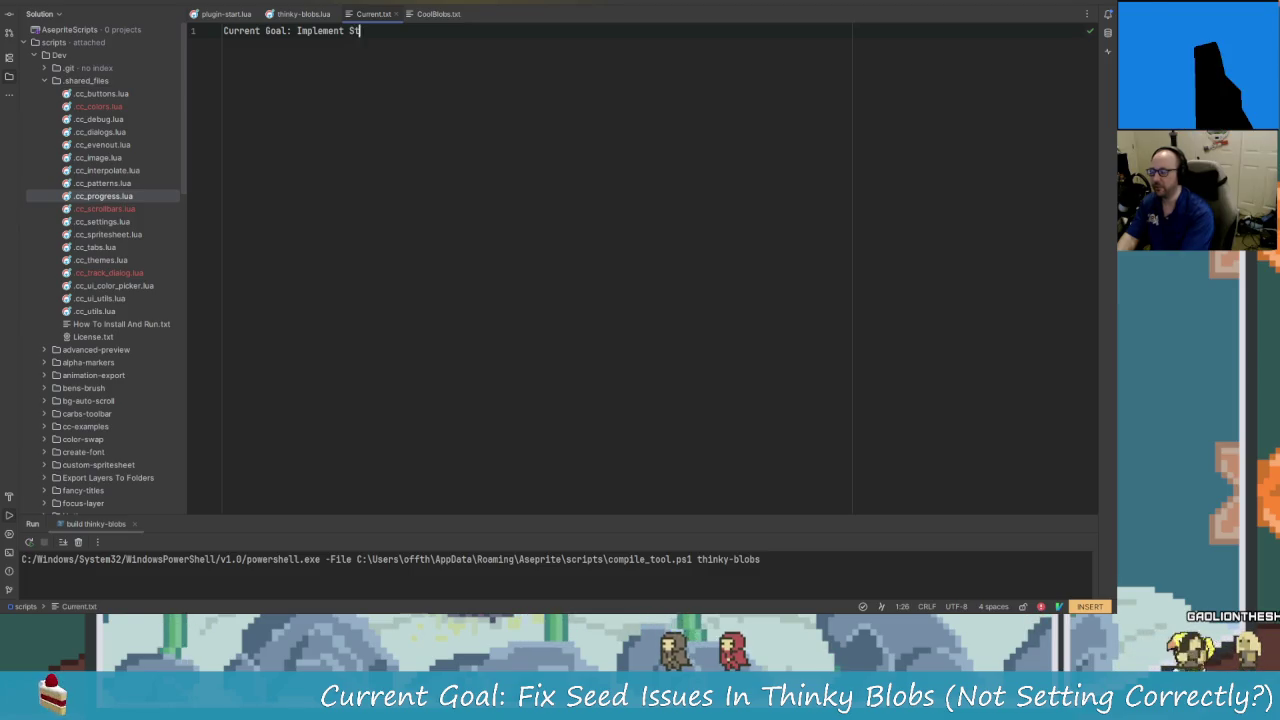
text(rin)
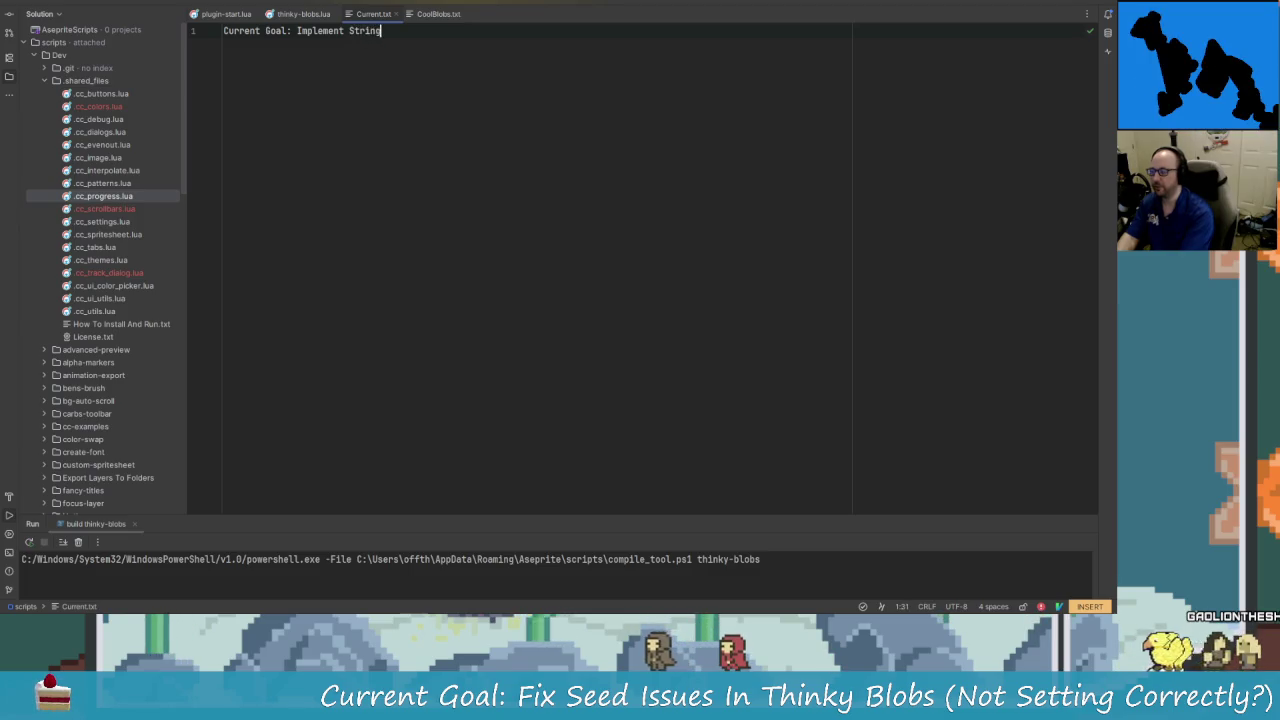
text(g)
key(BackSpace)
key(BackSpace)
key(BackSpace)
key(BackSpace)
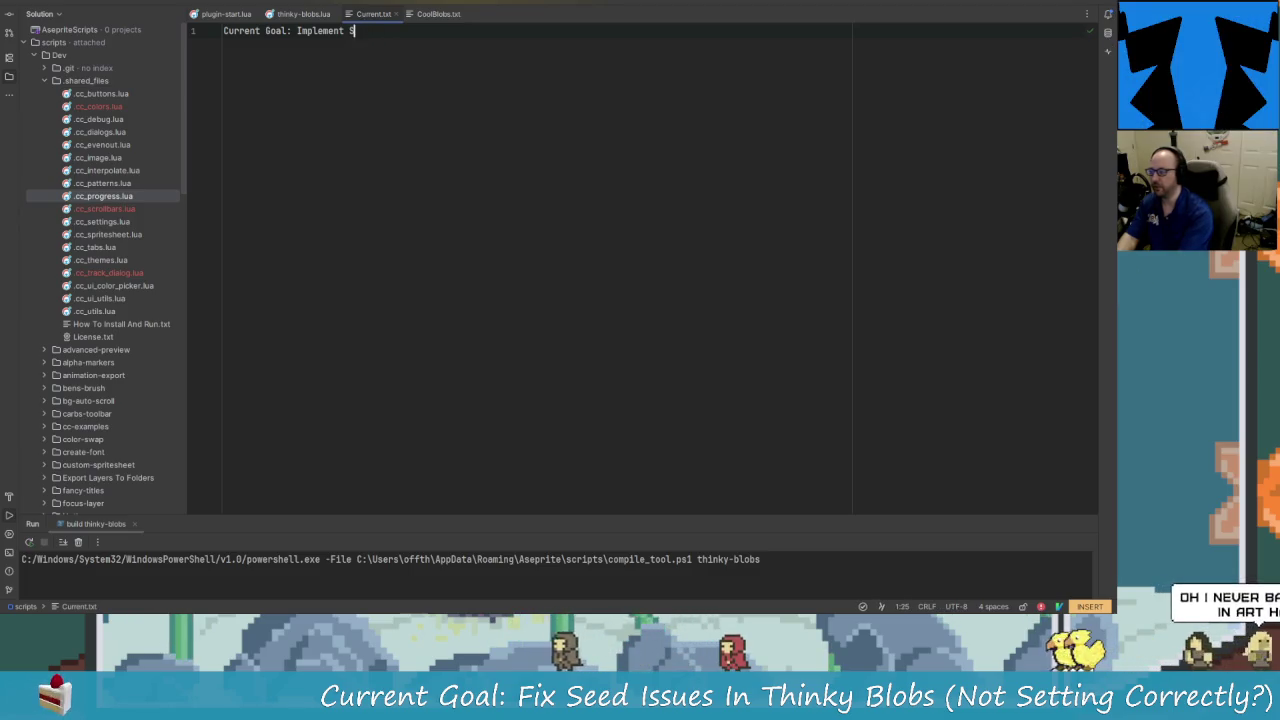
text(eed F)
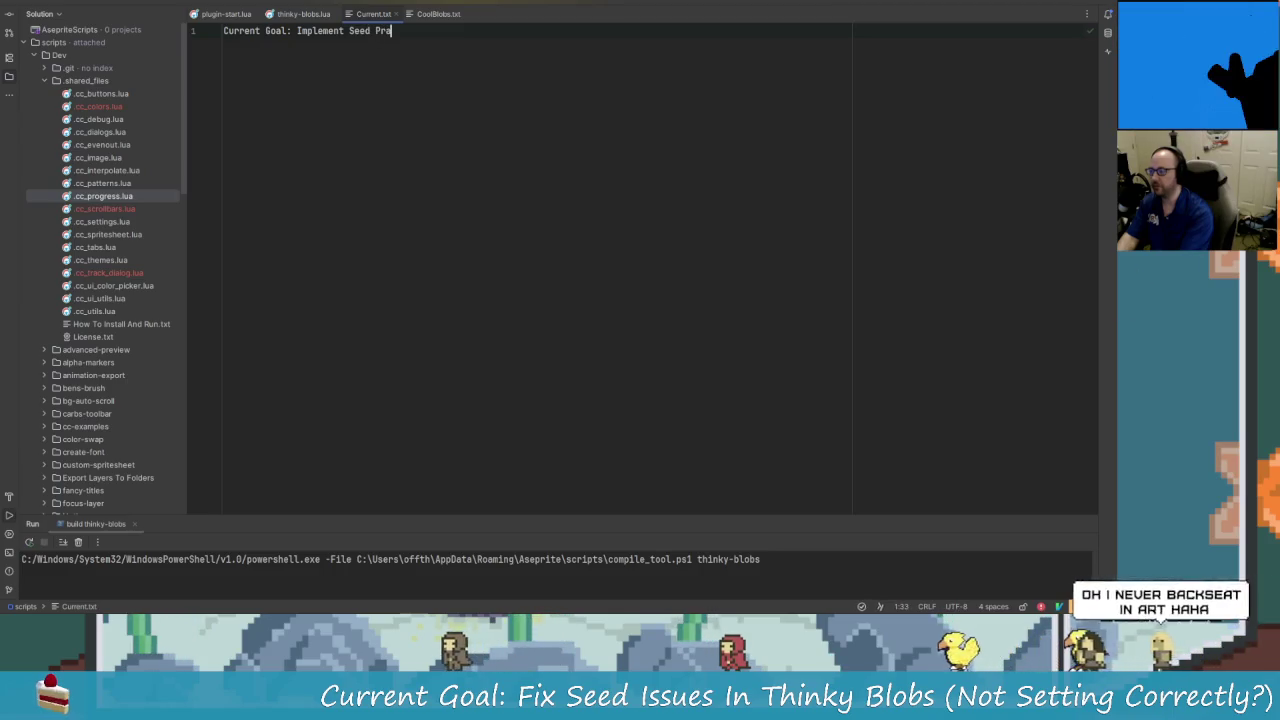
text(hrase)
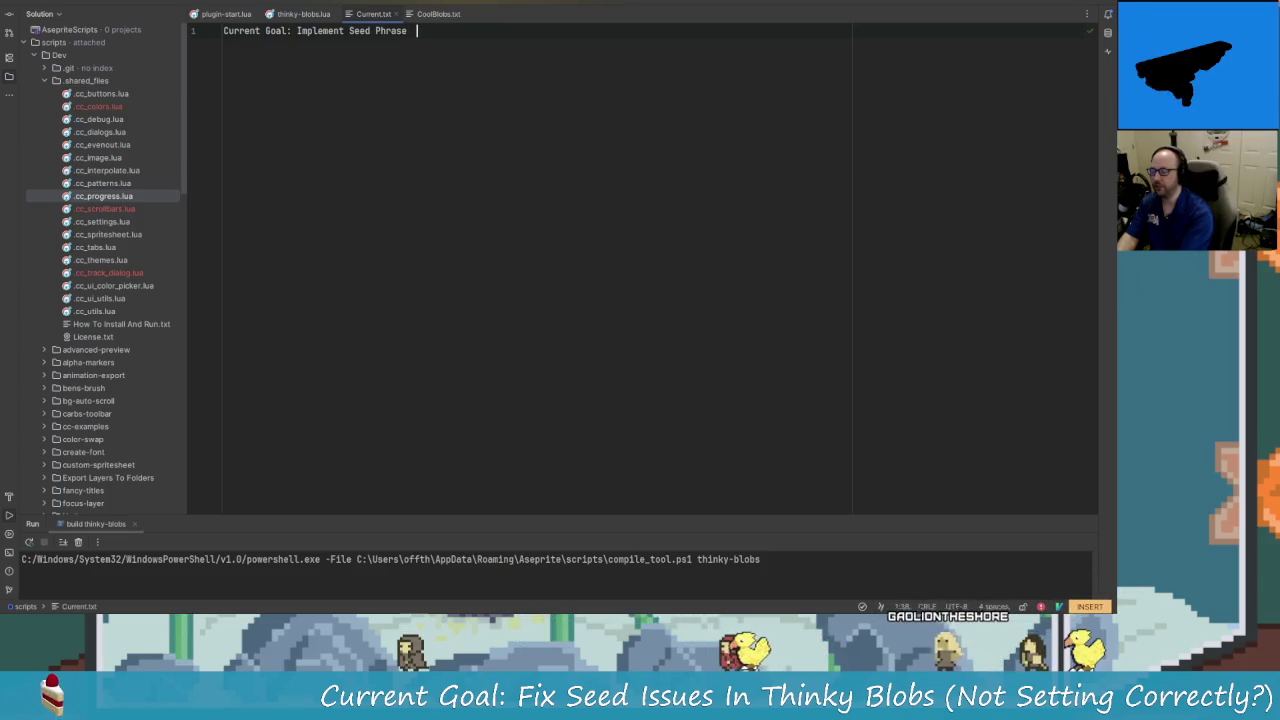
text( To Numbers Function)
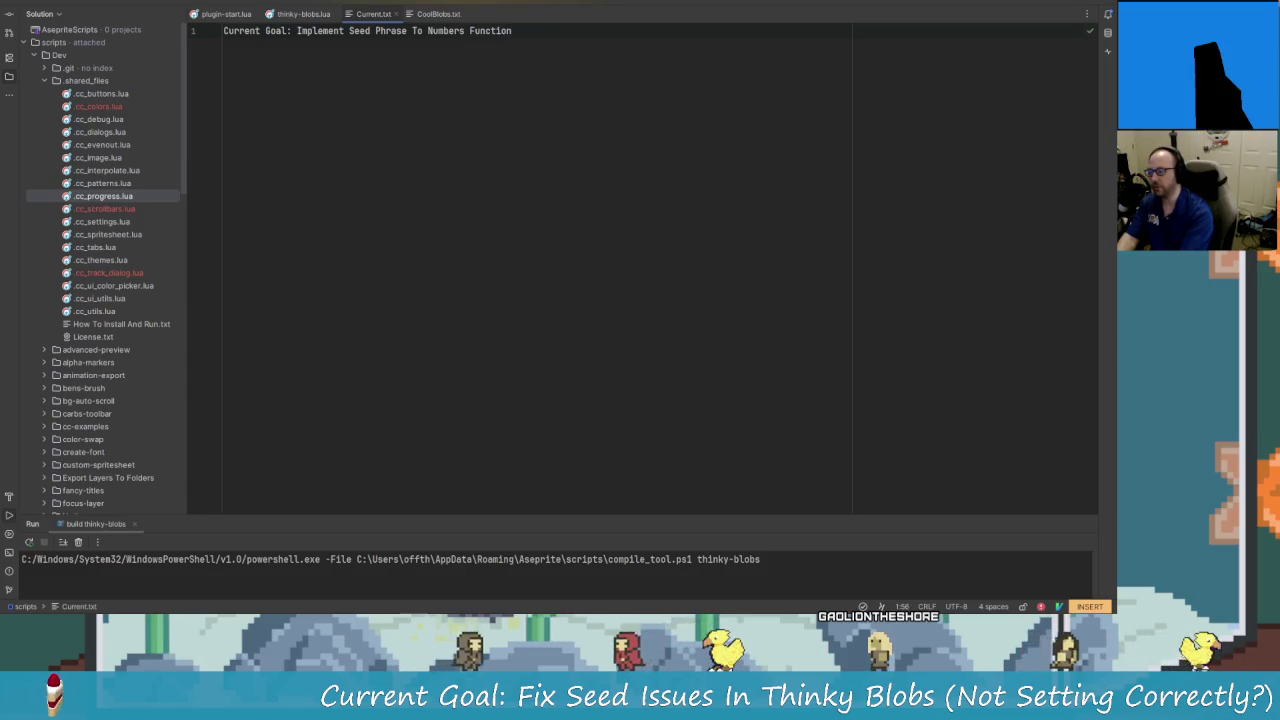
text(ality.)
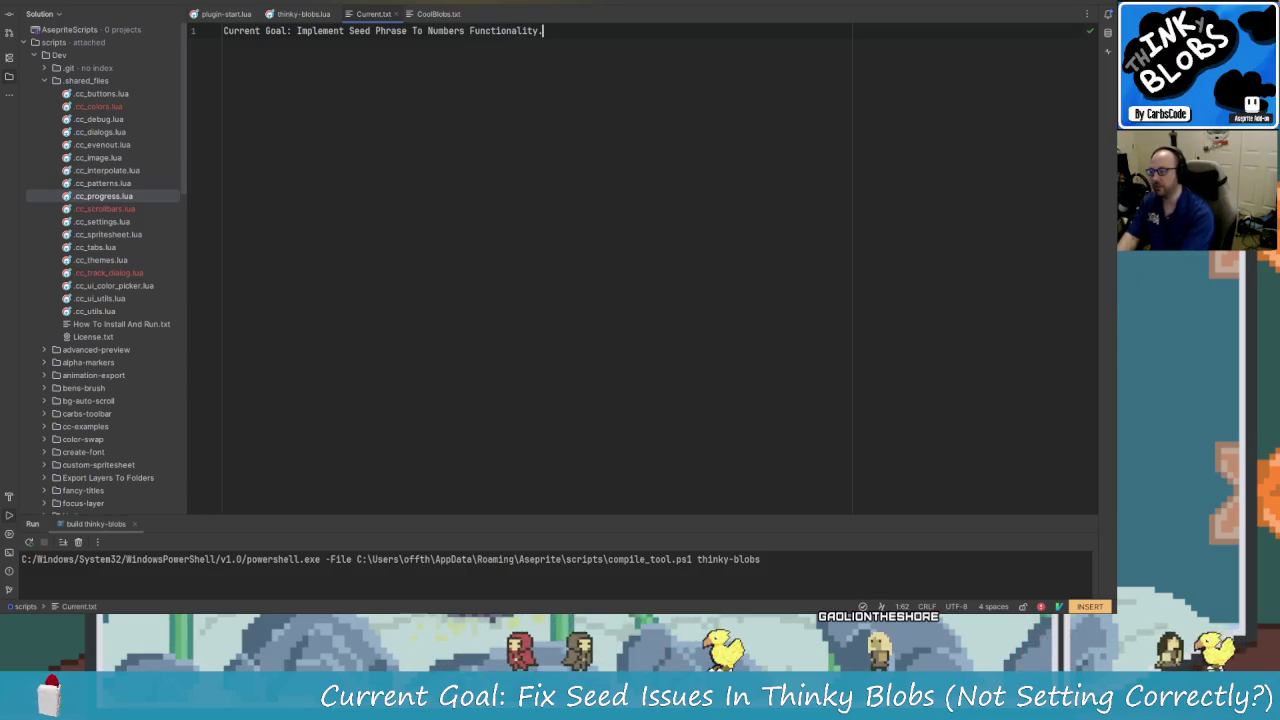
key(Escape)
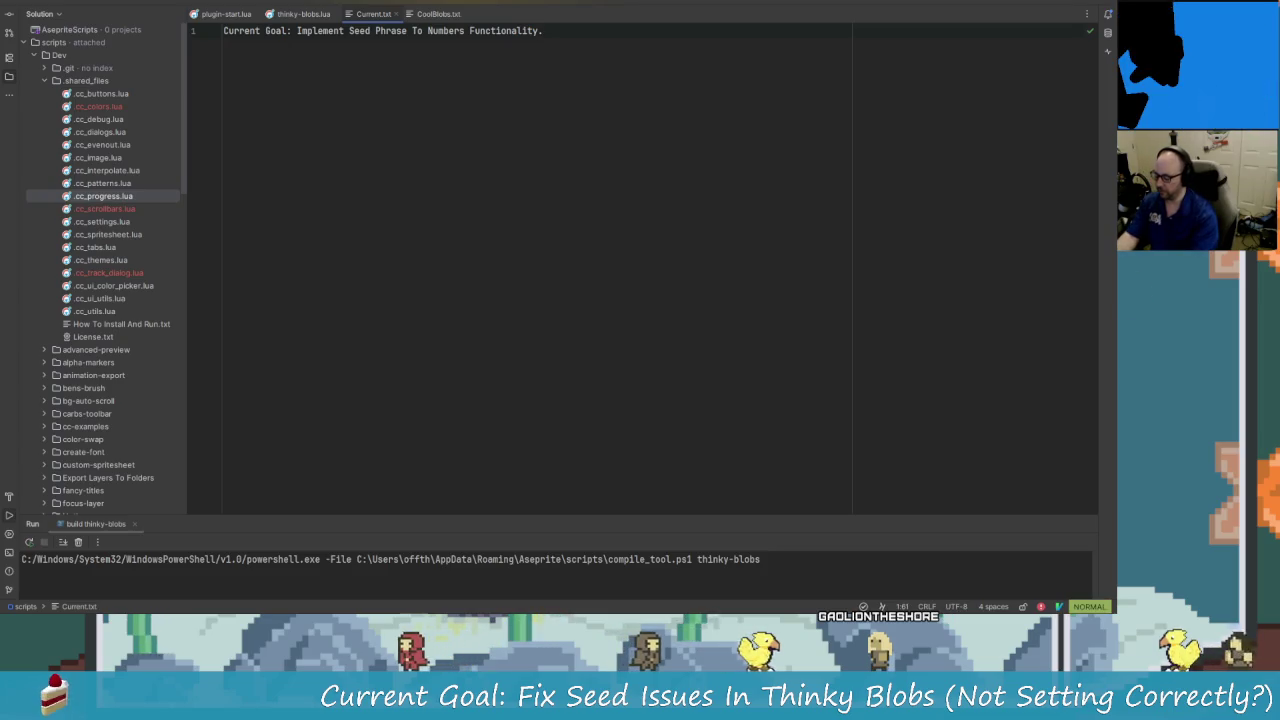
key(ctrl+F4)
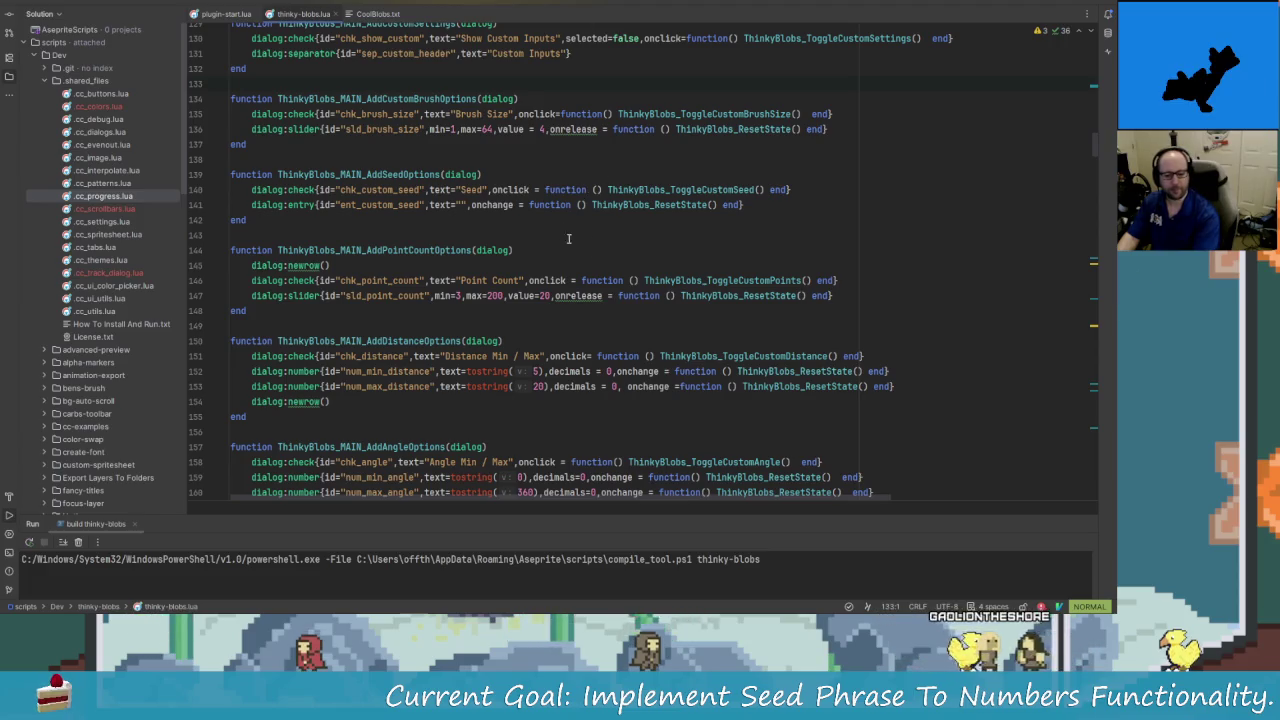
Return to Aseprite and frame the wizard figures on the canvas.
key(alt+Tab)
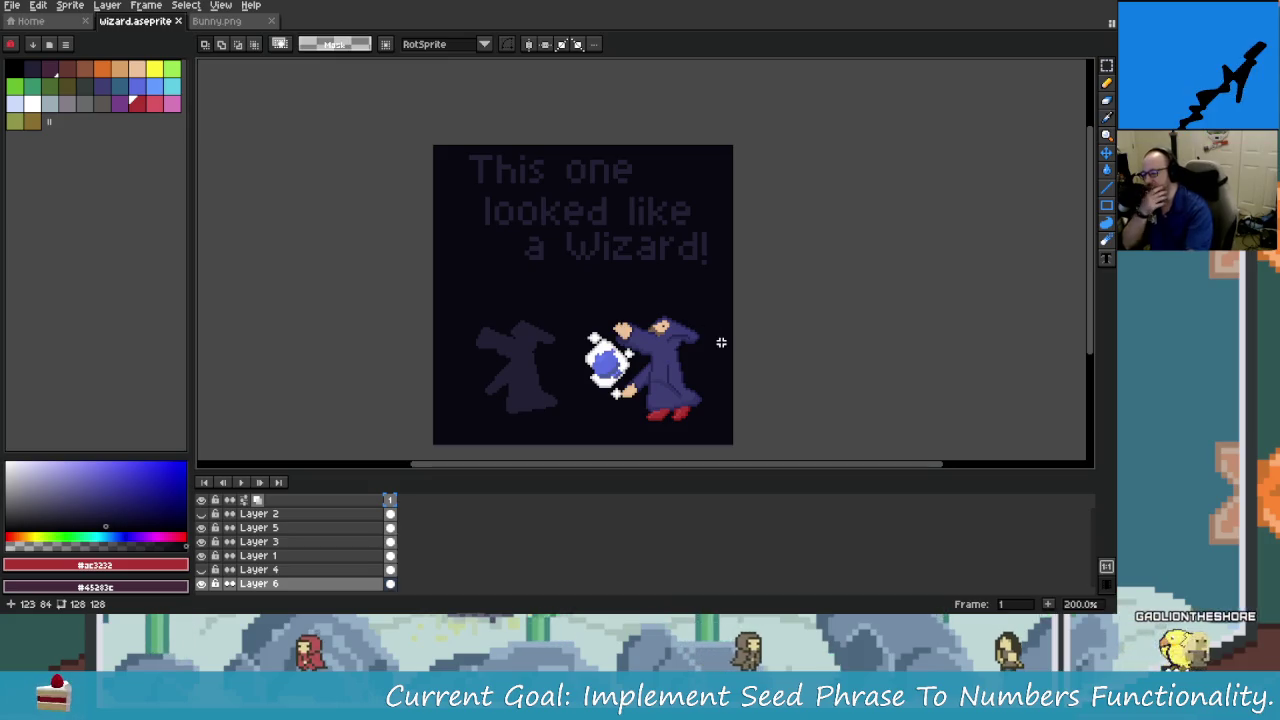
scroll(712, 366, up, 1)
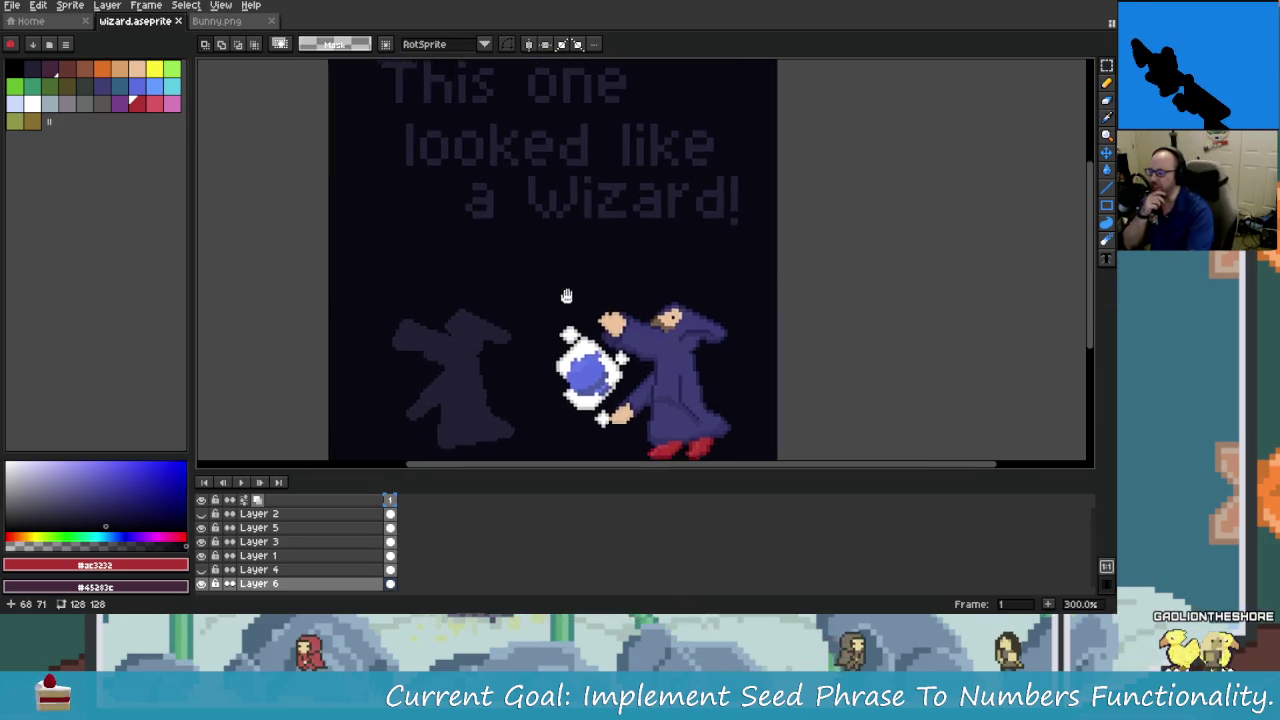
scroll(571, 300, down, 1)
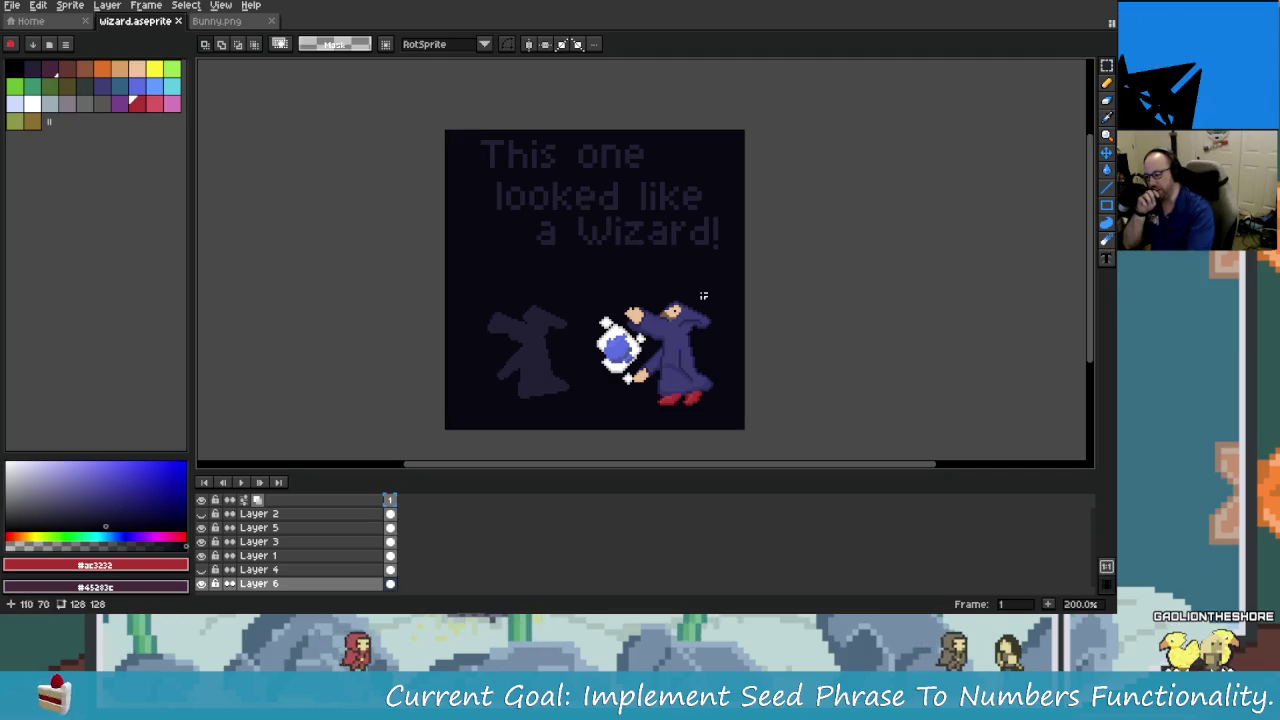
scroll(619, 300, up, 1)
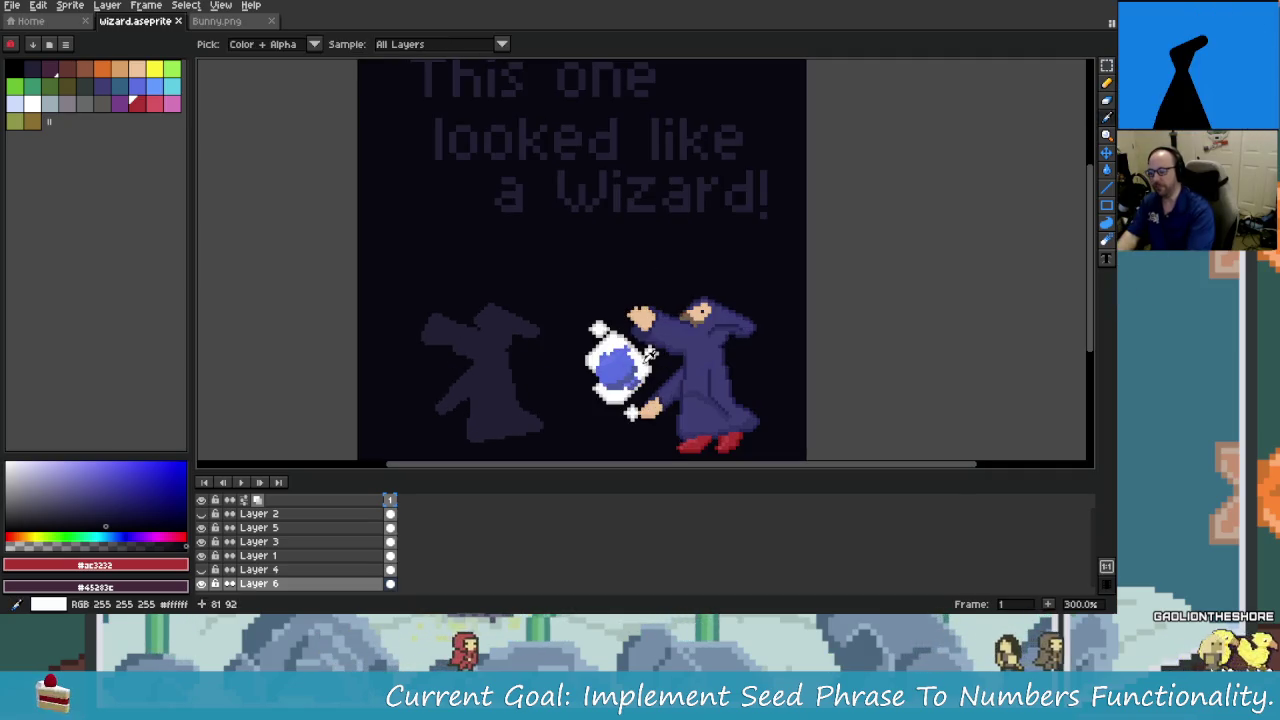
alt+click(652, 352)
scroll(537, 189, up, 3)
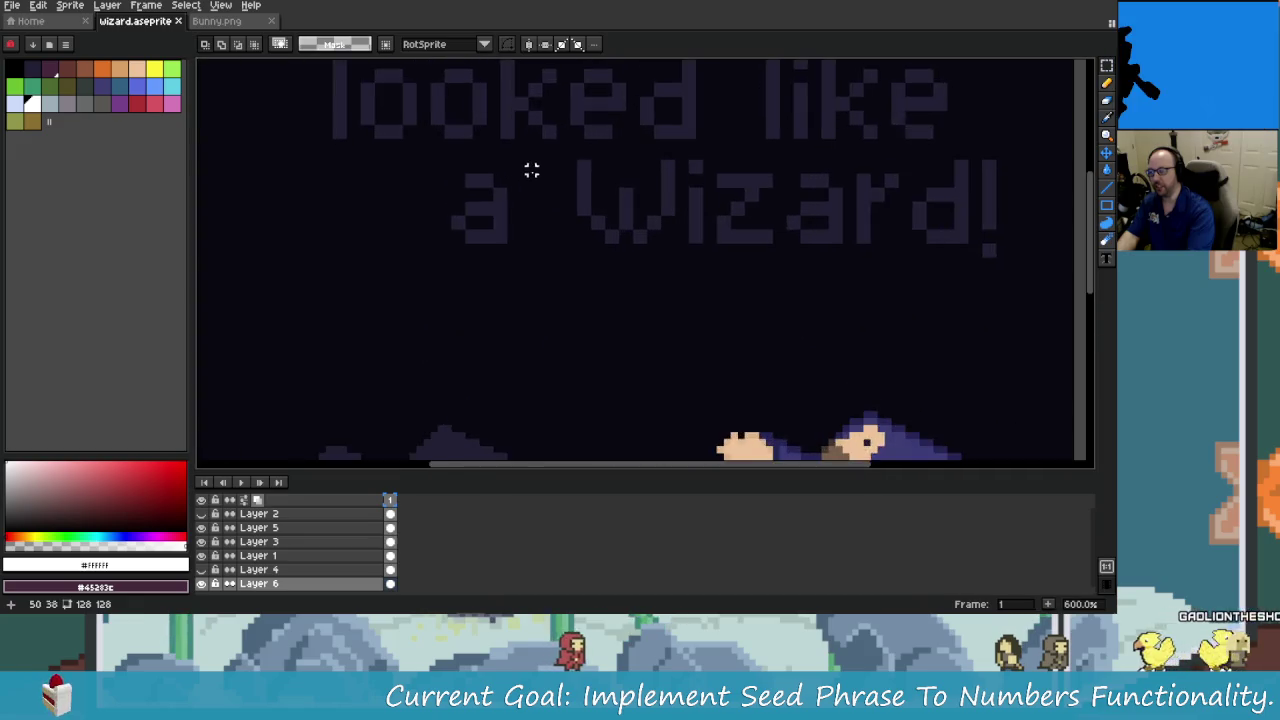
scroll(594, 309, down, 1)
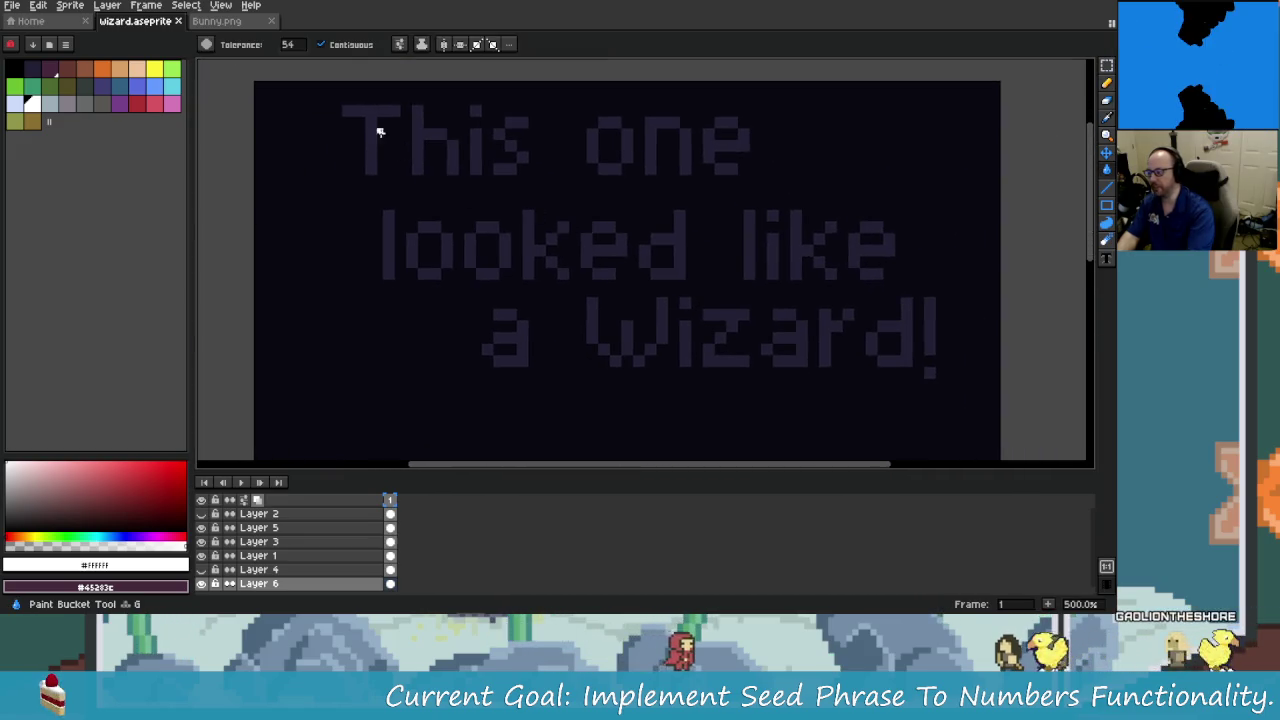
scroll(457, 317, down, 1)
scroll(517, 211, down, 1)
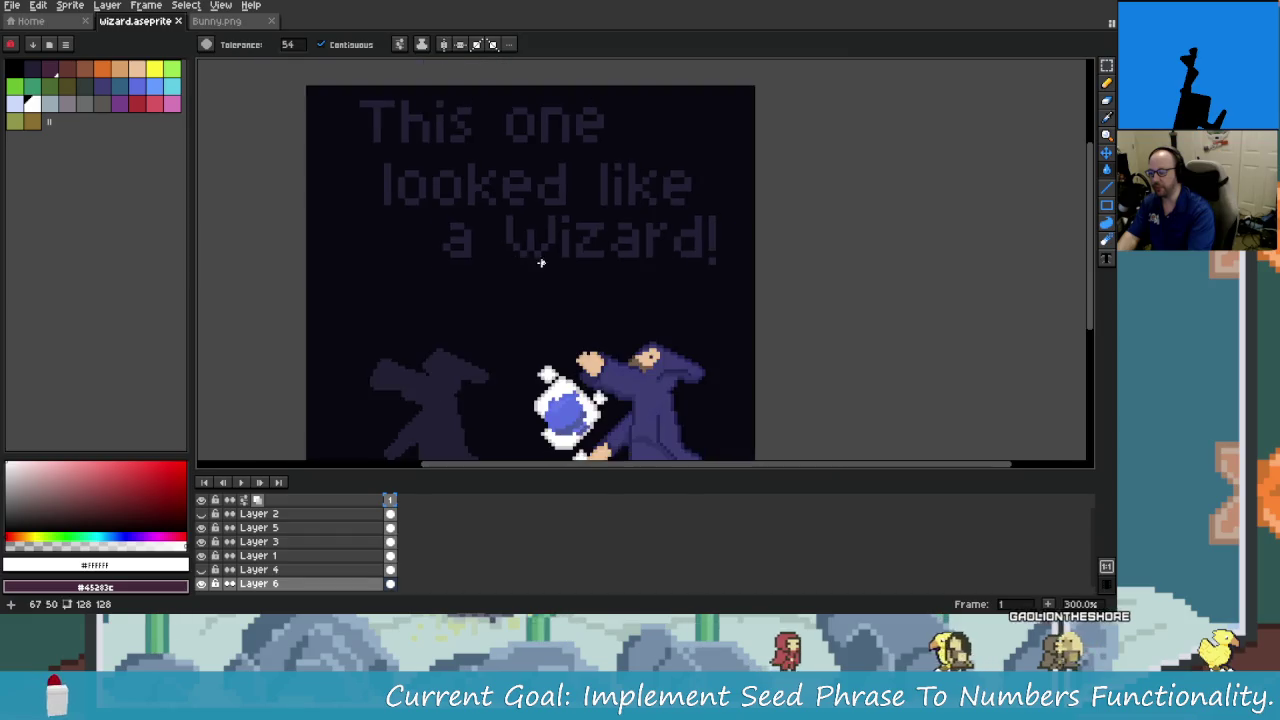
drag(540, 260, 540, 183)
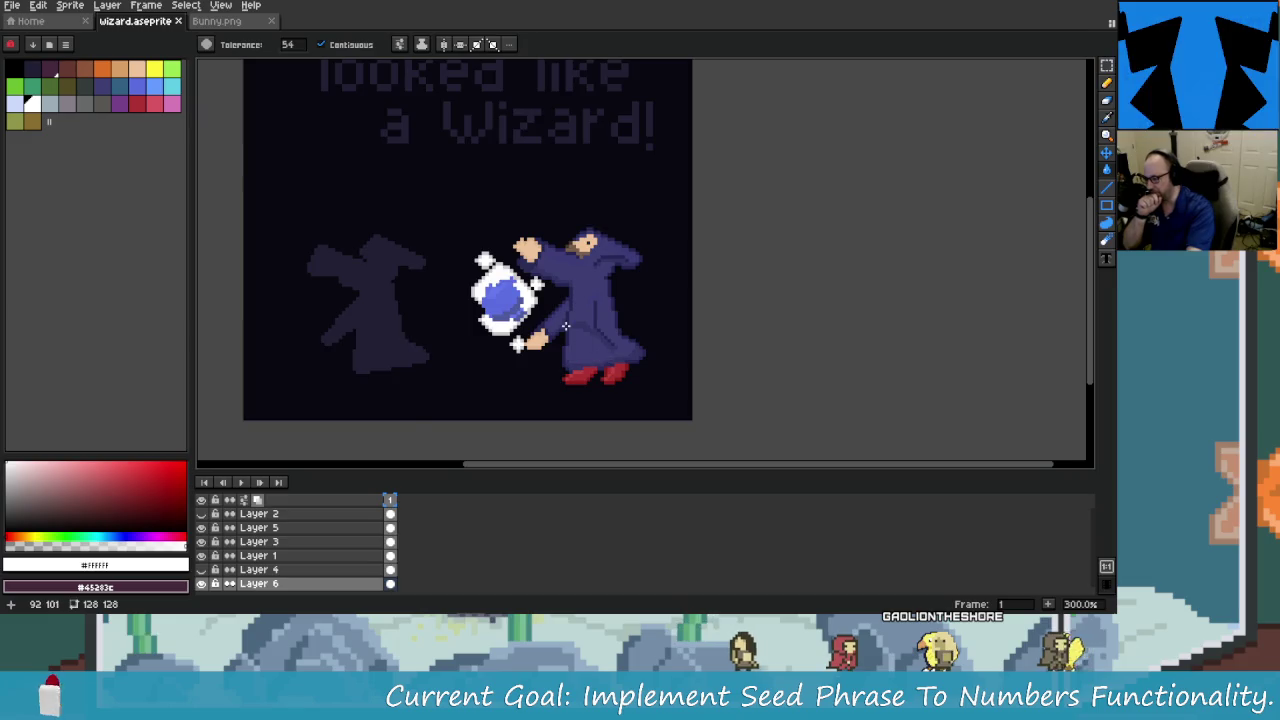
scroll(565, 327, down, 1)
drag(565, 327, 640, 337)
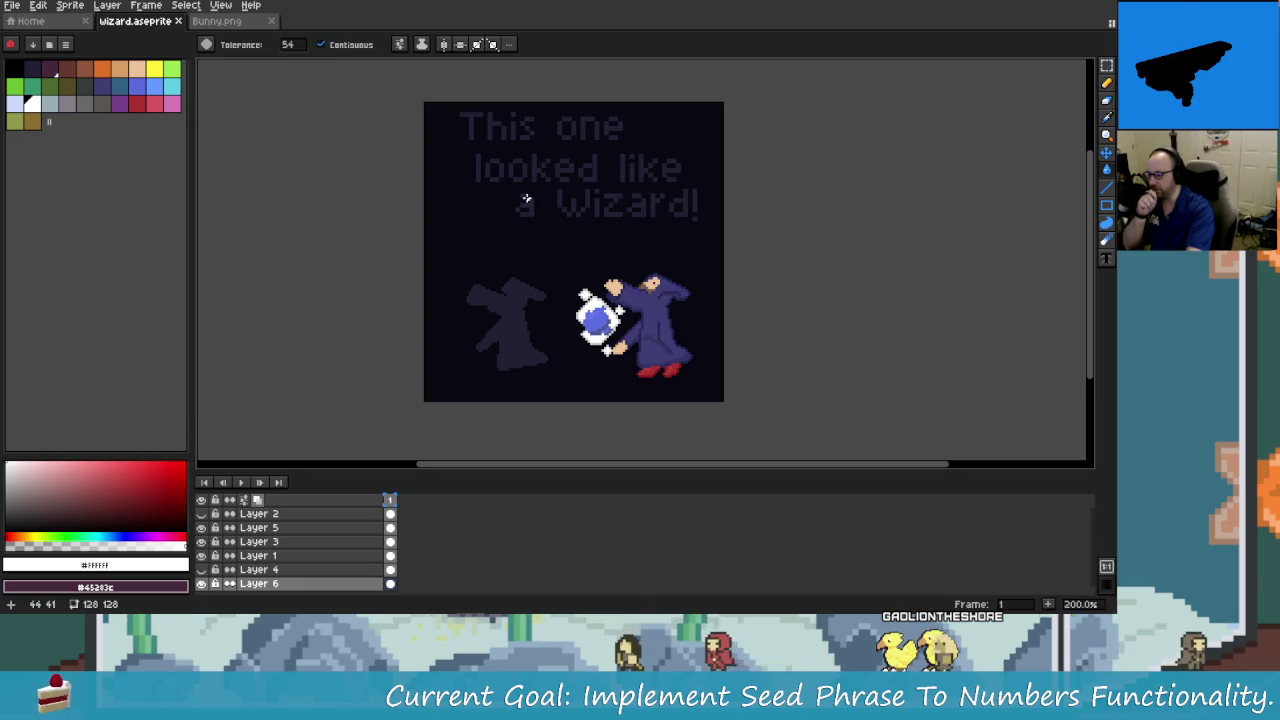
scroll(526, 199, up, 2)
mouse_move(460, 40)
mouse_down()
mouse_move(629, 283)
mouse_move(517, 100)
mouse_move(544, 155)
mouse_up()
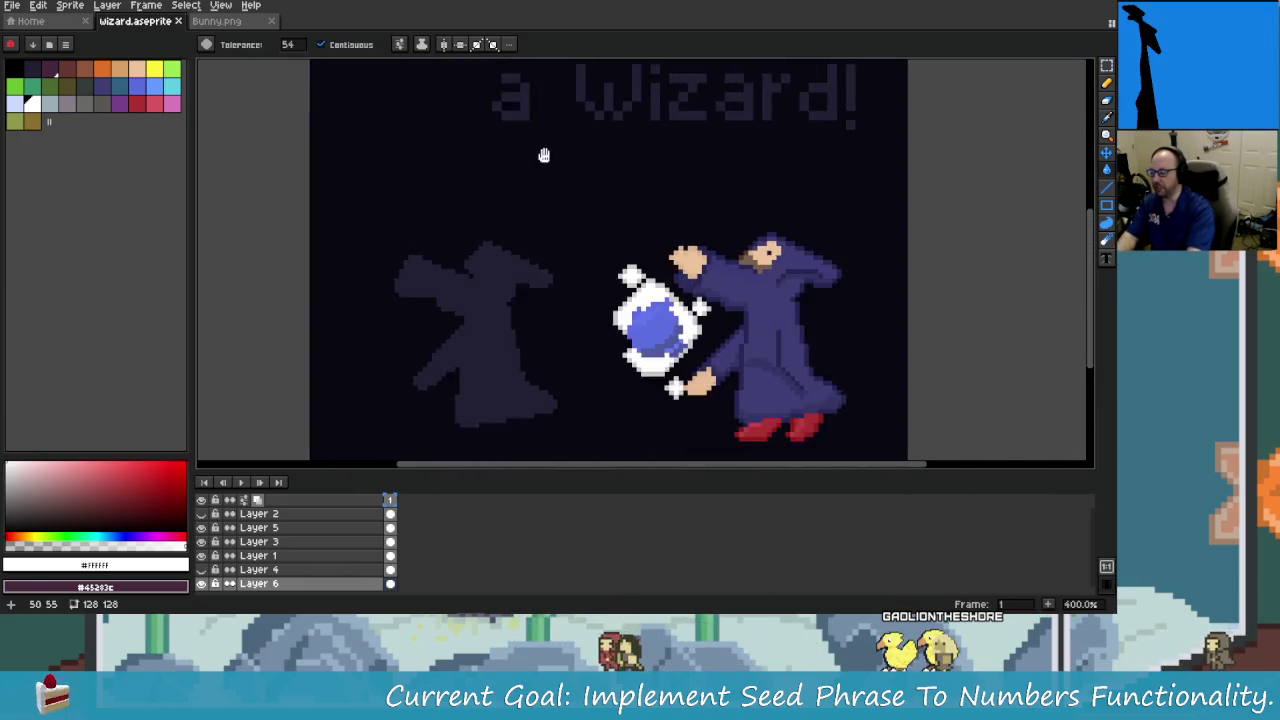
scroll(480, 300, down, 1)
Sample the dark shadow colour, switch to Paint Bucket, and lighten the colour slightly.
key(i)
click(470, 320)
scroll(470, 300, up, 1)
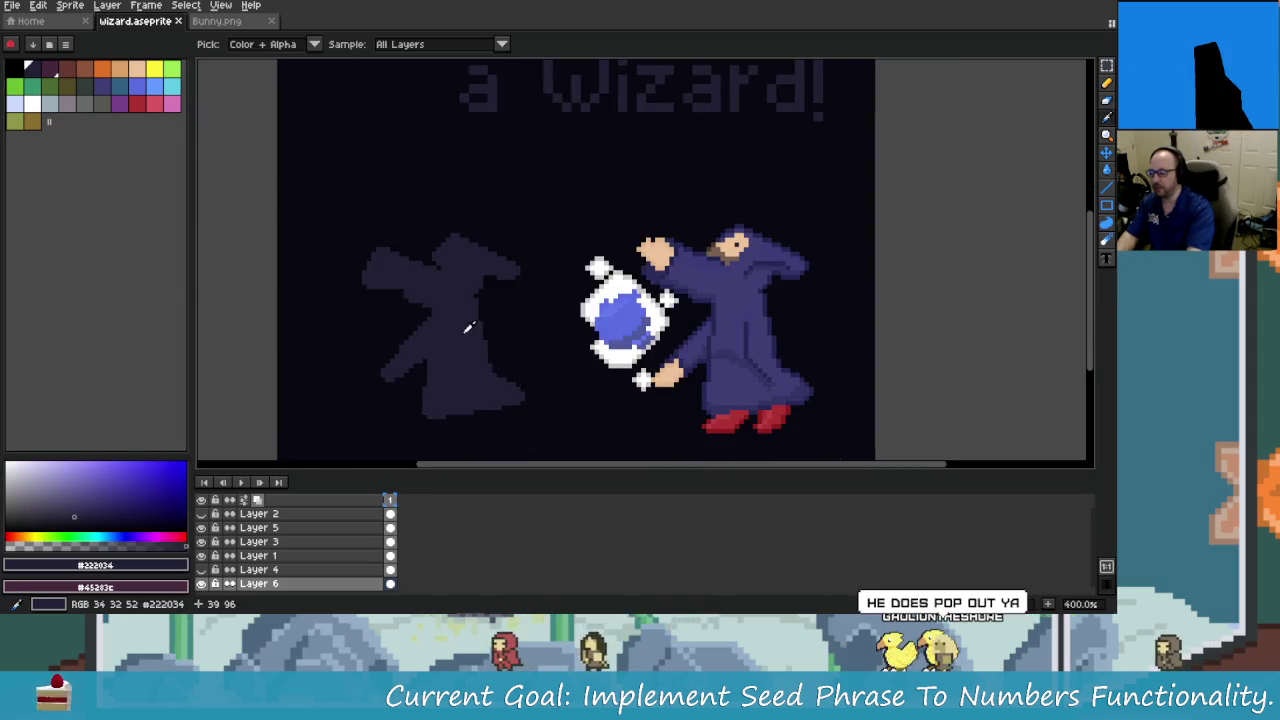
key(g)
click(78, 506)
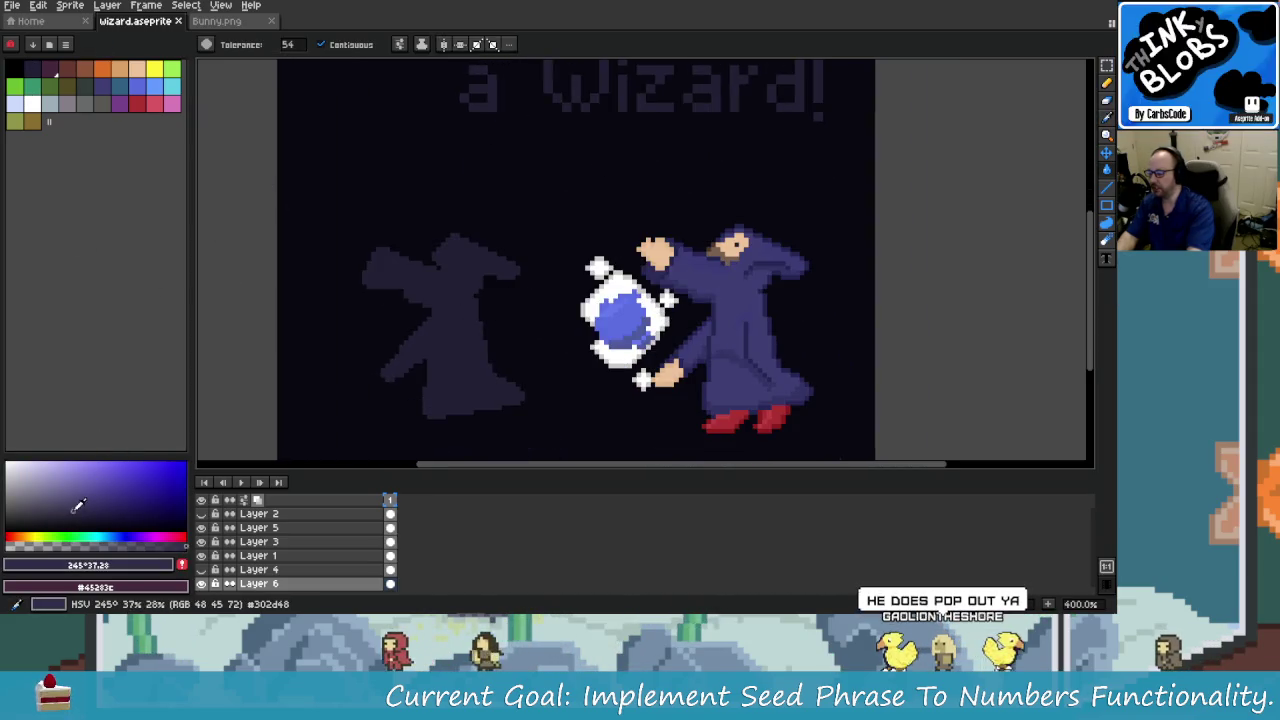
drag(74, 509, 64, 502)
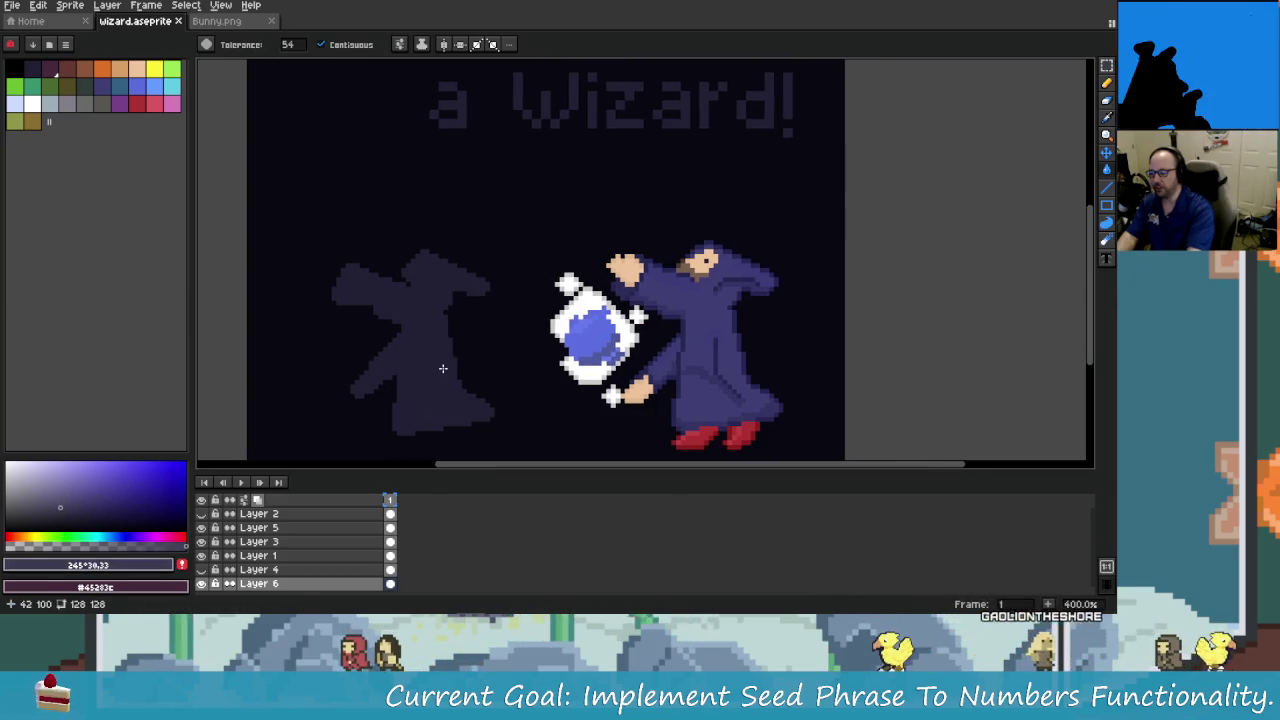
Undo a stray fill that covered the canvas and toggle Layer 1's visibility to inspect it.
click(443, 366)
key(ctrl+z)
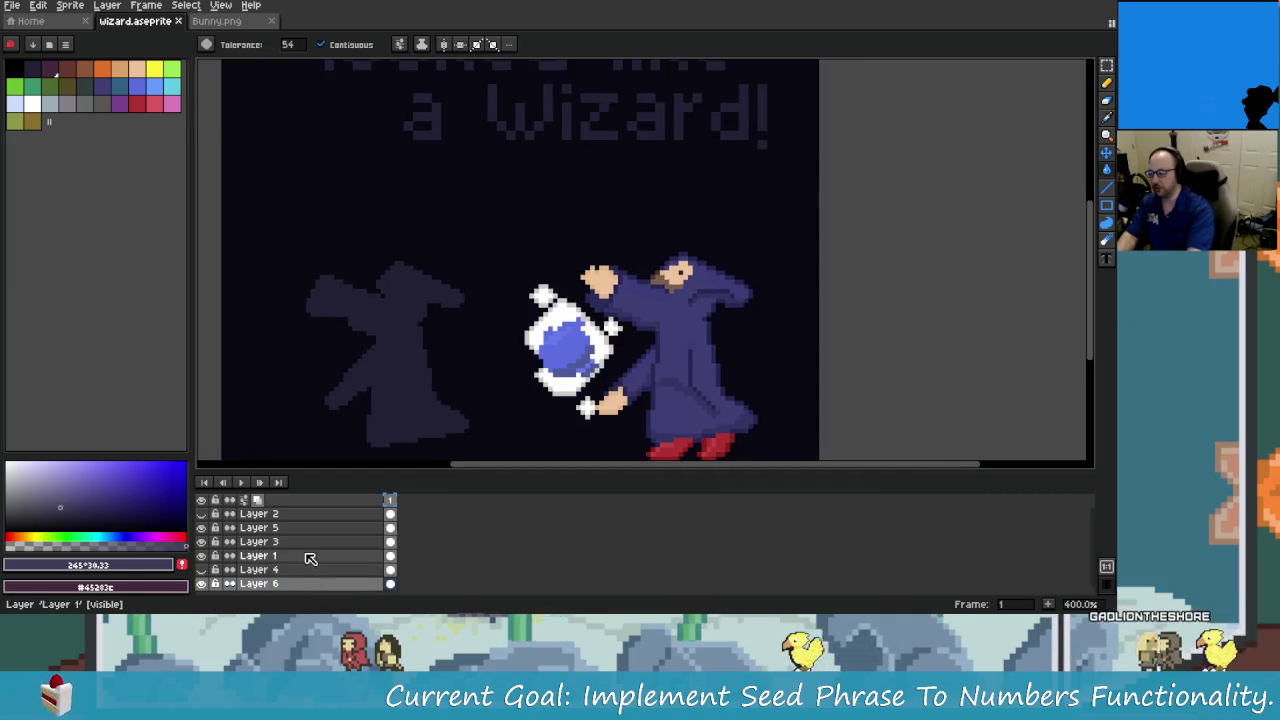
click(201, 555)
click(201, 555)
click(205, 558)
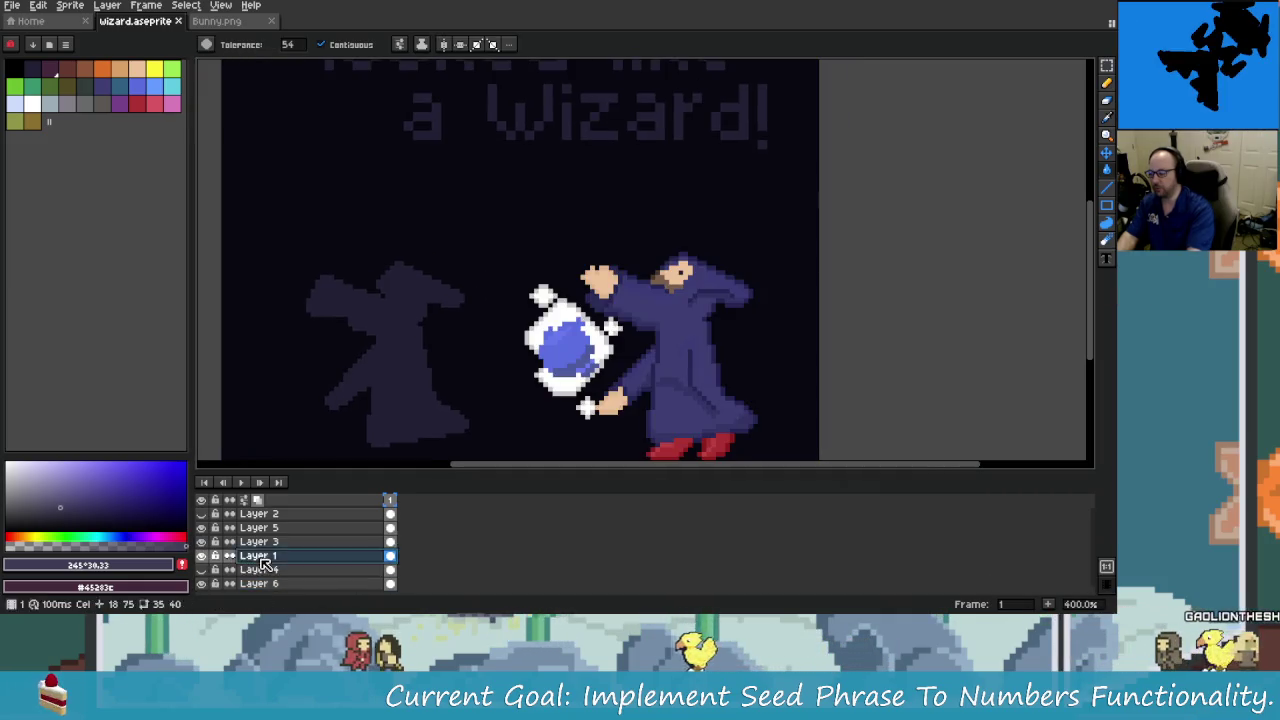
click(202, 557)
Try a lighter purple fill on the shadow figure, then undo it.
click(418, 348)
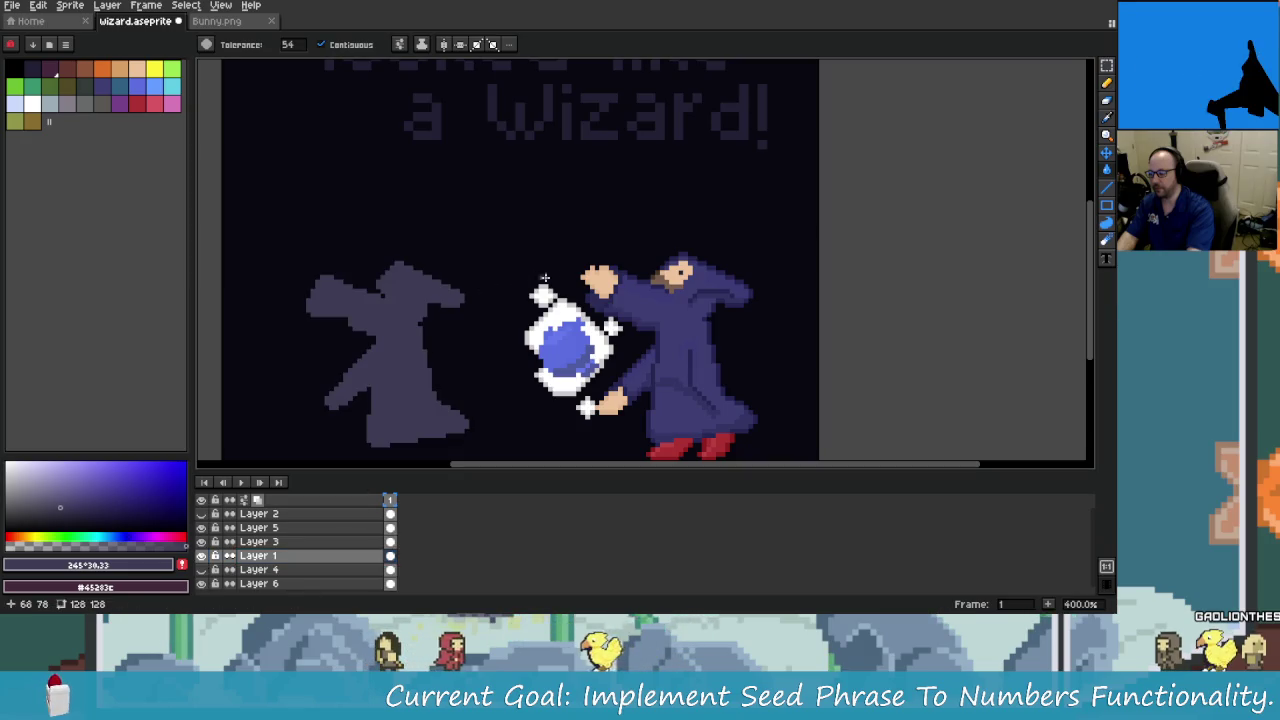
scroll(528, 291, down, 1)
key(ctrl+z)
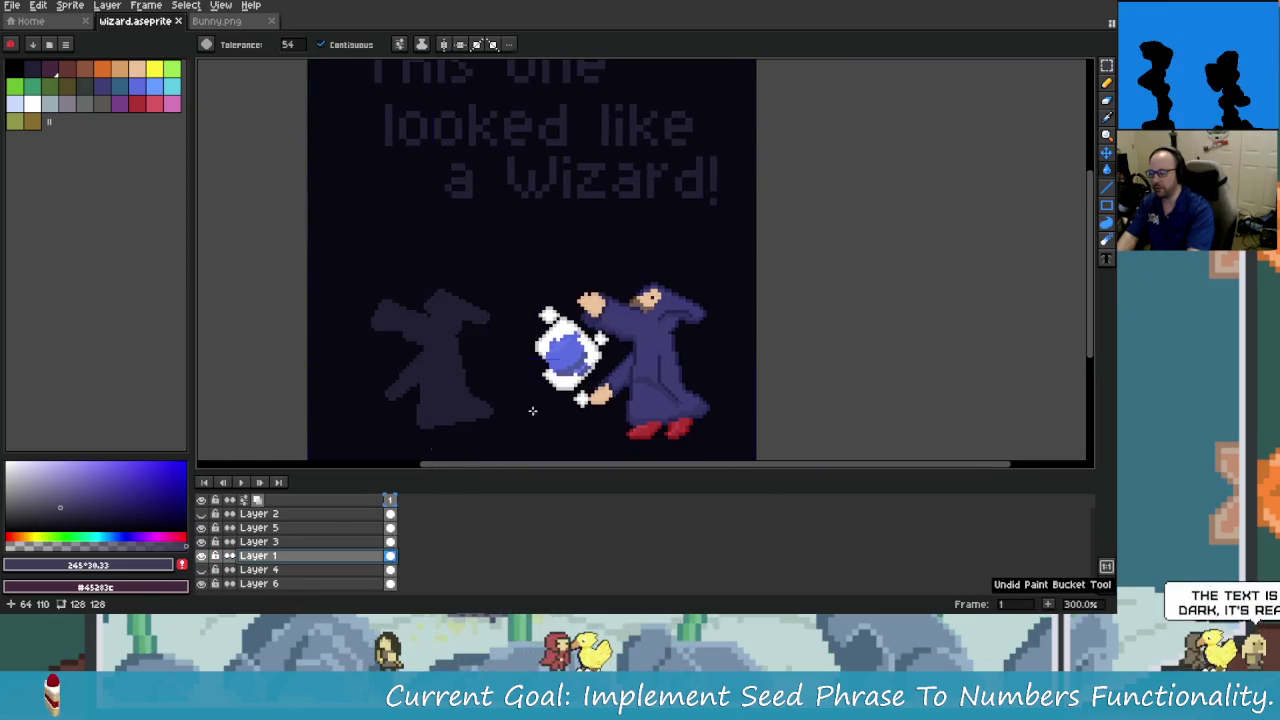
scroll(380, 191, up, 1)
scroll(394, 206, up, 1)
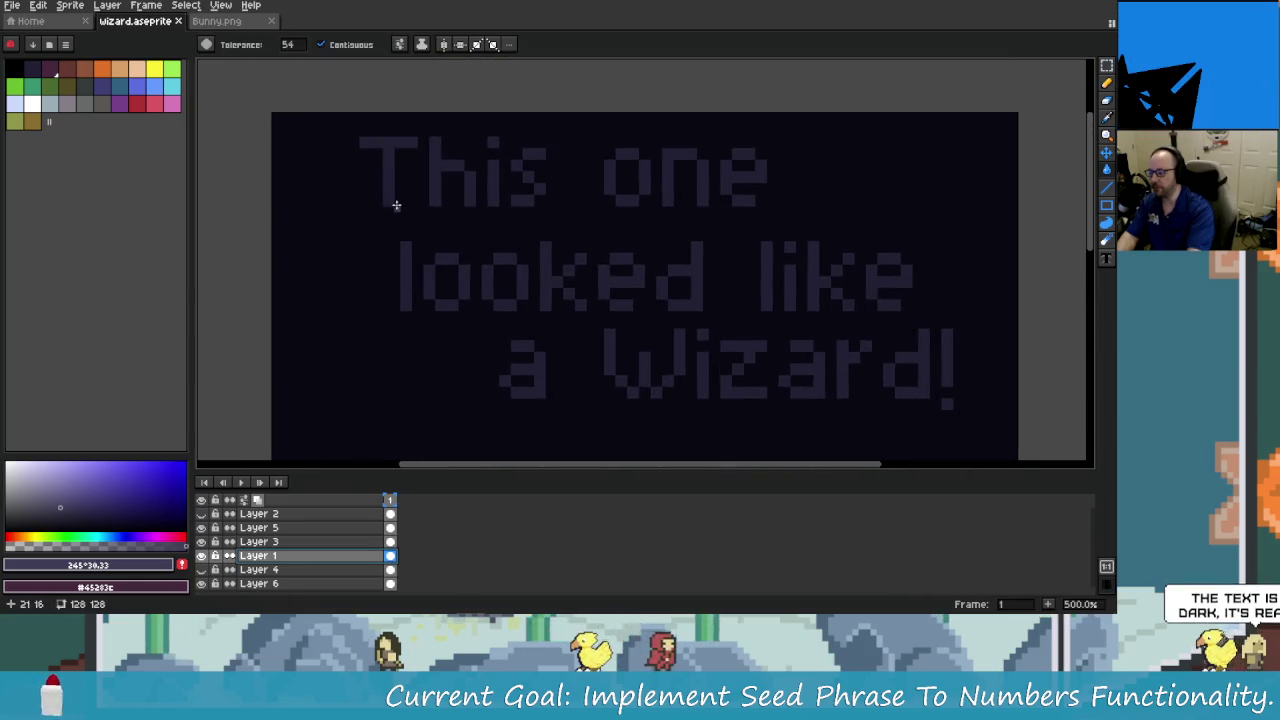
key(ctrl+y)
key(ctrl+z)
key(ctrl+y)
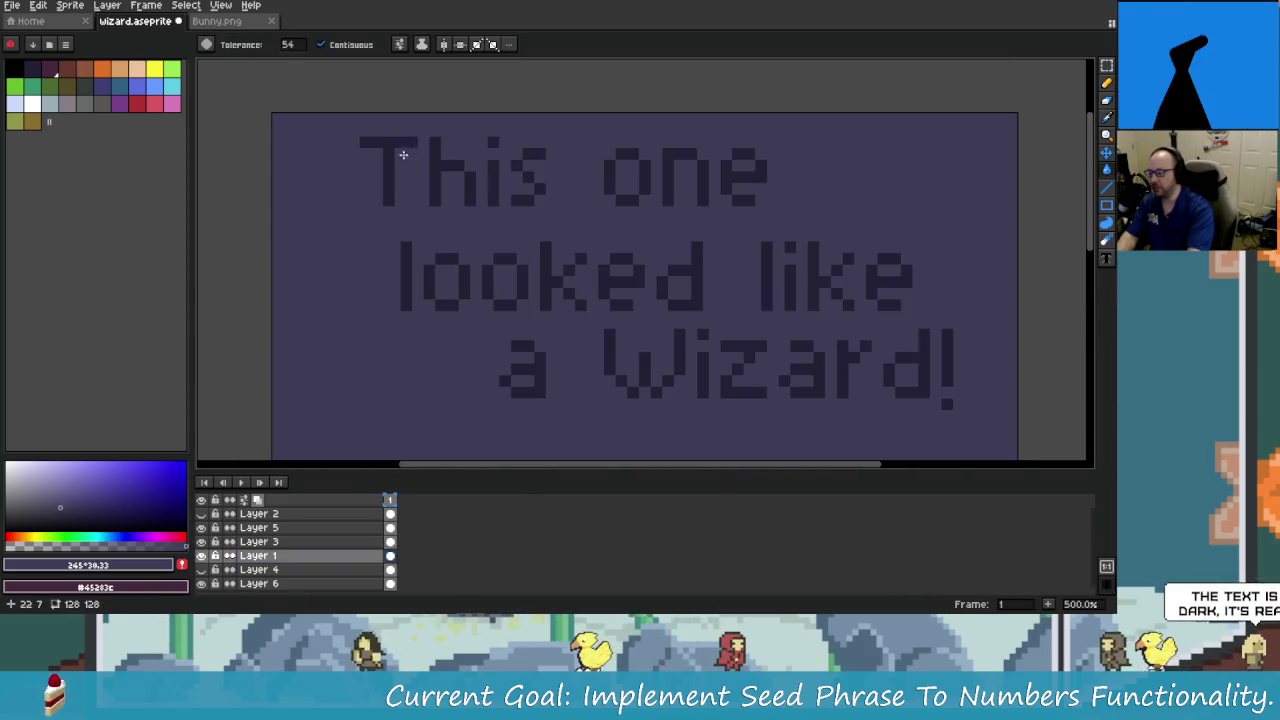
key(ctrl+z)
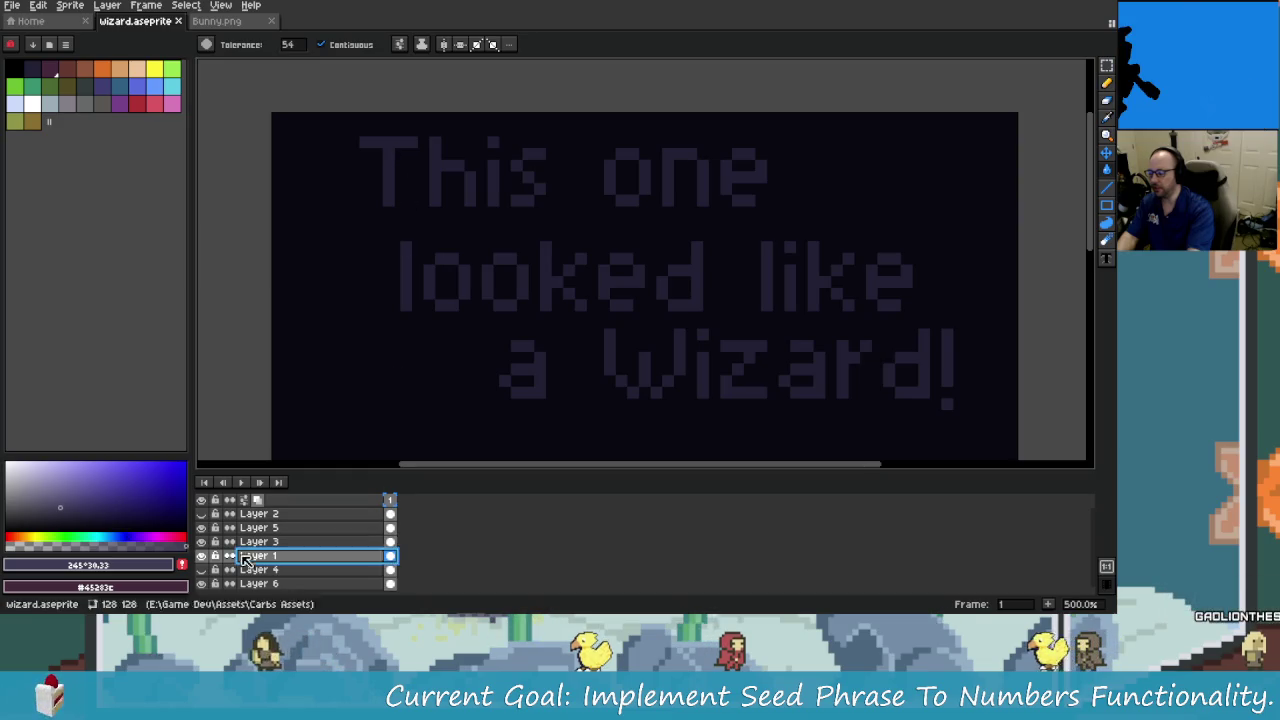
Toggle Layer 3 to find the text layer and undo a trial light purple background fill.
click(205, 545)
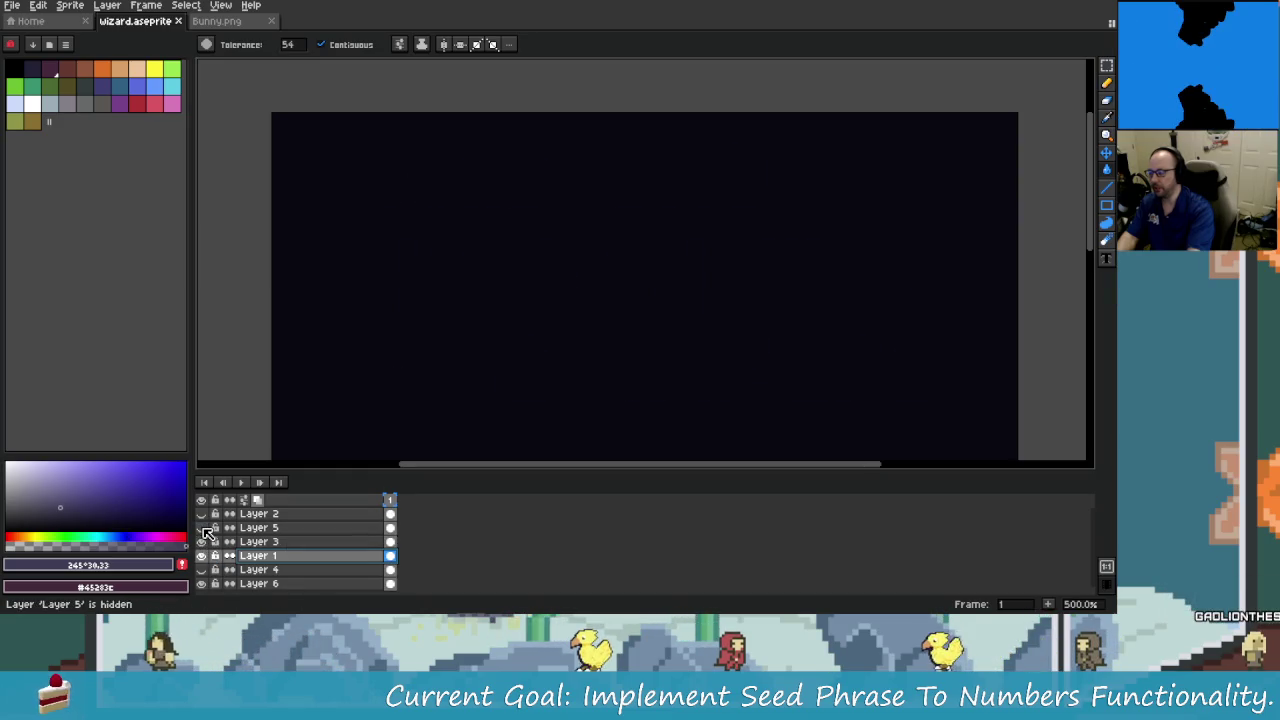
click(205, 545)
click(429, 158)
key(ctrl+z)
key(ctrl+y)
key(ctrl+z)
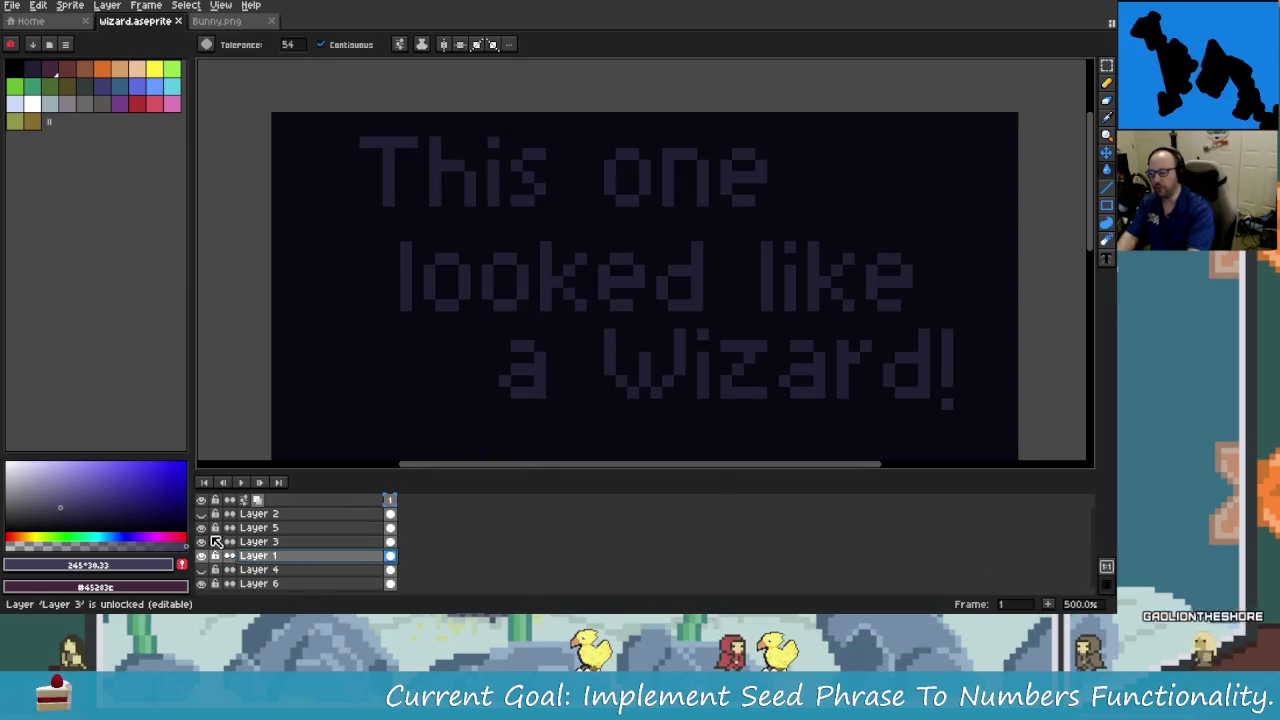
On Layer 5, fill the letters T, h and i of 'This' with a lighter colour.
click(272, 528)
click(390, 150)
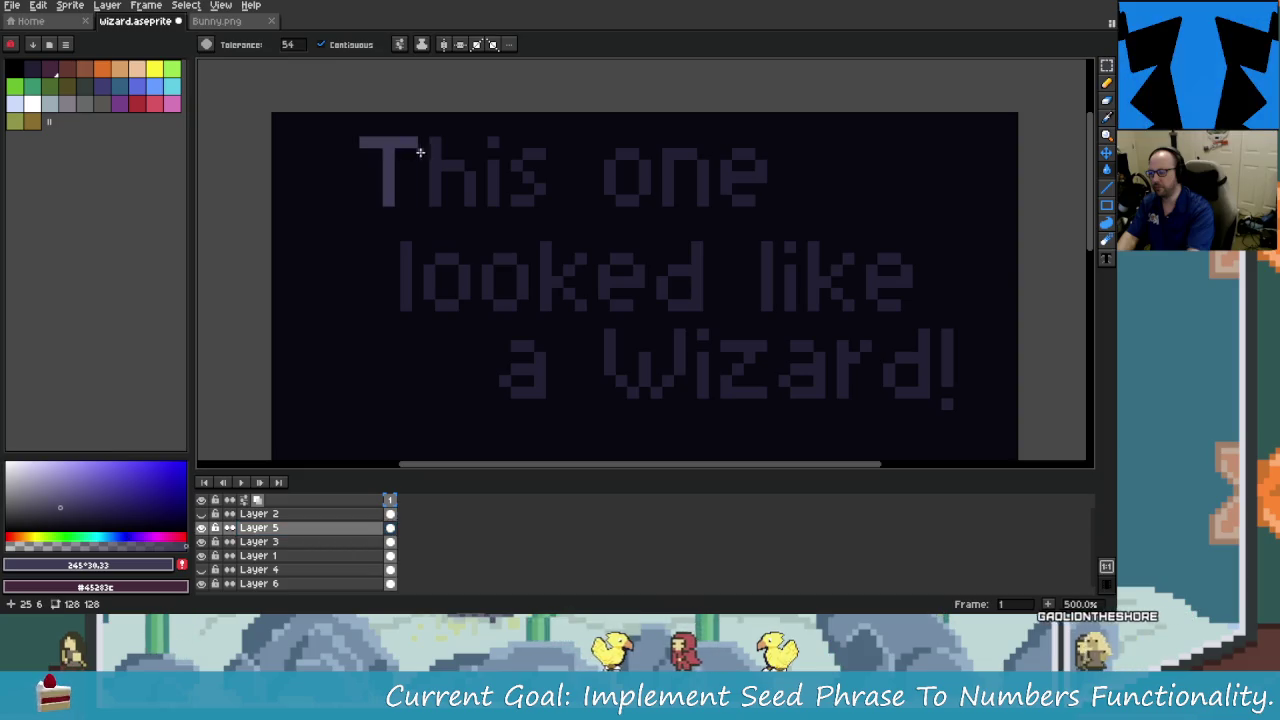
click(466, 163)
click(487, 170)
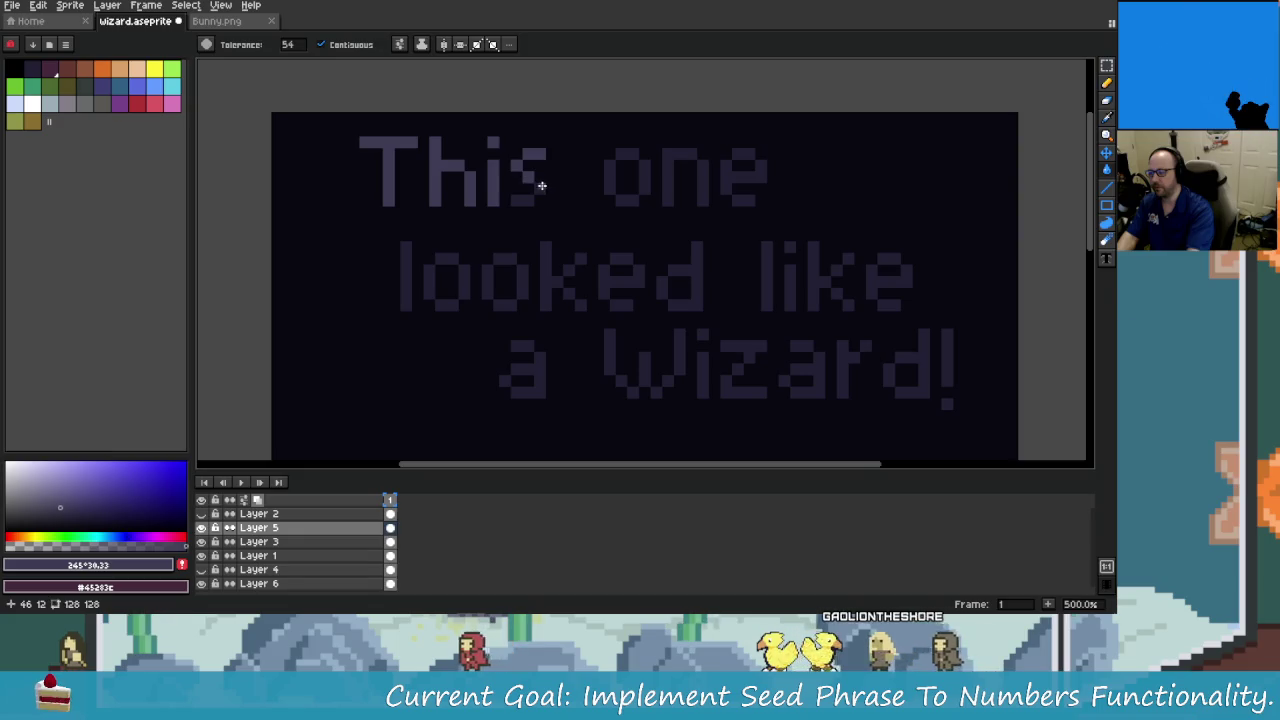
Undo the letter fills and marquee-select a rectangle around the caption text.
key(ctrl+z)
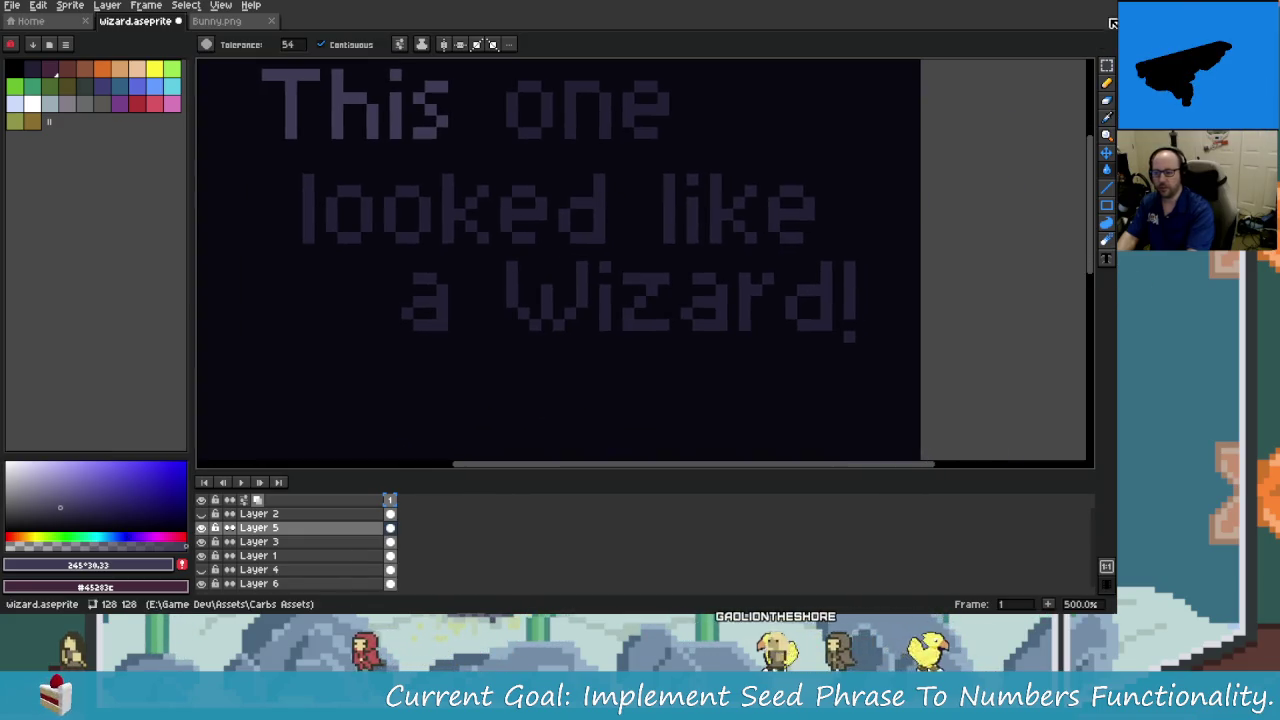
click(1106, 65)
drag(282, 94, 952, 420)
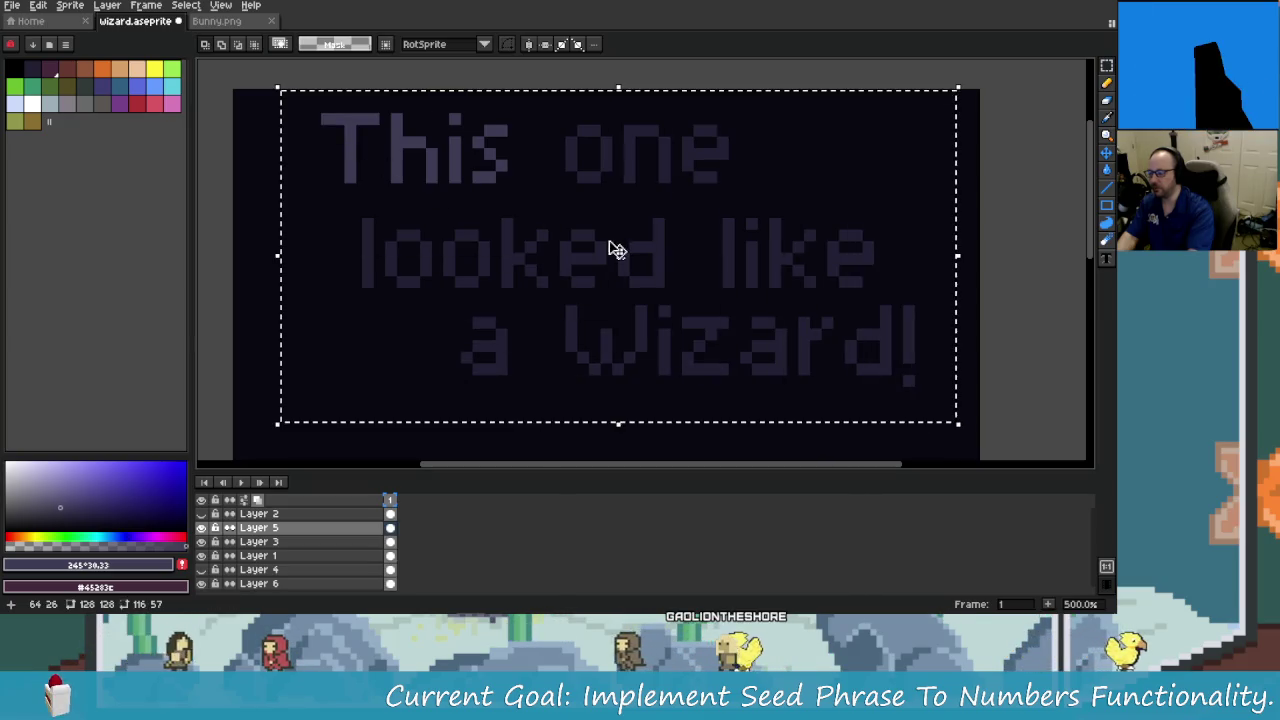
Replace the caption's dark #222034 colour with the lighter purple, then deselect.
key(shift+r)
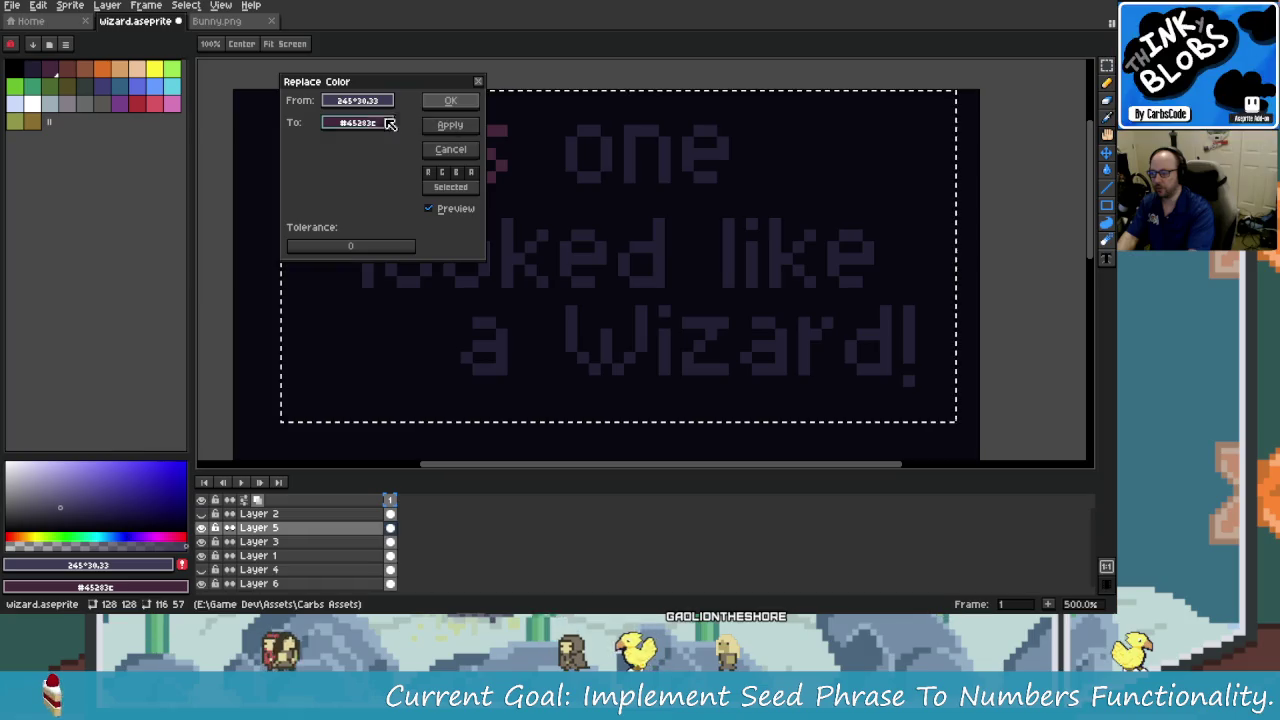
click(574, 132)
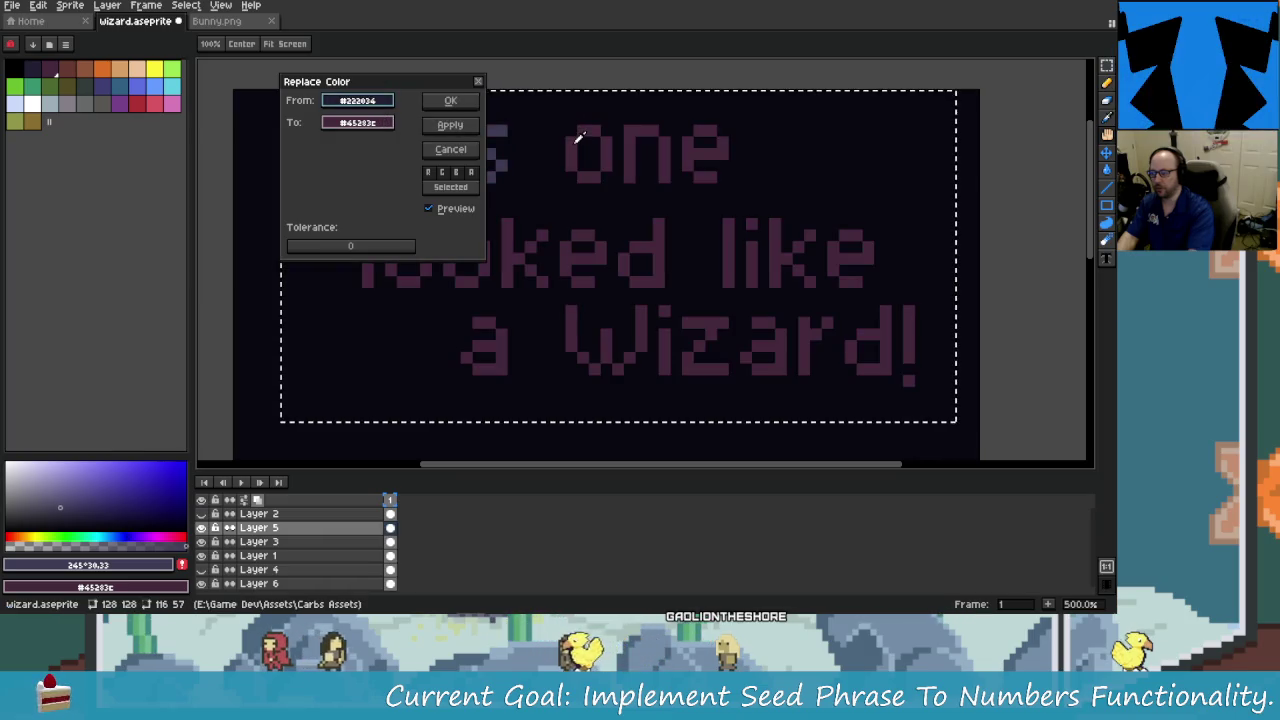
click(450, 101)
scroll(677, 262, down, 3)
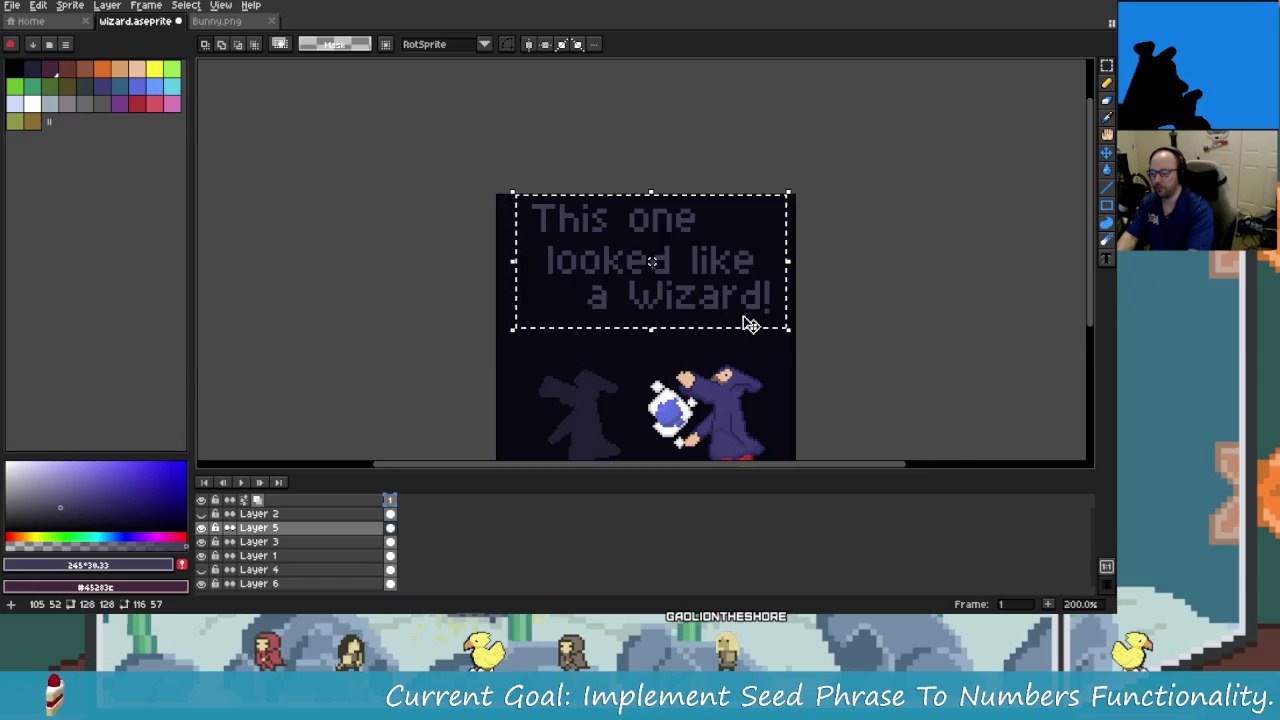
key(ctrl+d)
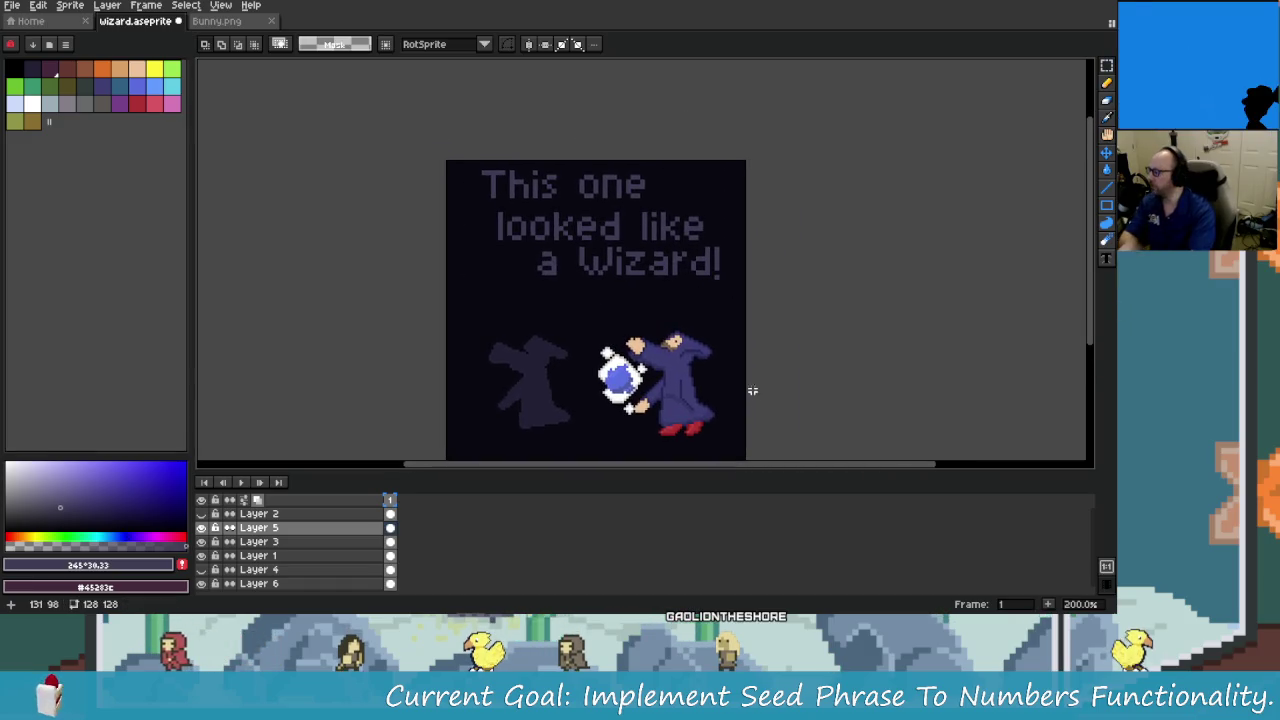
scroll(645, 390, up, 2)
mouse_move(523, 186)
mouse_down()
mouse_move(587, 199)
mouse_move(585, 136)
mouse_up()
key(b)
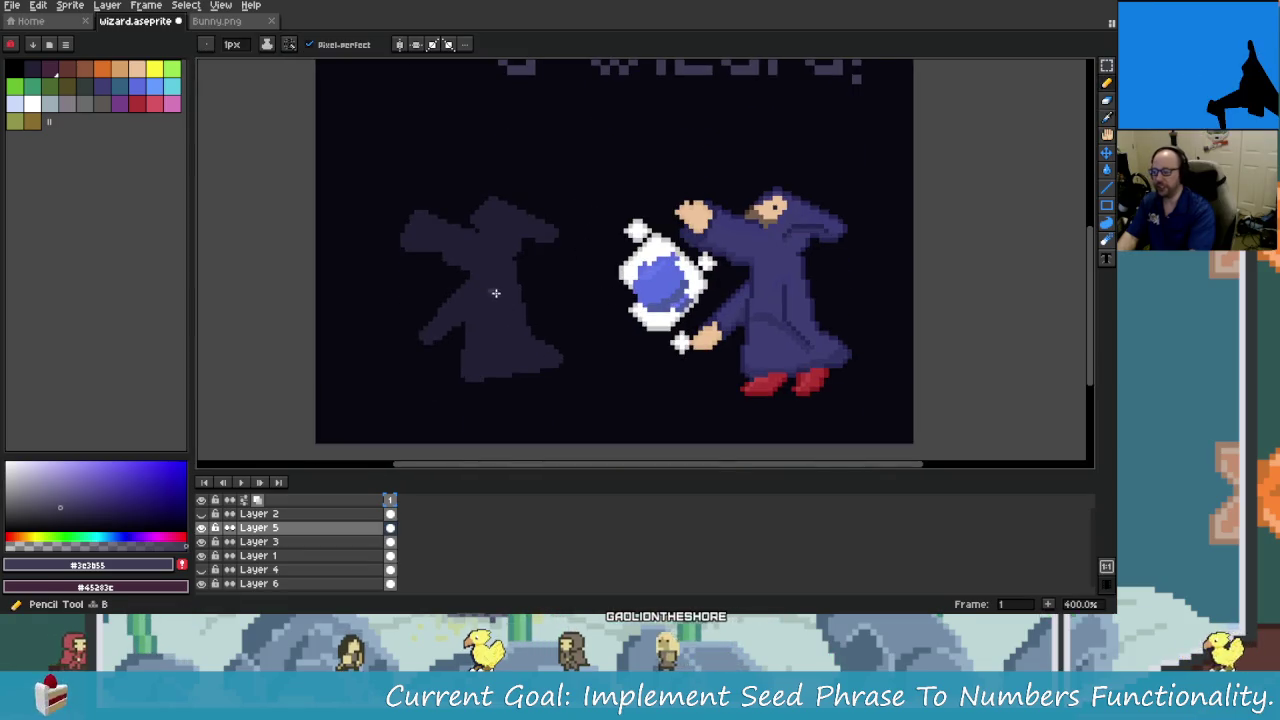
key(ctrl+z)
click(243, 530)
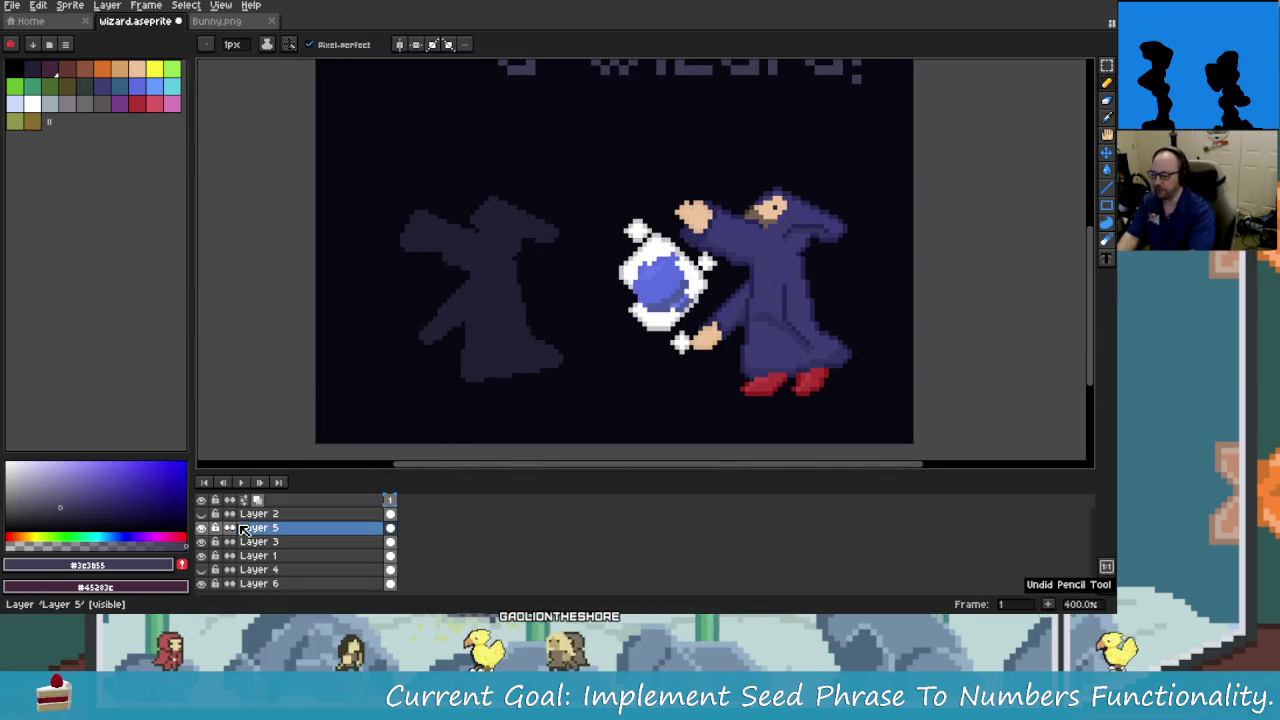
click(201, 555)
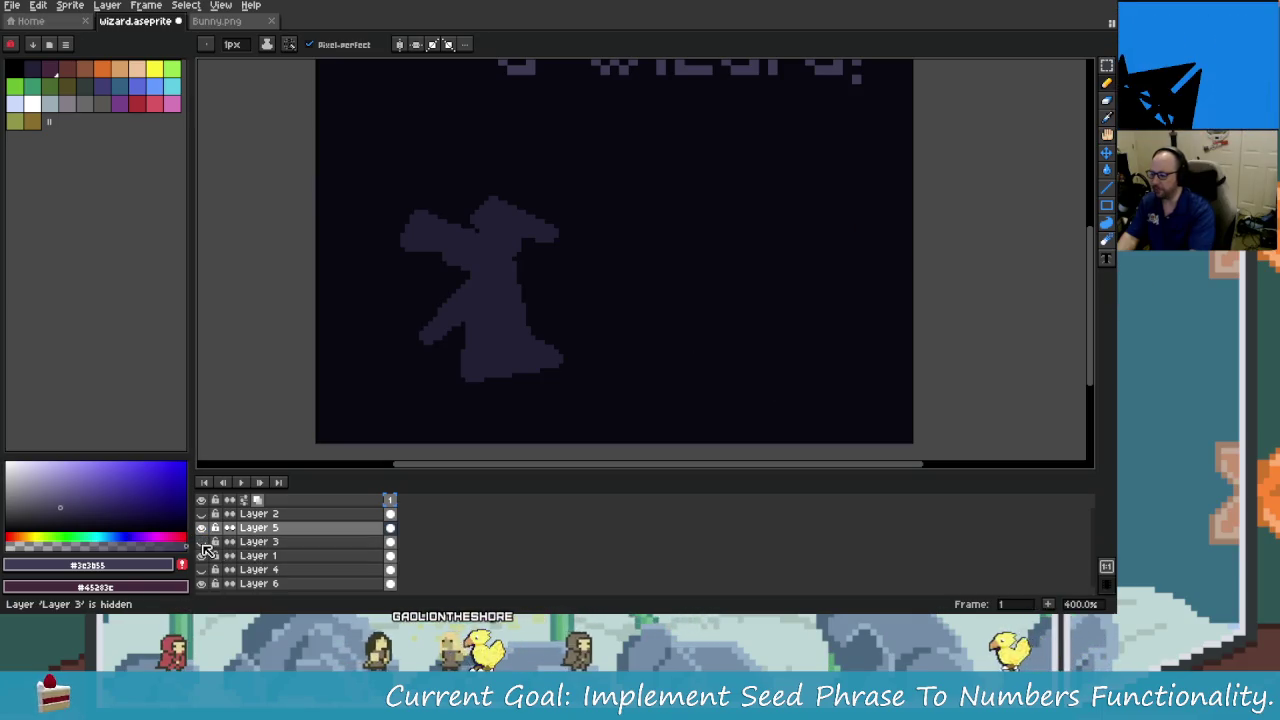
click(202, 556)
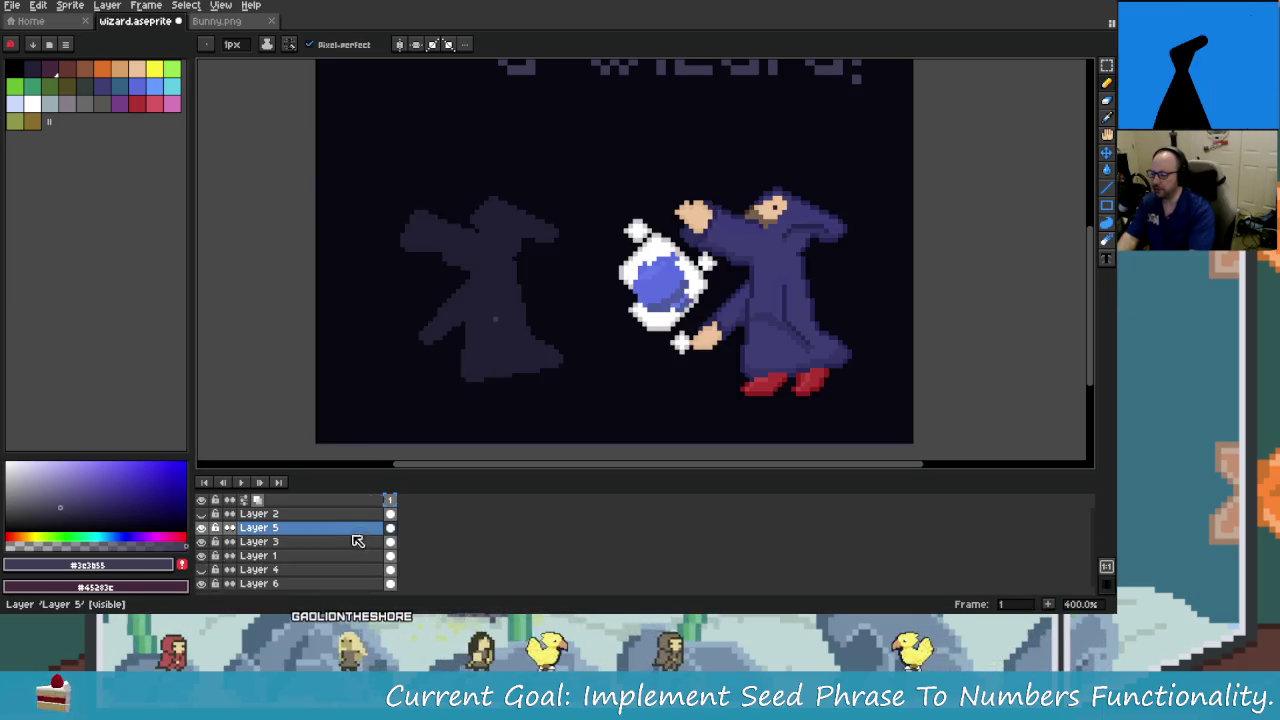
click(310, 558)
key(ctrl+z)
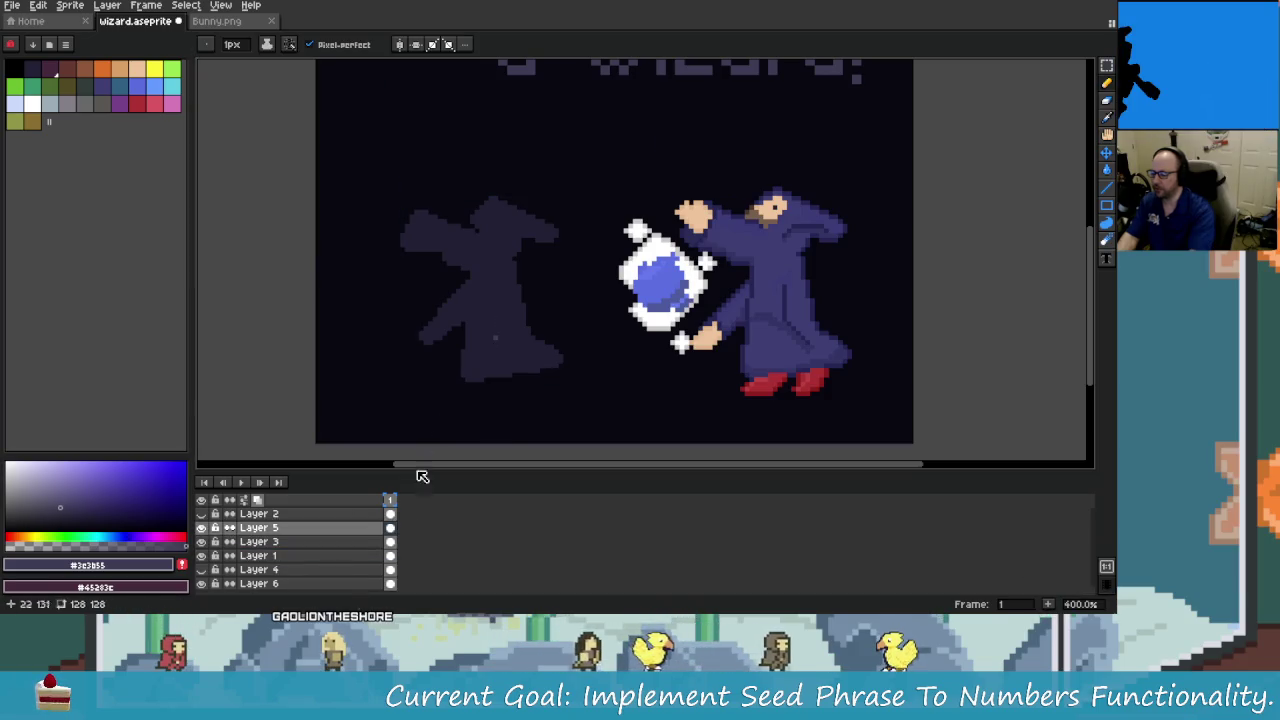
click(320, 556)
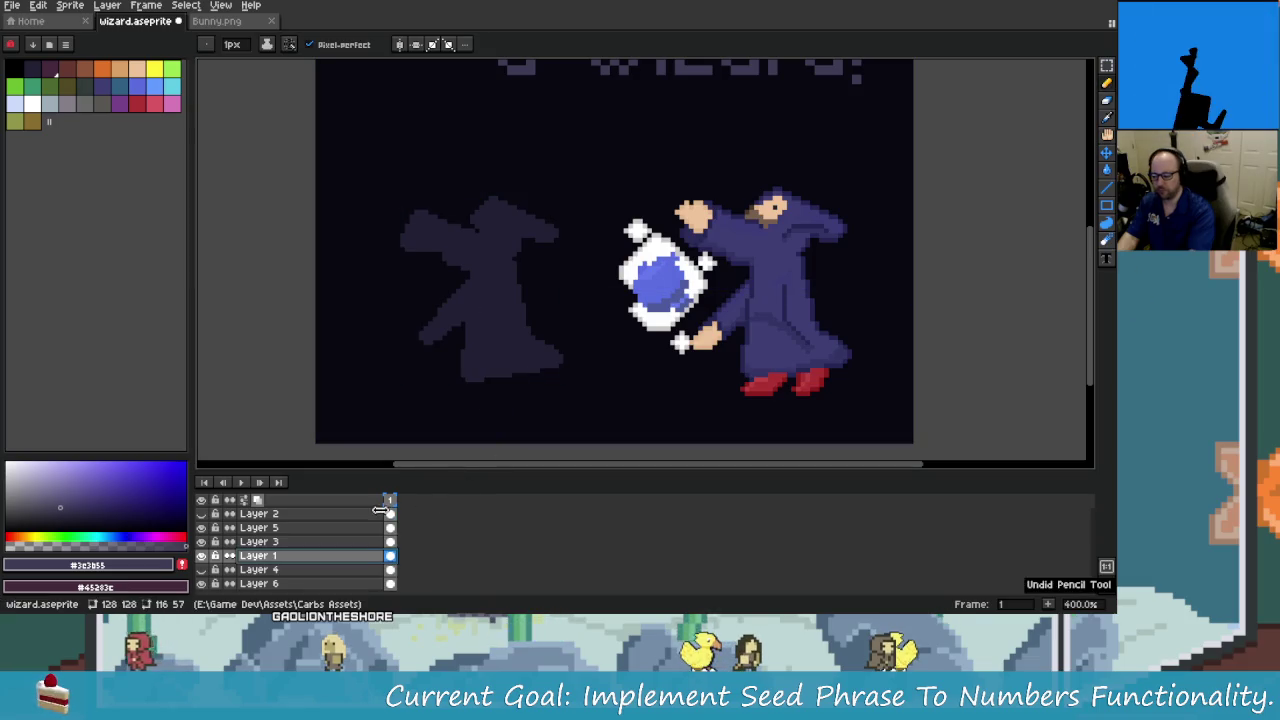
key(g)
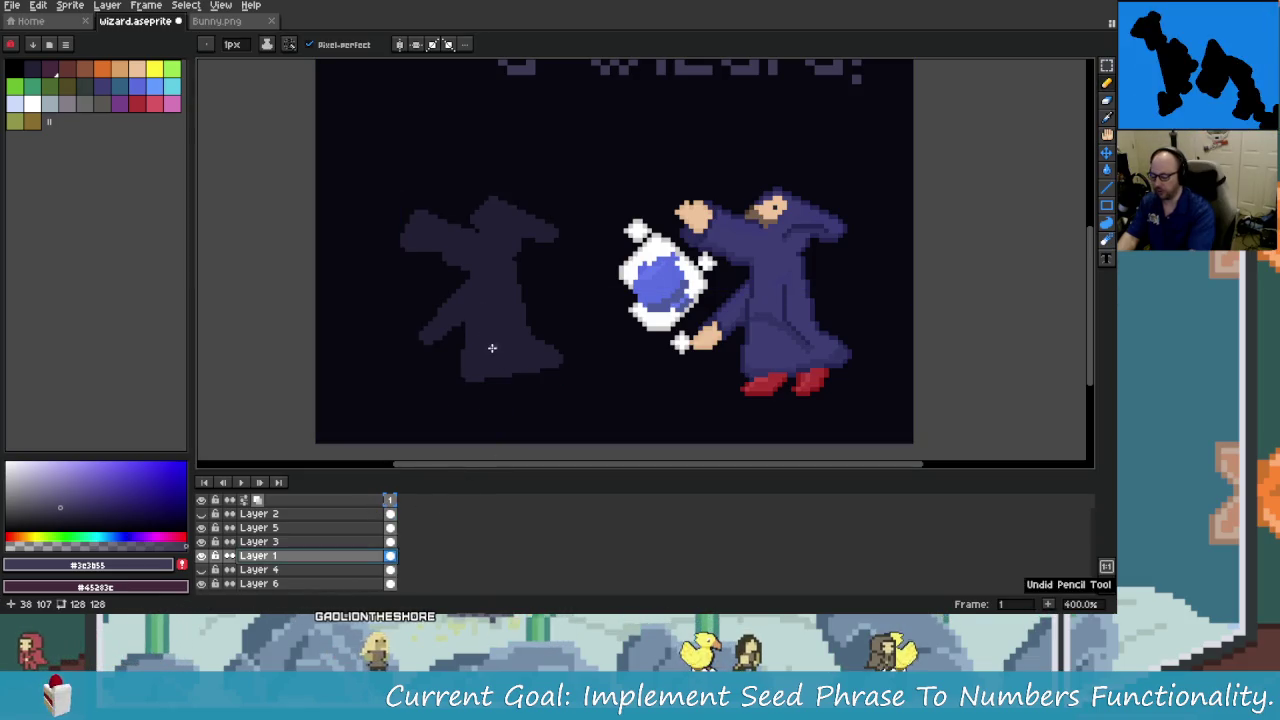